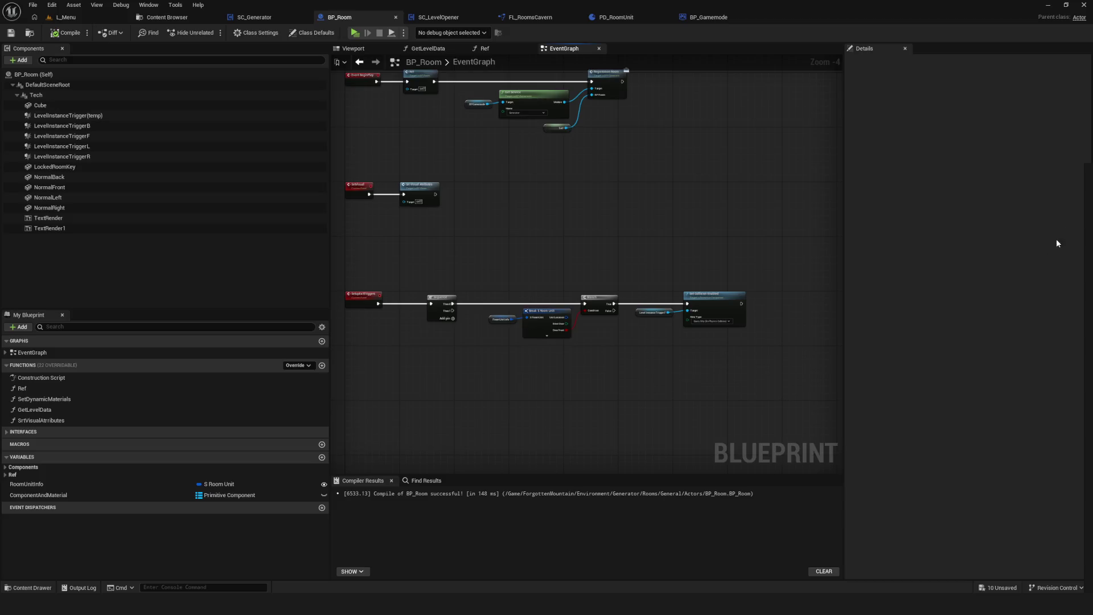
# Switch the overlay to Draw mode and sketch the first box labelled Begin.
pyautogui.rightClick(381, 334)
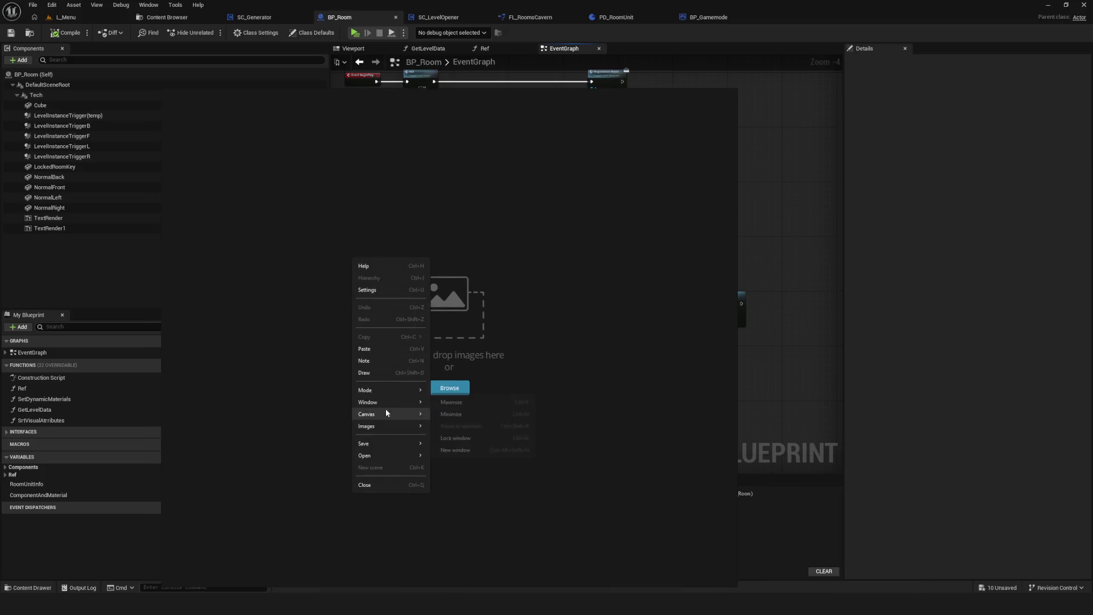
pyautogui.moveTo(377, 445)
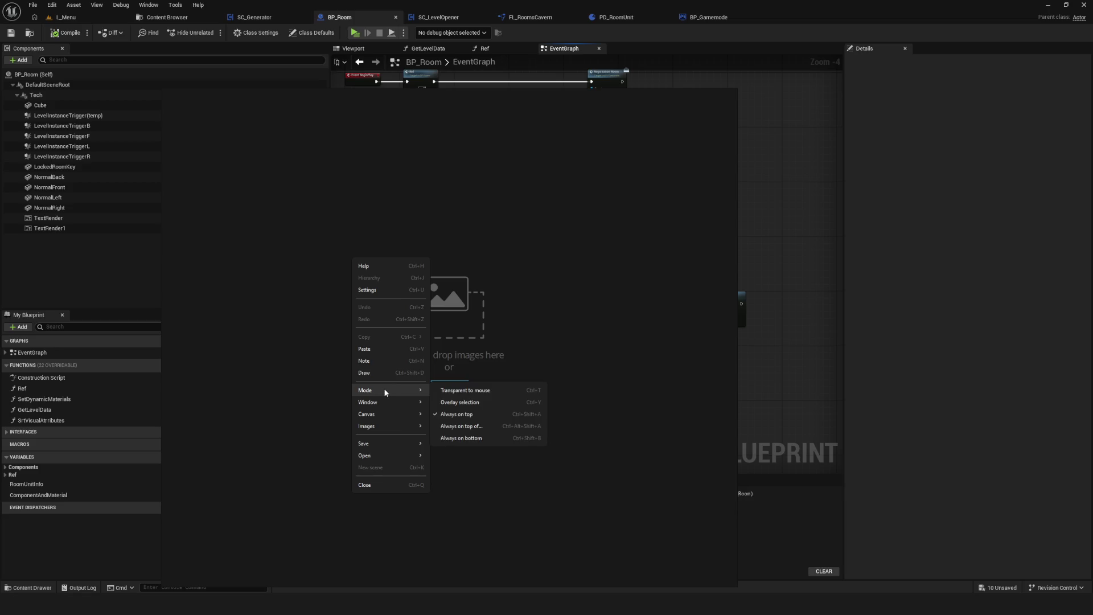
pyautogui.click(380, 373)
pyautogui.moveTo(301, 254)
pyautogui.mouseDown()
pyautogui.moveTo(355, 284)
pyautogui.moveTo(302, 256)
pyautogui.mouseUp()
pyautogui.moveTo(295, 191)
pyautogui.mouseDown()
pyautogui.moveTo(302, 212)
pyautogui.moveTo(353, 213)
pyautogui.mouseUp()
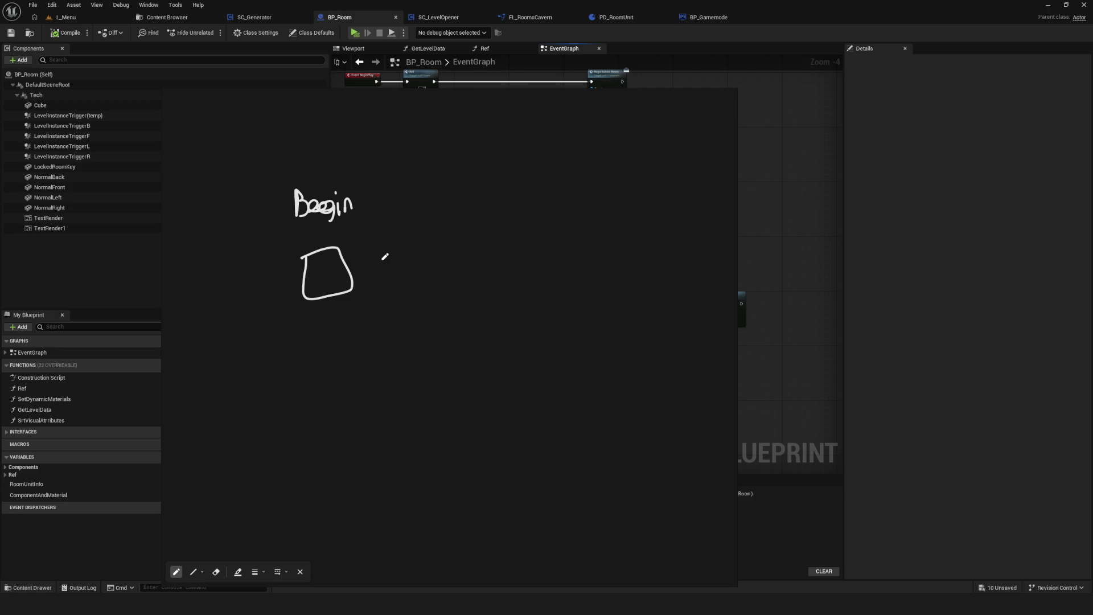
# Draw an arrow from Begin to a second box and write a label beneath, redoing a mistaken scribble.
pyautogui.moveTo(360, 200)
pyautogui.mouseDown()
pyautogui.moveTo(432, 272)
pyautogui.moveTo(423, 276)
pyautogui.moveTo(505, 239)
pyautogui.moveTo(432, 236)
pyautogui.moveTo(448, 256)
pyautogui.mouseUp()
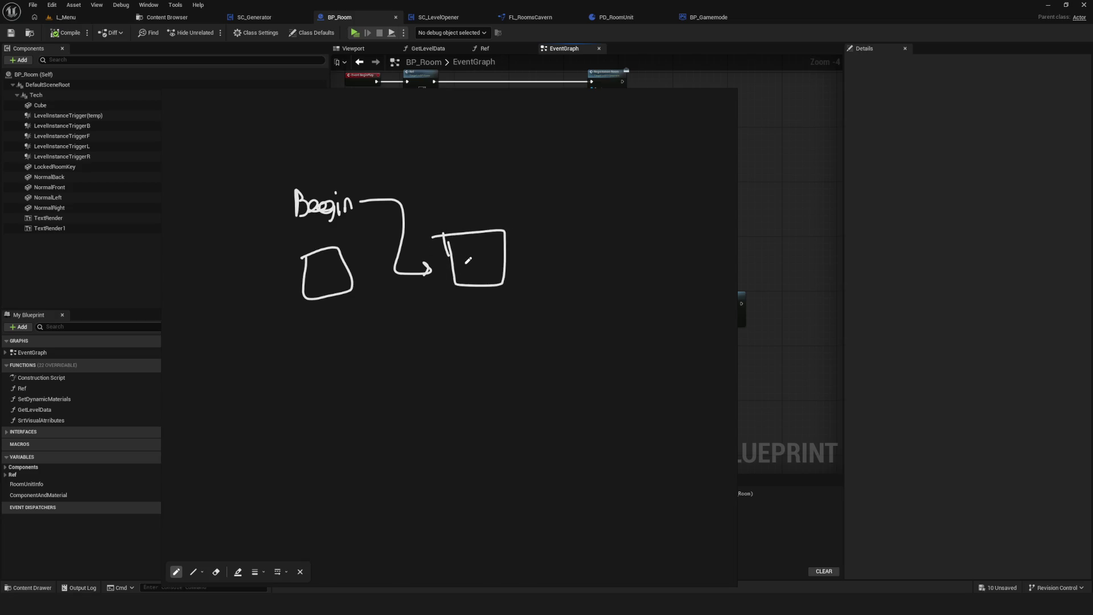
pyautogui.moveTo(385, 294)
pyautogui.mouseDown()
pyautogui.moveTo(380, 305)
pyautogui.moveTo(401, 291)
pyautogui.moveTo(370, 305)
pyautogui.moveTo(380, 312)
pyautogui.mouseUp()
pyautogui.hotkey('ctrl', 'z')
pyautogui.hotkey('ctrl', 'z')
pyautogui.hotkey('ctrl', 'z')
pyautogui.moveTo(386, 312); pyautogui.dragTo(414, 303)
# Label the right box, then remove a stray curved arrow and loop stroke with eraser and undo.
pyautogui.moveTo(478, 183)
pyautogui.mouseDown()
pyautogui.moveTo(478, 206)
pyautogui.moveTo(546, 206)
pyautogui.moveTo(501, 233)
pyautogui.moveTo(515, 218)
pyautogui.moveTo(531, 235)
pyautogui.mouseUp()
pyautogui.moveTo(438, 236)
pyautogui.mouseDown()
pyautogui.moveTo(330, 184)
pyautogui.moveTo(342, 184)
pyautogui.mouseUp()
pyautogui.press('e')
pyautogui.click(435, 228)
pyautogui.press('p')
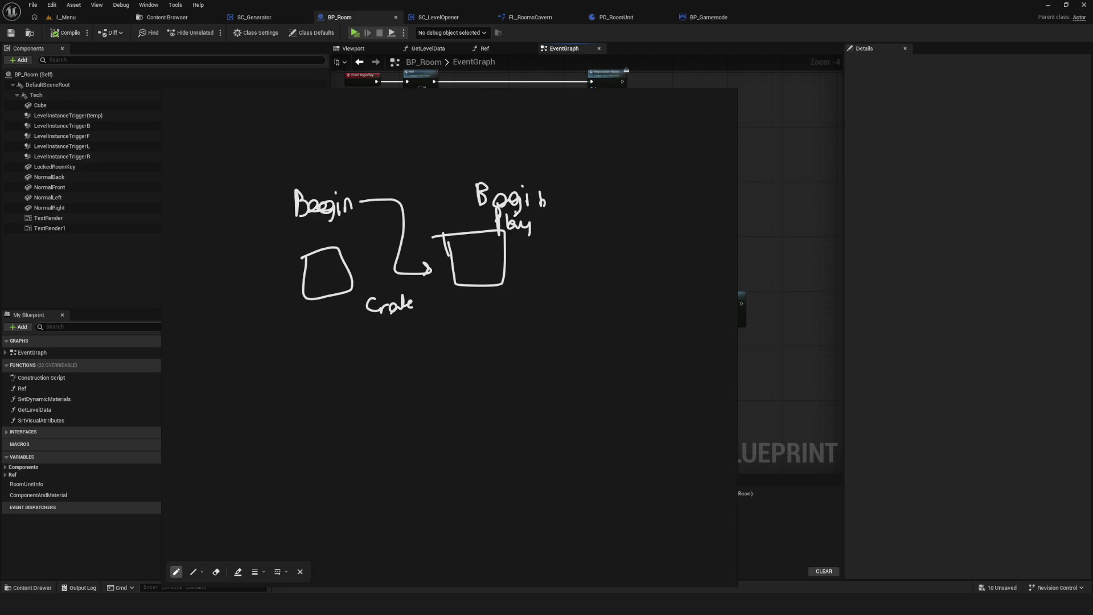
pyautogui.scroll(1, 400, 244)
pyautogui.scroll(-4, 437, 237)
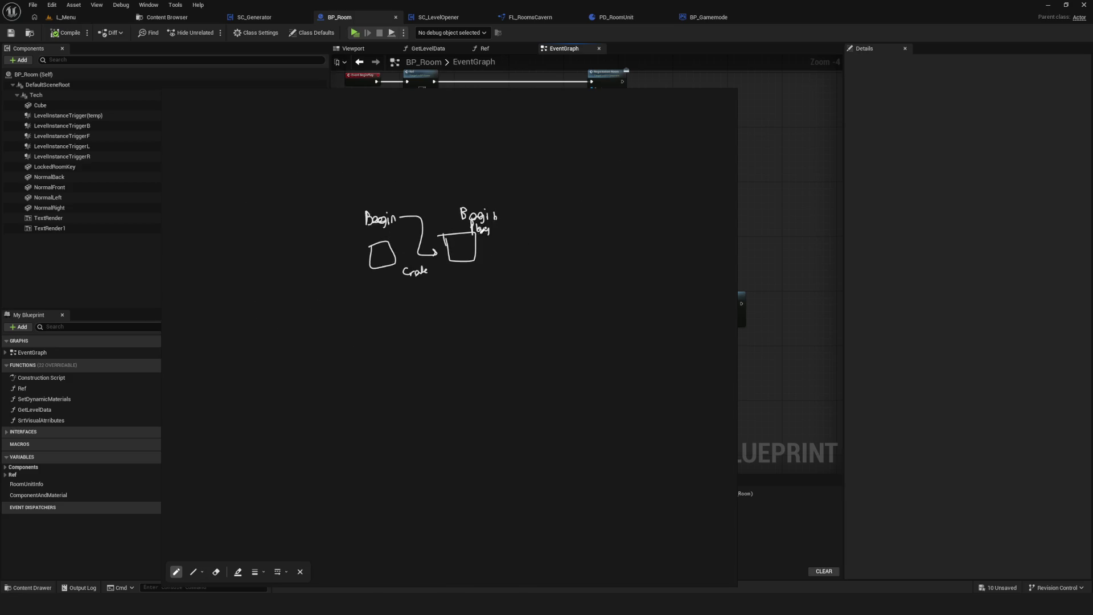
pyautogui.moveTo(668, 76)
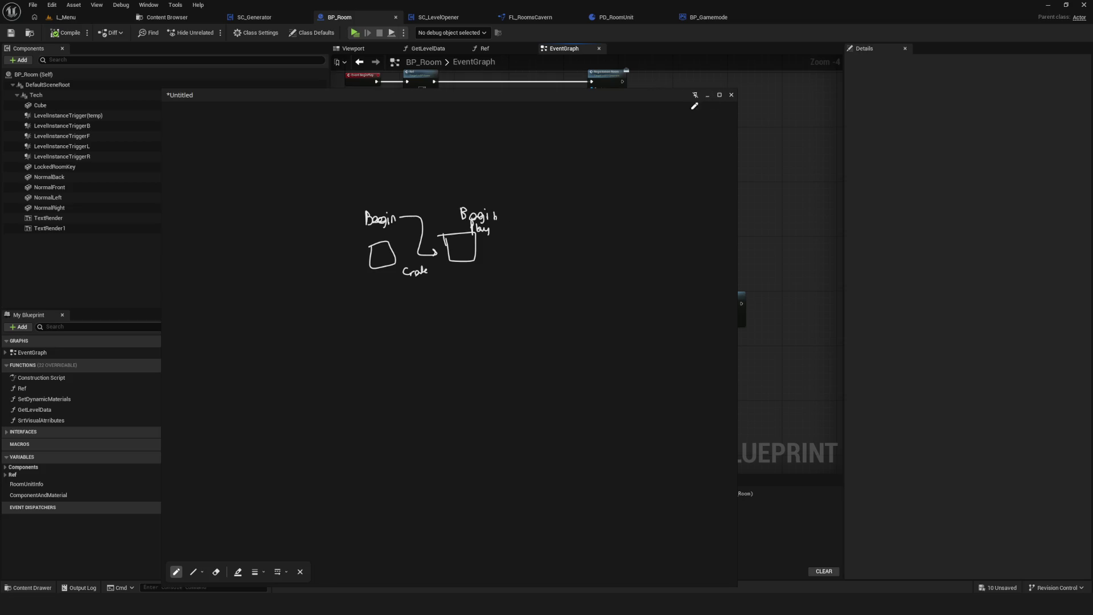
pyautogui.moveTo(374, 167)
pyautogui.mouseDown()
pyautogui.moveTo(350, 208)
pyautogui.moveTo(378, 213)
pyautogui.mouseUp()
pyautogui.hotkey('ctrl', 'z')
# Close the drawing overlay and inspect the comment box and top row of BP_Room's event graph nodes.
pyautogui.click(710, 96)
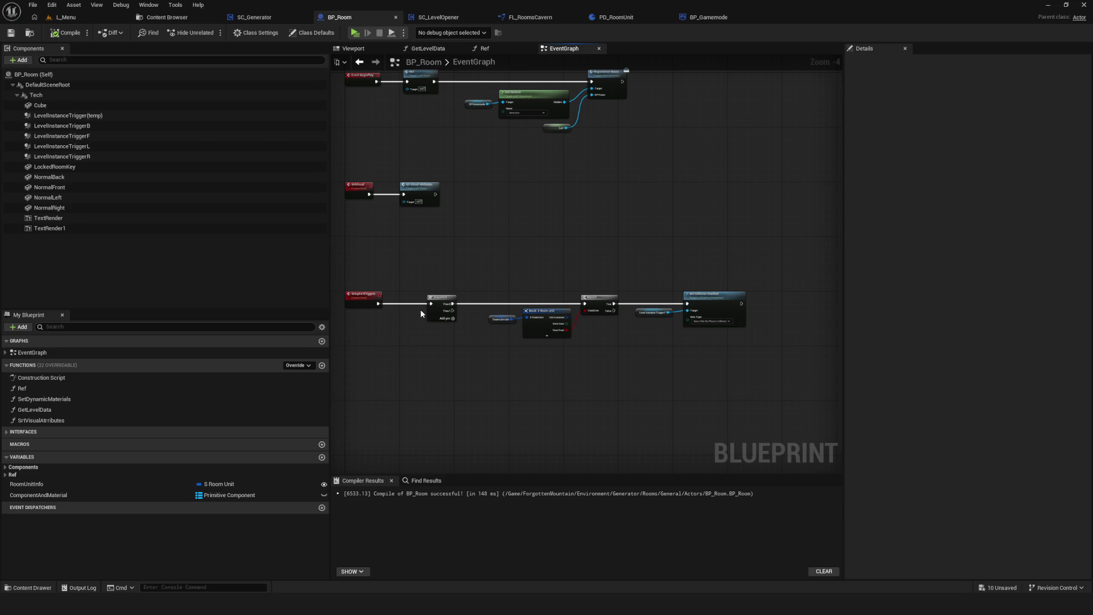
pyautogui.moveTo(408, 207); pyautogui.dragTo(491, 271)
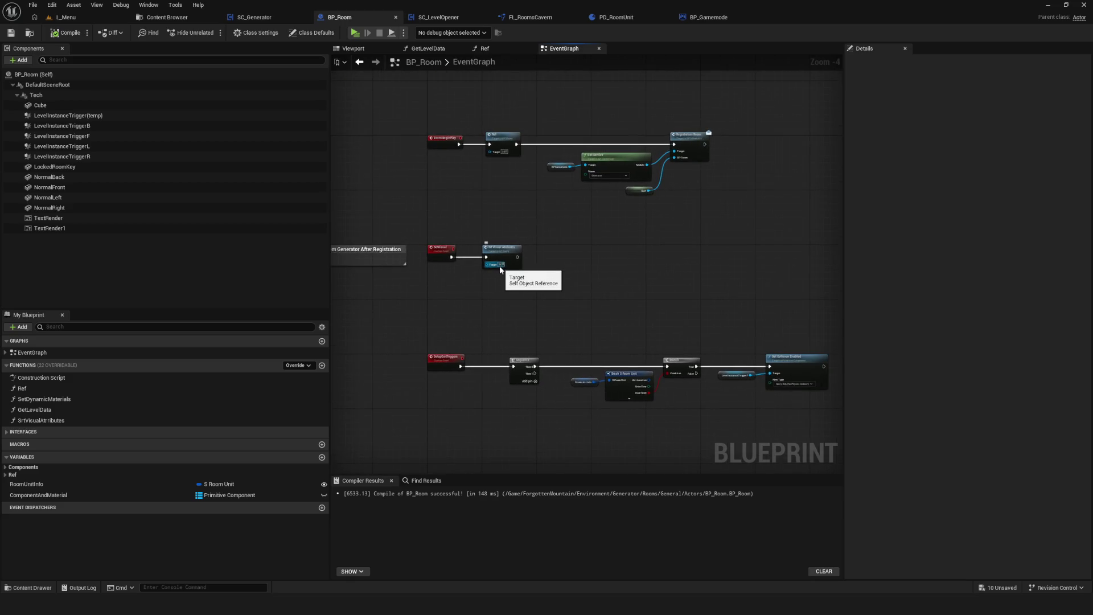
pyautogui.scroll(1, 501, 270)
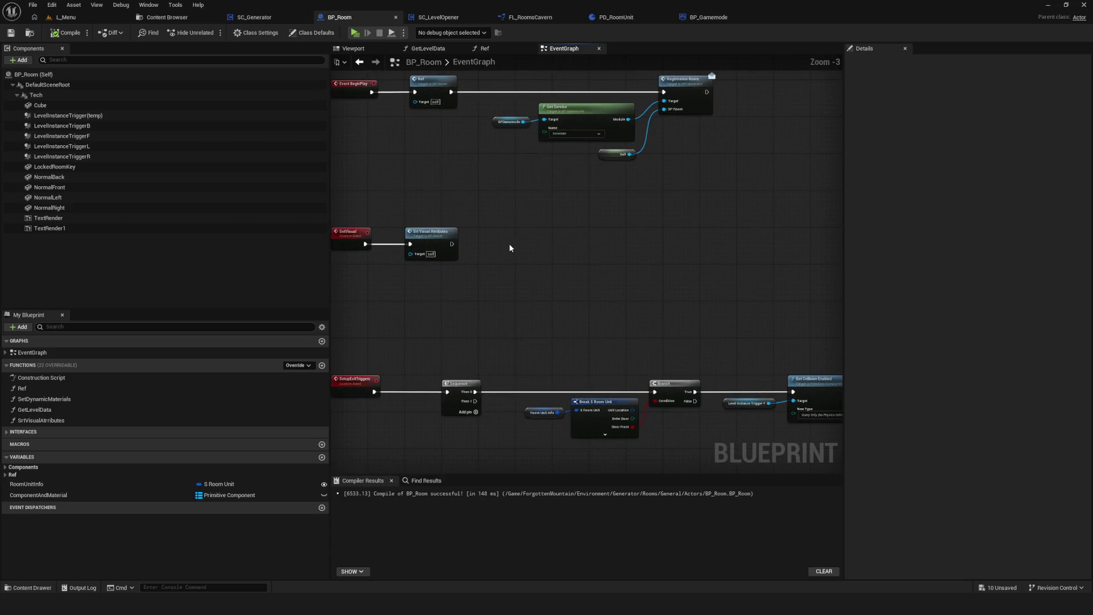
pyautogui.moveTo(445, 163)
pyautogui.mouseDown()
pyautogui.moveTo(788, 229)
pyautogui.moveTo(769, 245)
pyautogui.moveTo(346, 129)
pyautogui.moveTo(839, 217)
pyautogui.moveTo(766, 242)
pyautogui.moveTo(767, 297)
pyautogui.mouseUp()
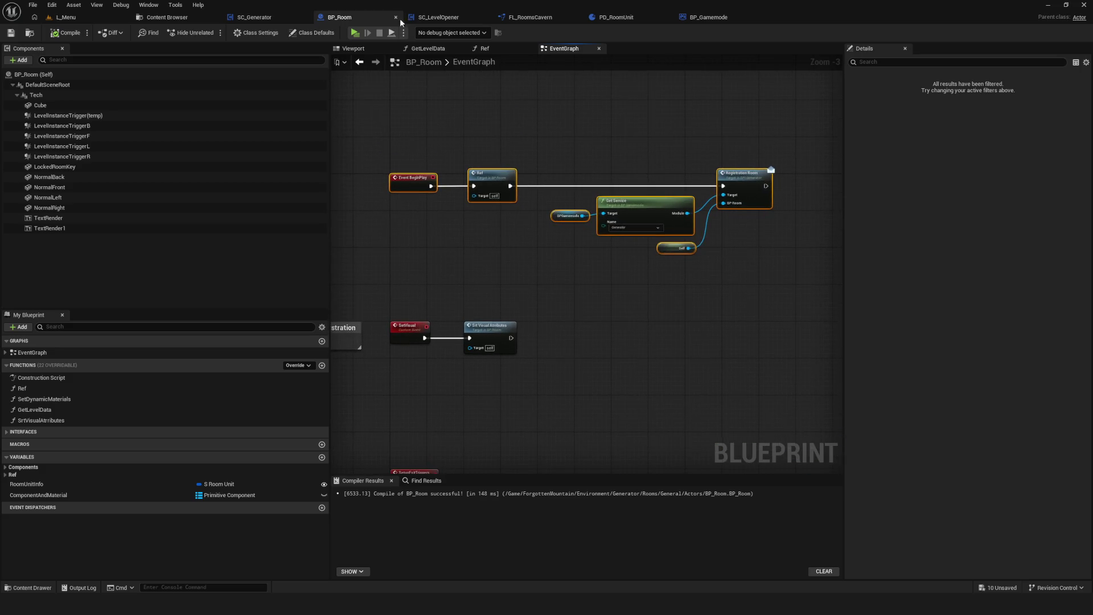
pyautogui.moveTo(541, 135)
pyautogui.mouseDown()
pyautogui.moveTo(501, 199)
pyautogui.moveTo(549, 187)
pyautogui.mouseUp()
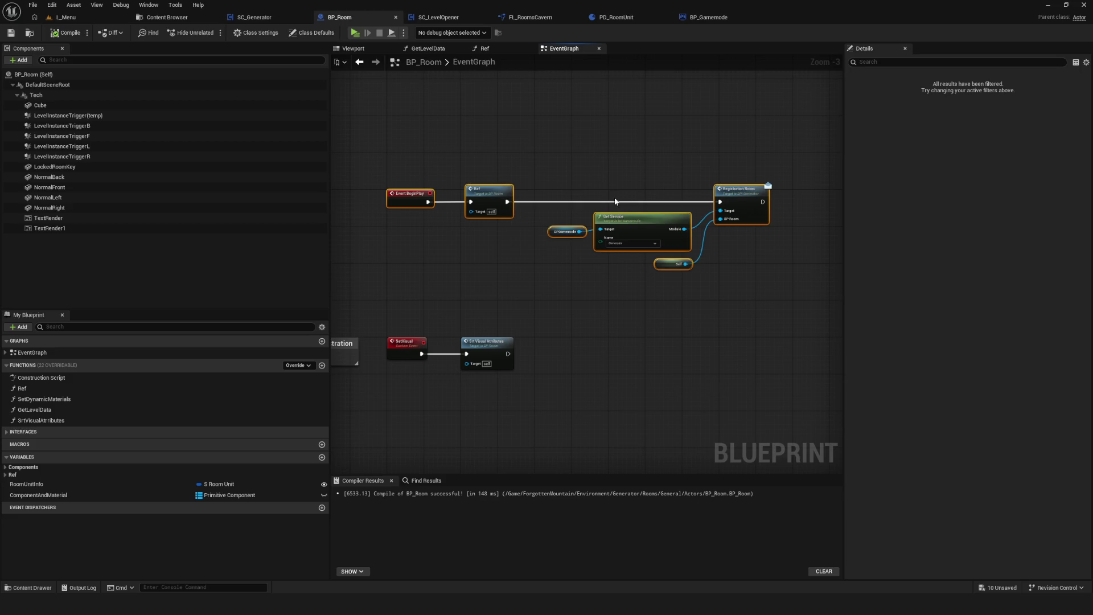
pyautogui.moveTo(420, 167)
pyautogui.mouseDown()
pyautogui.moveTo(706, 274)
pyautogui.moveTo(675, 237)
pyautogui.mouseUp()
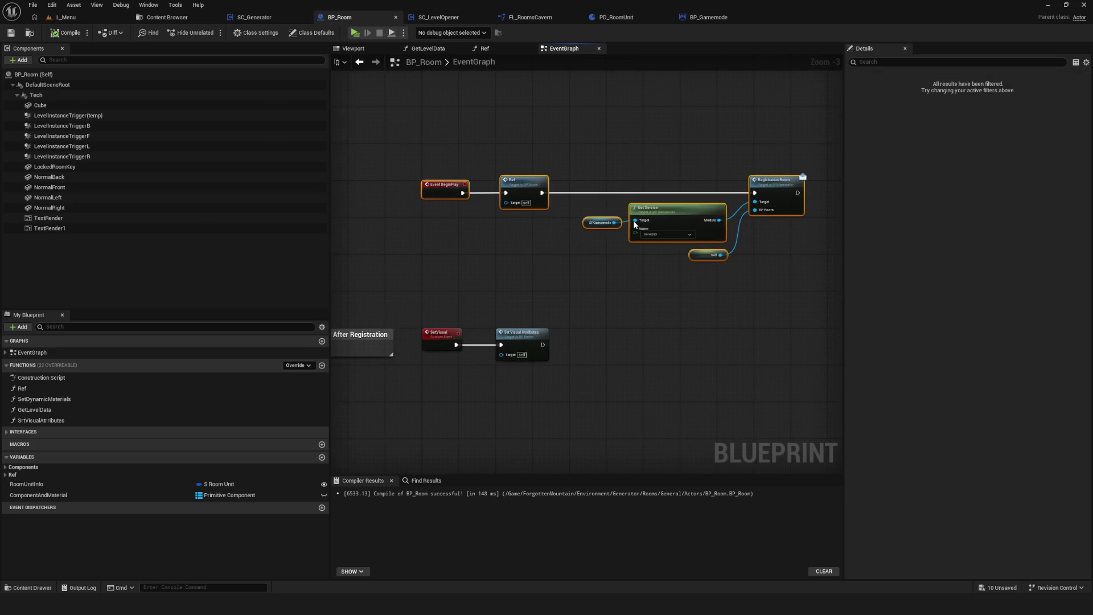
pyautogui.click(621, 295)
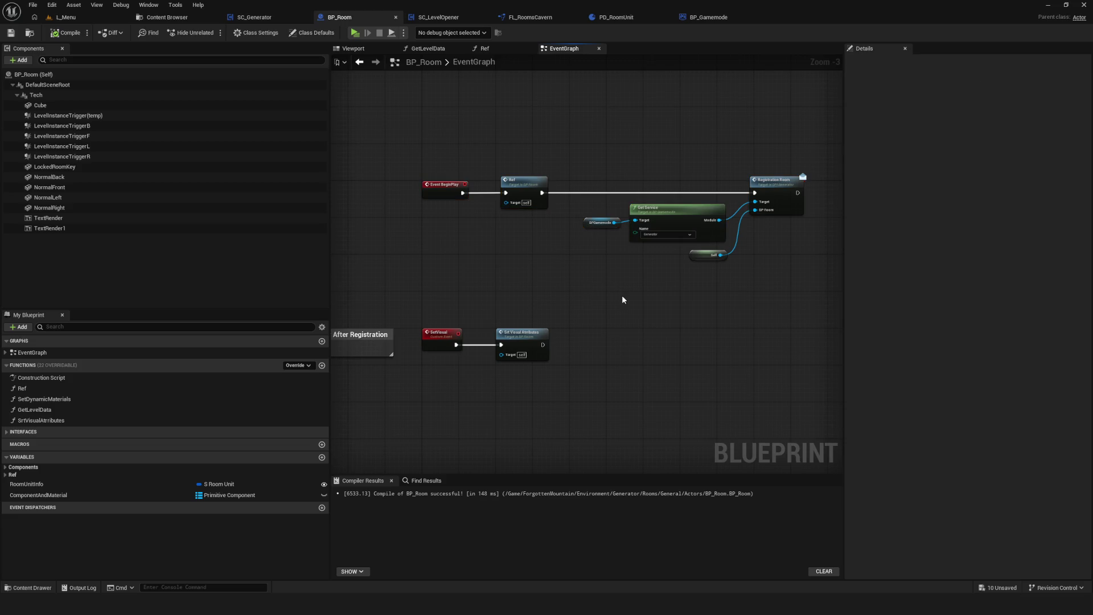
pyautogui.moveTo(622, 295); pyautogui.dragTo(670, 316)
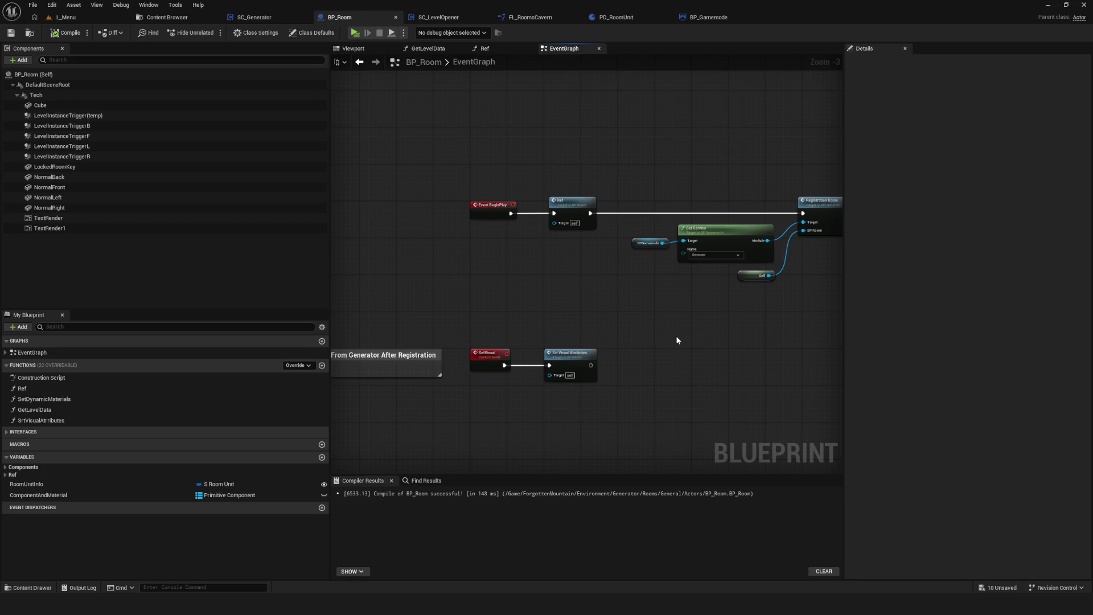
# Reframe the graph view and switch to the L_Menu level.
pyautogui.scroll(-5, 676, 336)
pyautogui.scroll(4, 550, 345)
pyautogui.scroll(2, 476, 256)
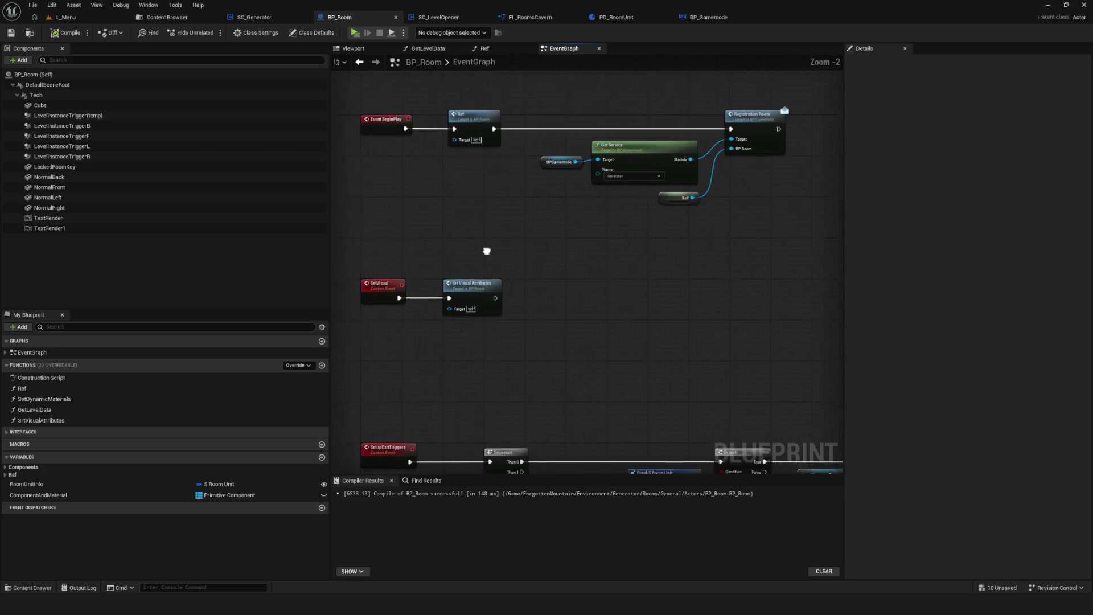
pyautogui.moveTo(566, 225); pyautogui.dragTo(531, 200)
pyautogui.click(66, 17)
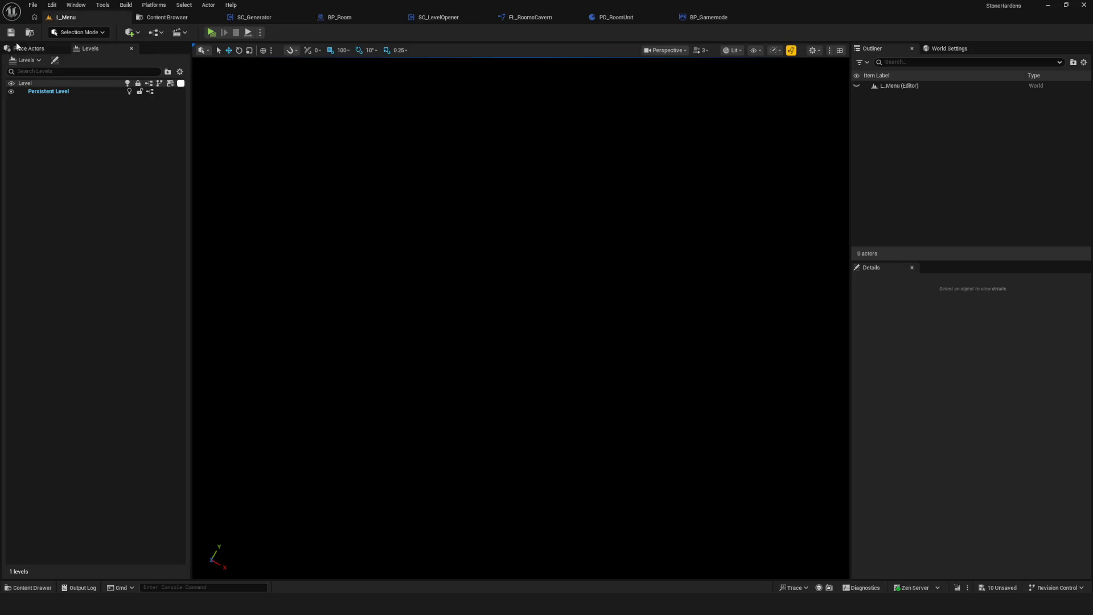
pyautogui.click(212, 32)
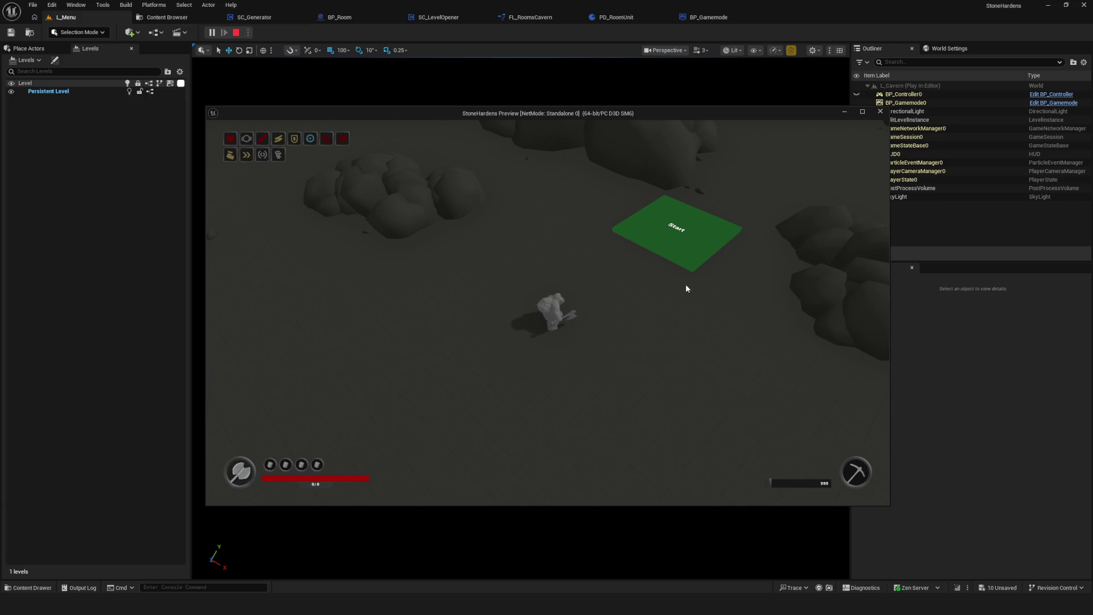
pyautogui.click(880, 112)
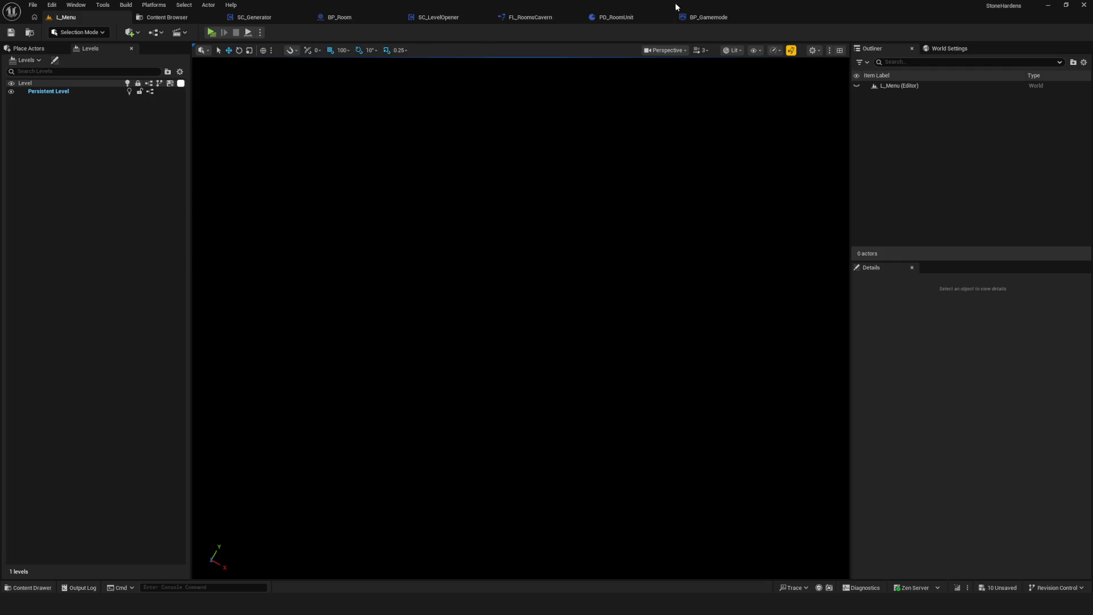
pyautogui.click(709, 17)
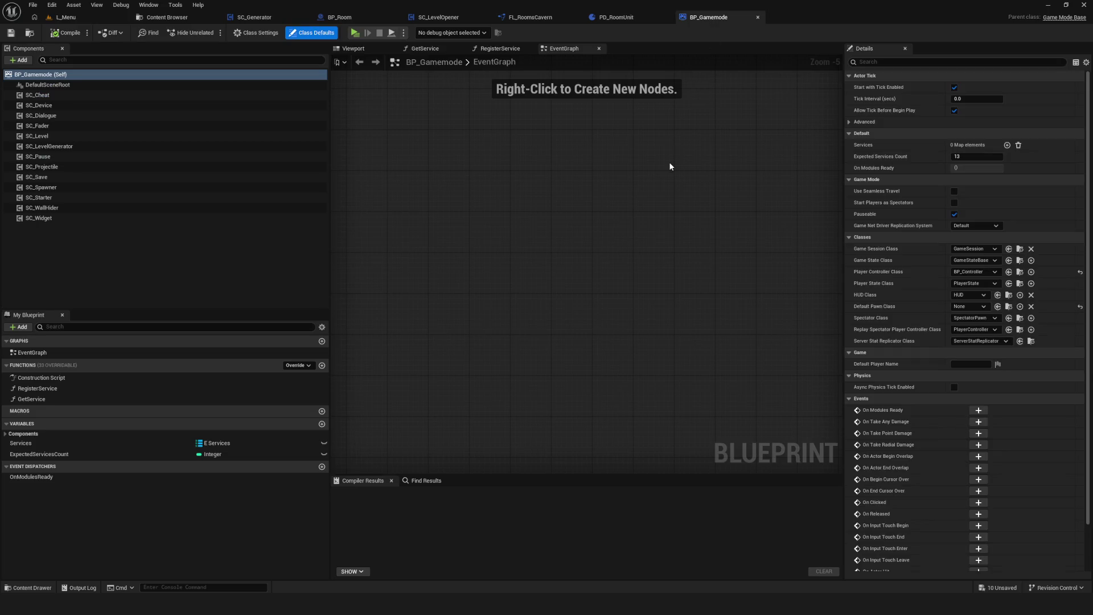
# Look over the SC_Generator Blueprint's event graph.
pyautogui.click(254, 17)
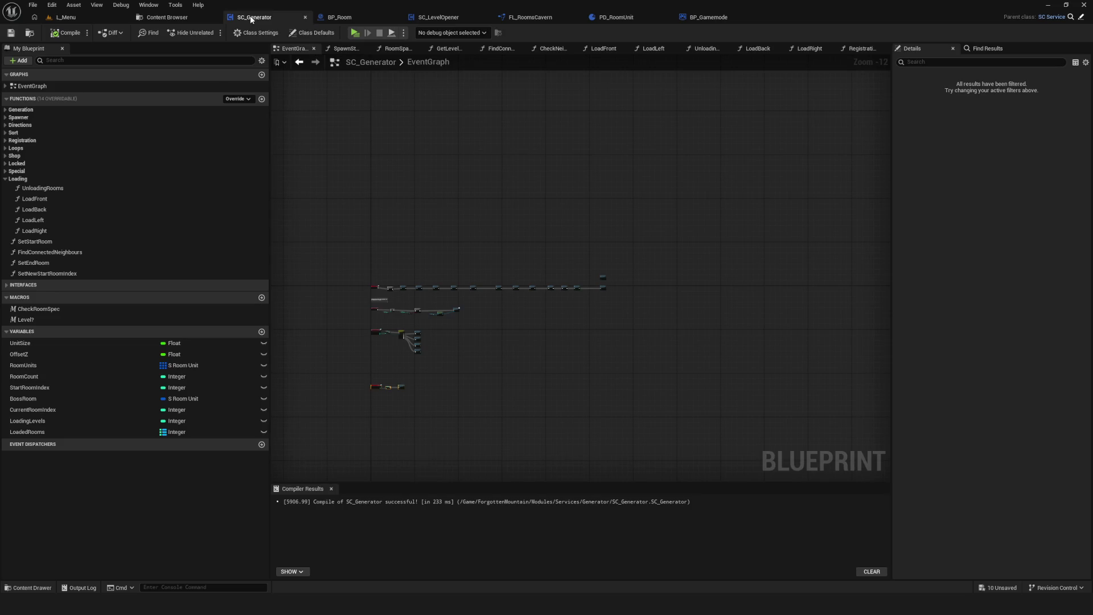
pyautogui.scroll(7, 515, 267)
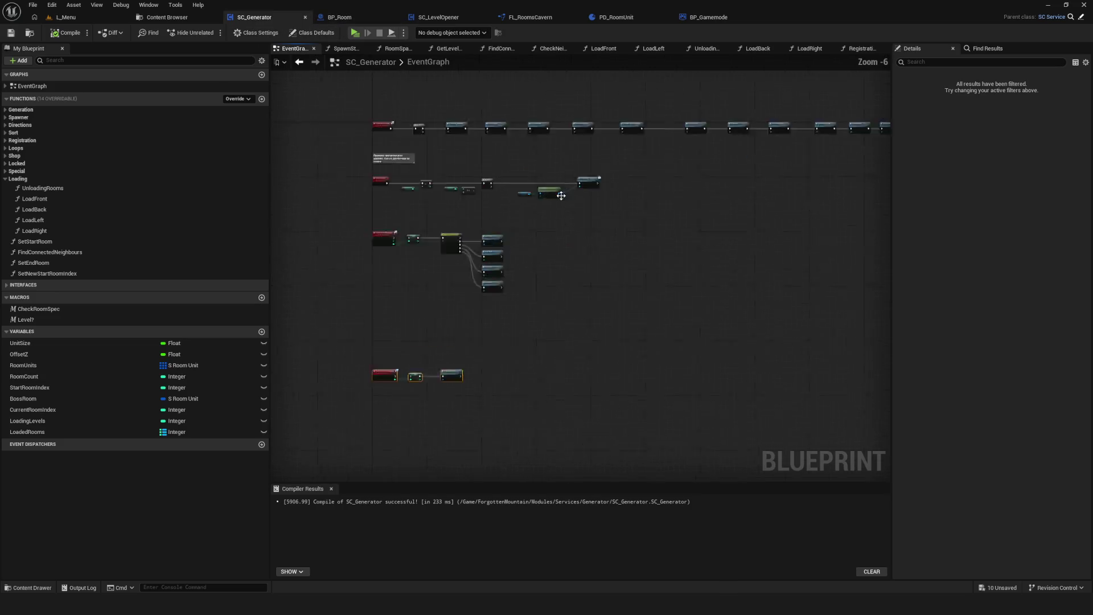
pyautogui.scroll(2, 569, 269)
pyautogui.scroll(-4, 513, 296)
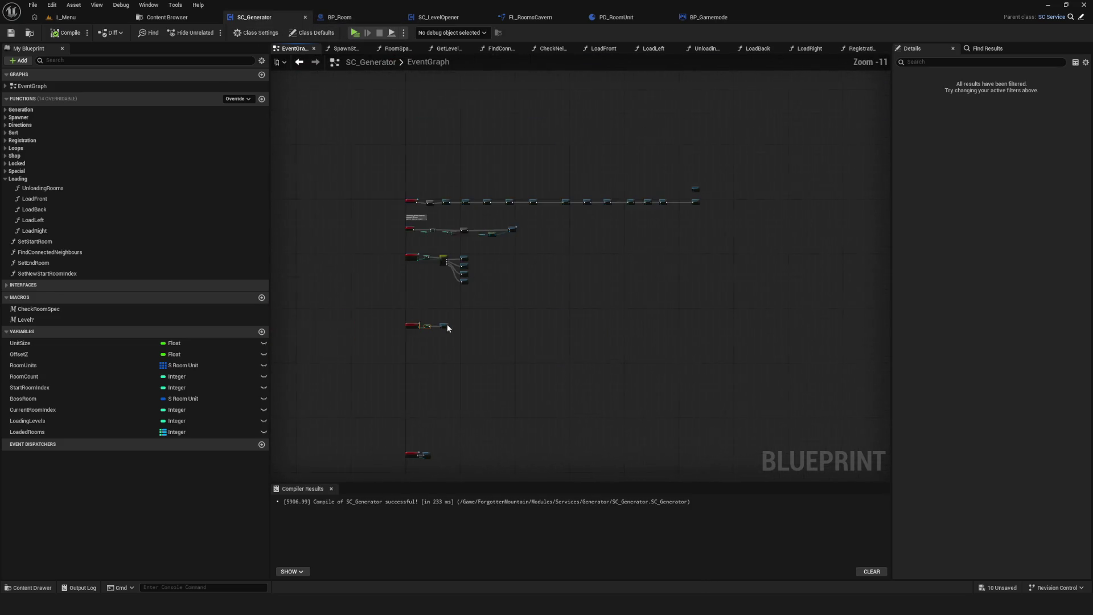
pyautogui.moveTo(474, 336); pyautogui.dragTo(465, 343)
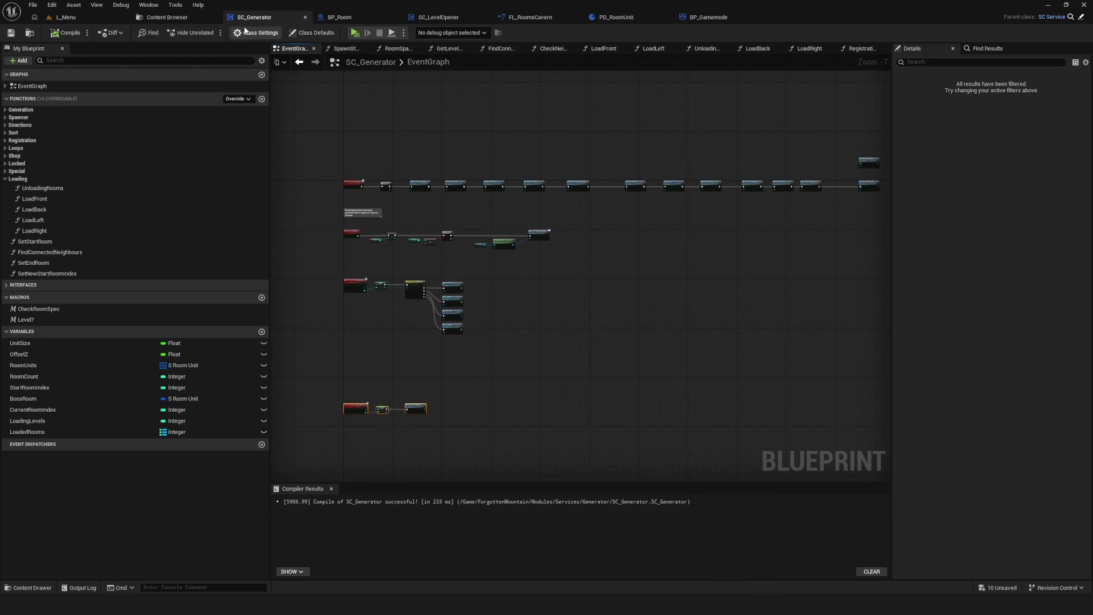
# Glance through SC_LevelOpener, FL_RoomsCavern, PD_RoomUnit and BP_Gamemode, then return to BP_Room.
pyautogui.click(462, 17)
pyautogui.click(533, 18)
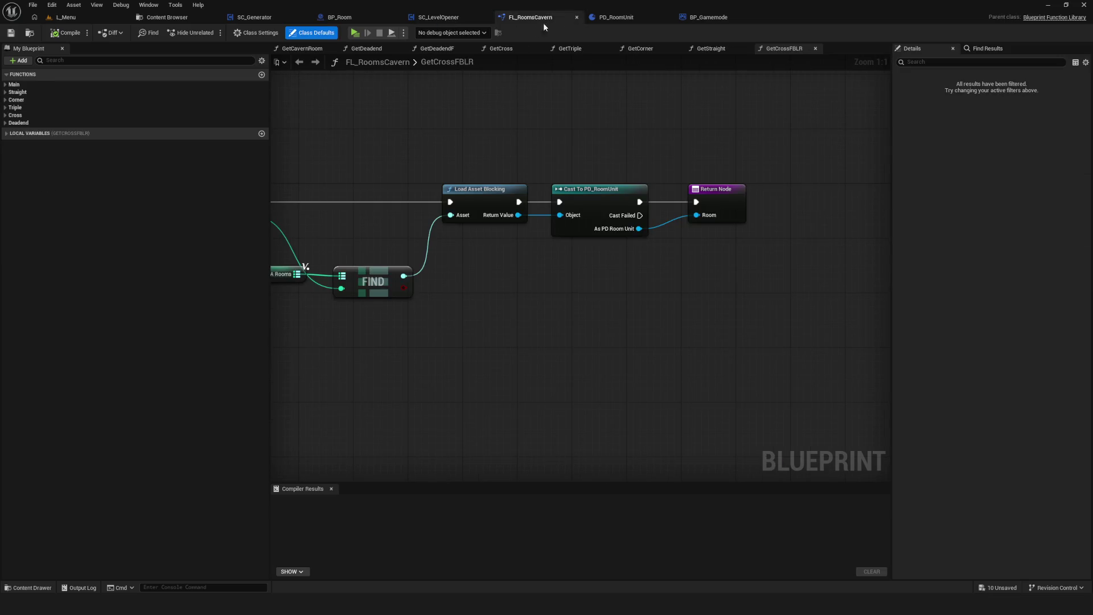
pyautogui.click(641, 18)
pyautogui.click(702, 18)
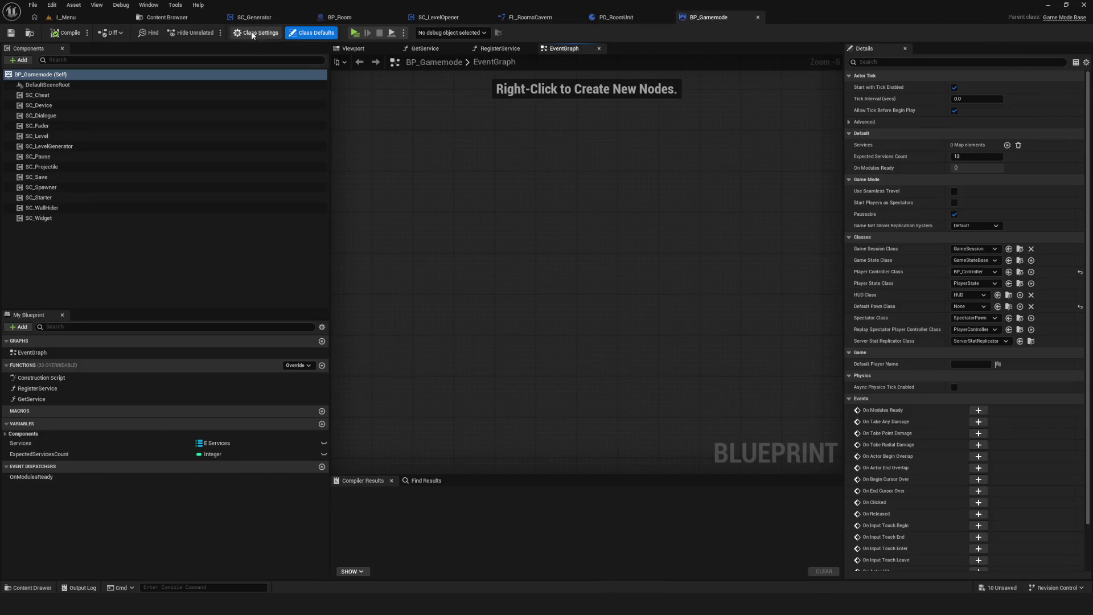
pyautogui.click(263, 18)
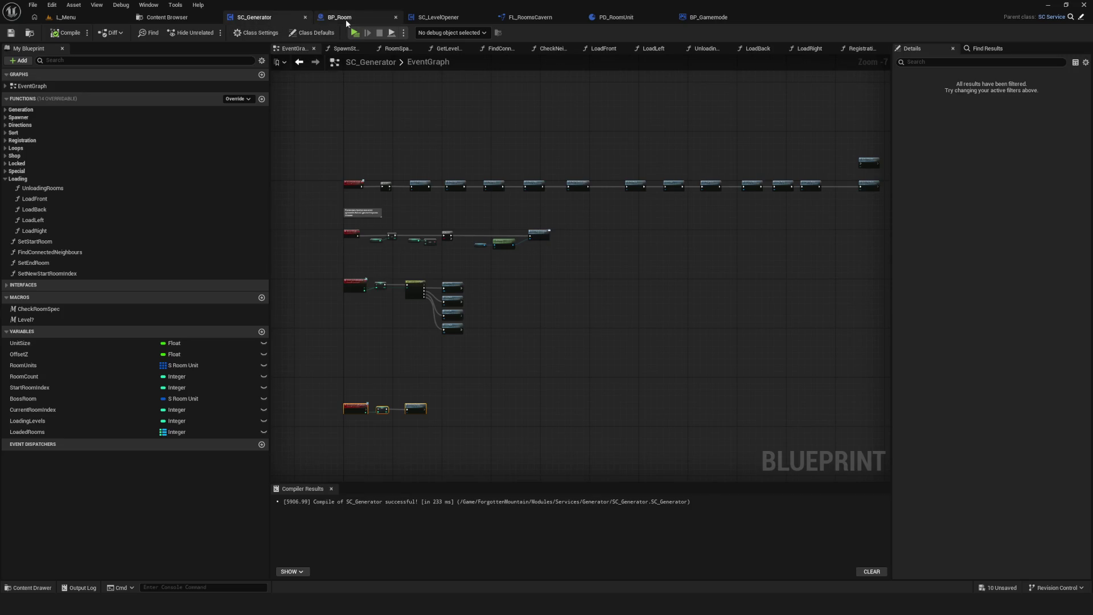
pyautogui.click(344, 19)
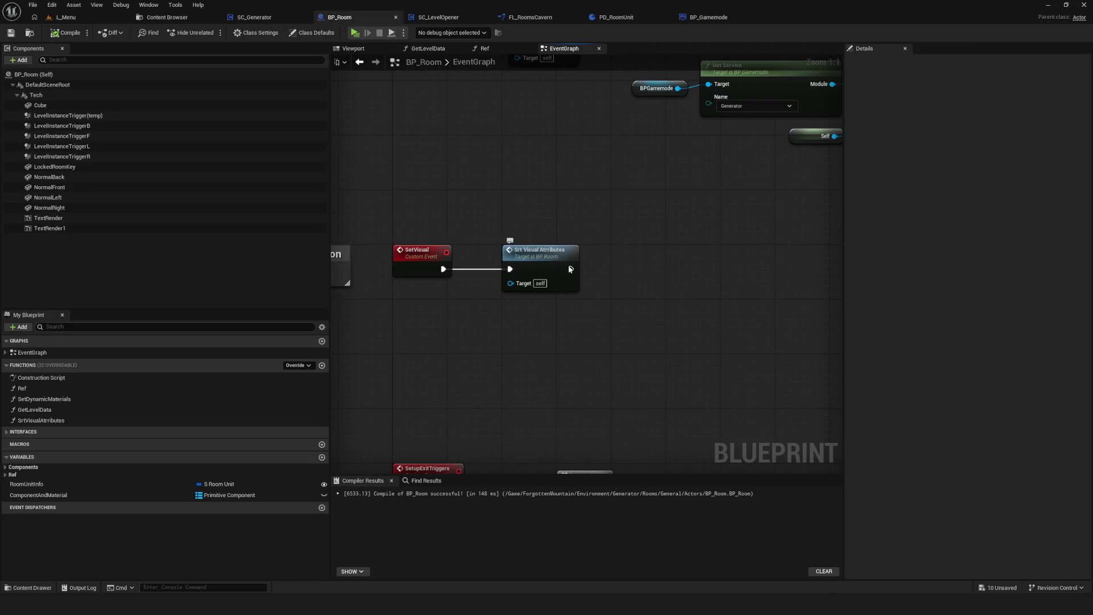
# Collapse the nodes following the SetupExitTriggers event into a graph, then undo the collapse.
pyautogui.scroll(-10, 581, 291)
pyautogui.scroll(8, 596, 326)
pyautogui.scroll(-4, 536, 206)
pyautogui.moveTo(522, 198); pyautogui.dragTo(692, 239)
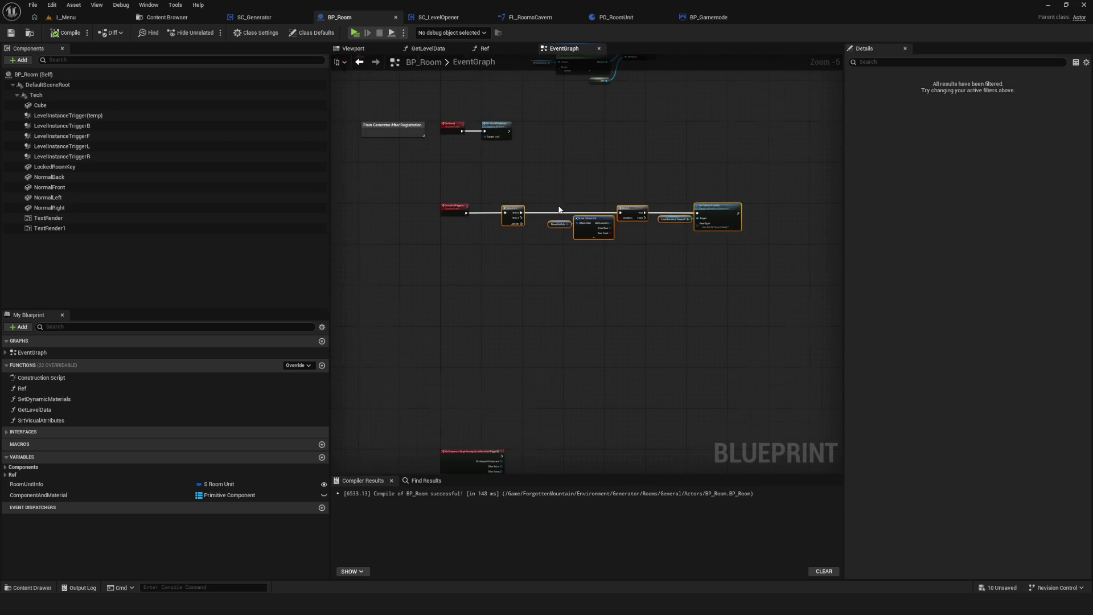
pyautogui.scroll(5, 560, 206)
pyautogui.rightClick(442, 210)
pyautogui.click(503, 346)
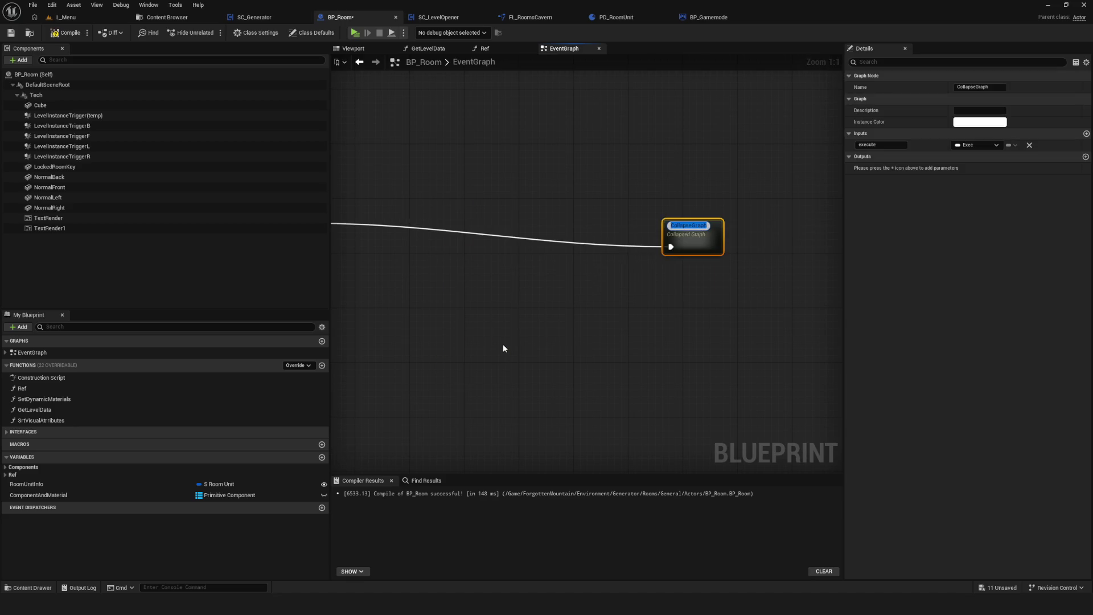
pyautogui.moveTo(454, 256); pyautogui.dragTo(609, 335)
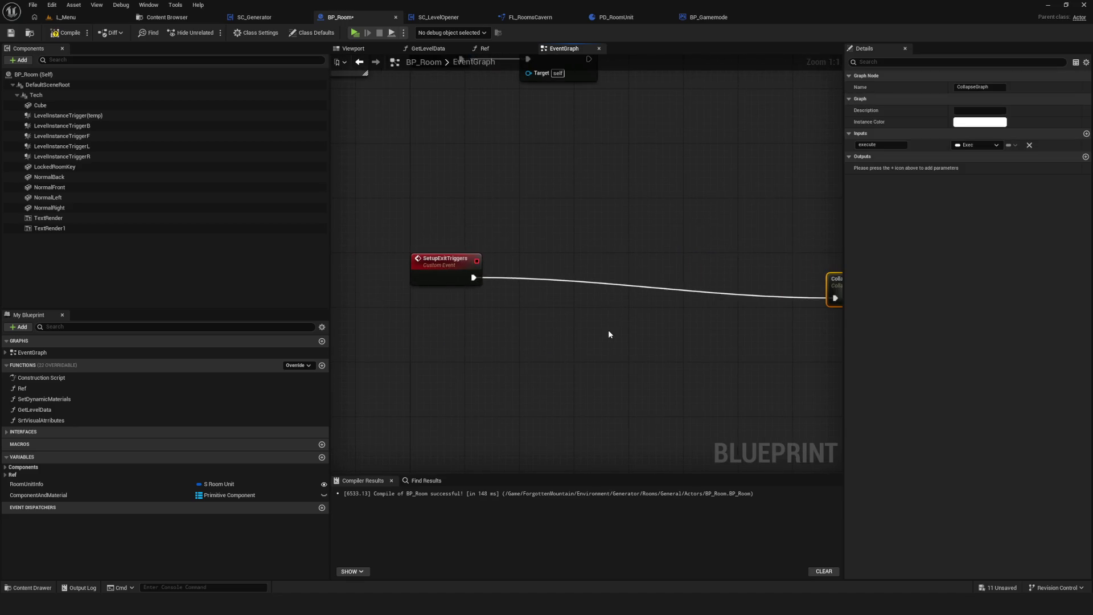
pyautogui.hotkey('ctrl', 'z')
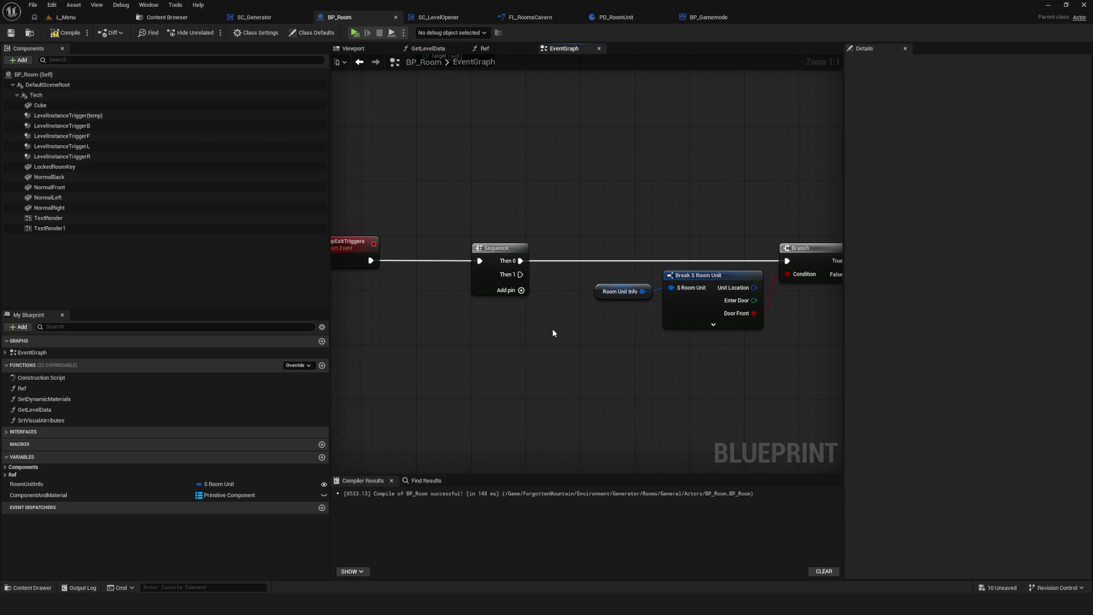
# Compile BP_Room, select the Room Unit Info and Break S Room Unit nodes, and go to the Content Browser.
pyautogui.scroll(-1, 469, 247)
pyautogui.click(74, 32)
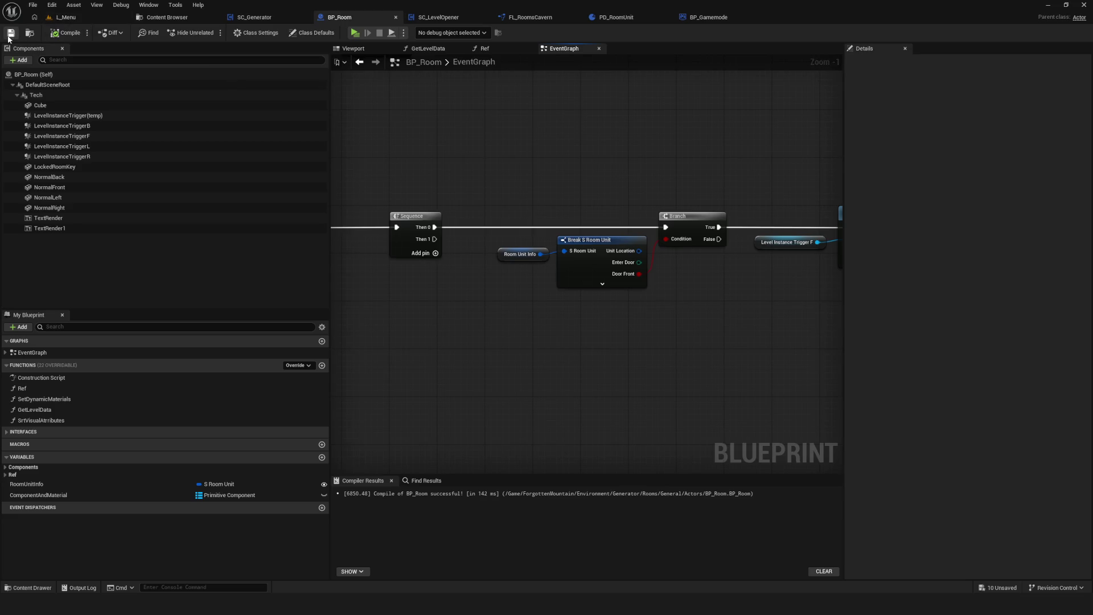
pyautogui.scroll(1, 455, 188)
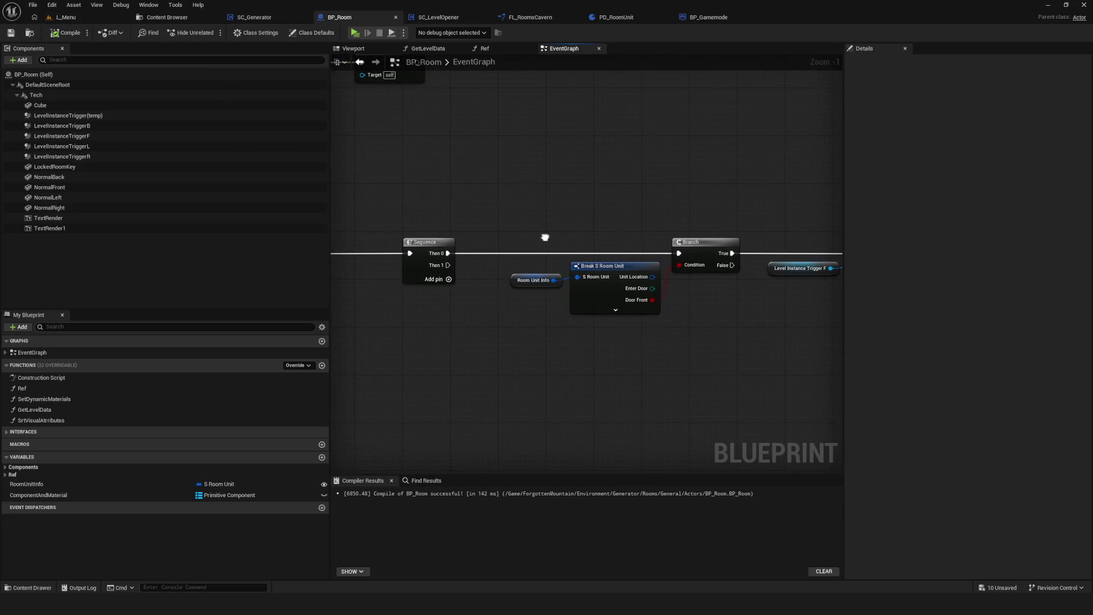
pyautogui.moveTo(476, 239); pyautogui.dragTo(591, 345)
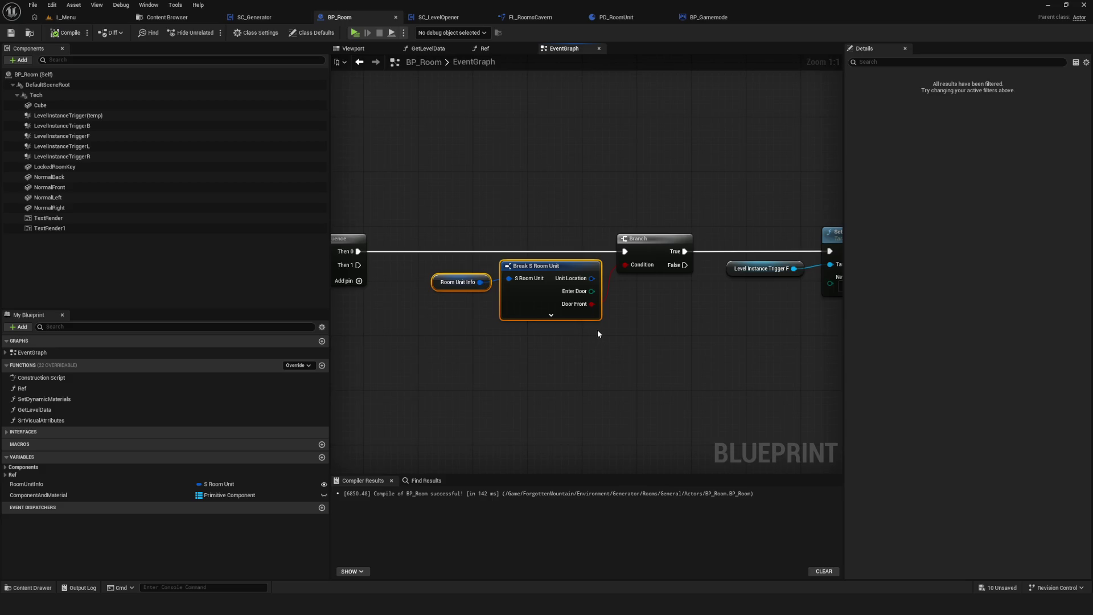
pyautogui.click(167, 17)
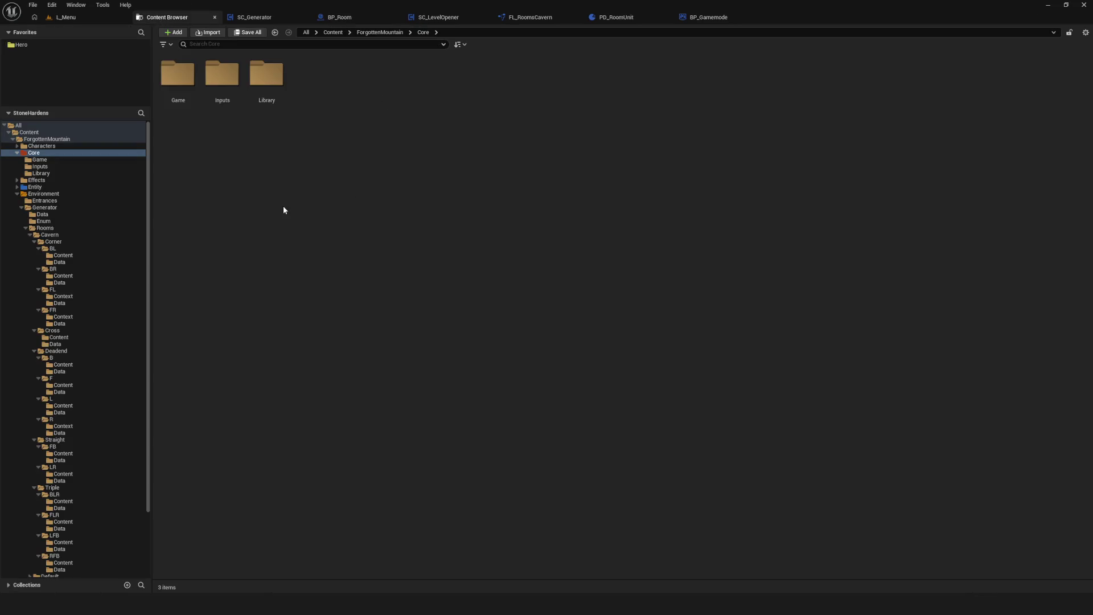
# Navigate to Modules > Services > Device in the Content Browser and open SC_Device.
pyautogui.click(62, 357)
pyautogui.scroll(-3, 88, 435)
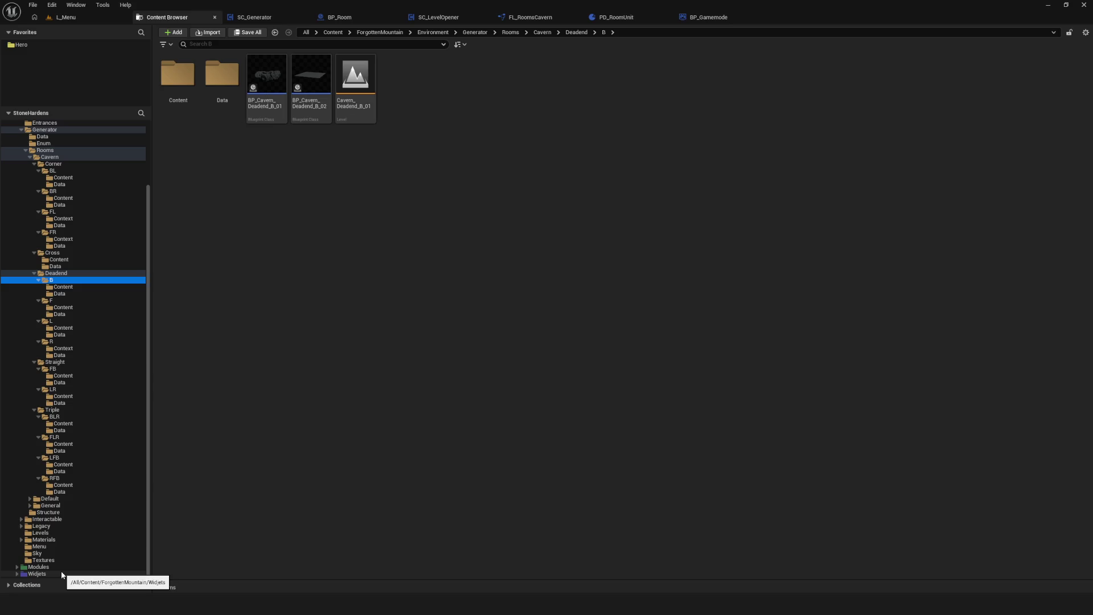
pyautogui.click(18, 567)
pyautogui.scroll(-1, 78, 531)
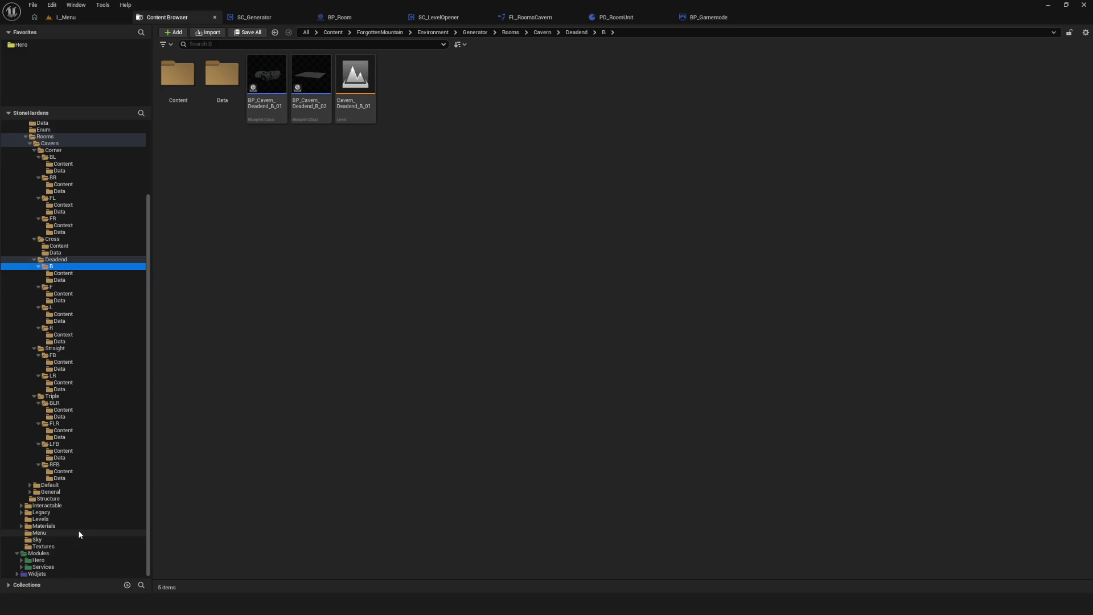
pyautogui.click(50, 567)
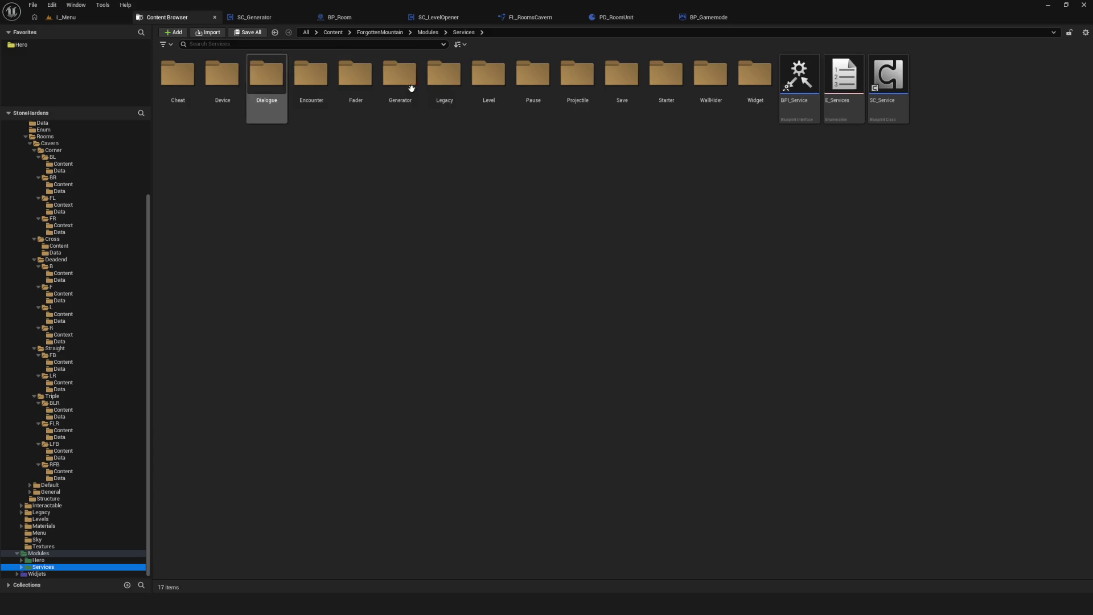
pyautogui.doubleClick(219, 77)
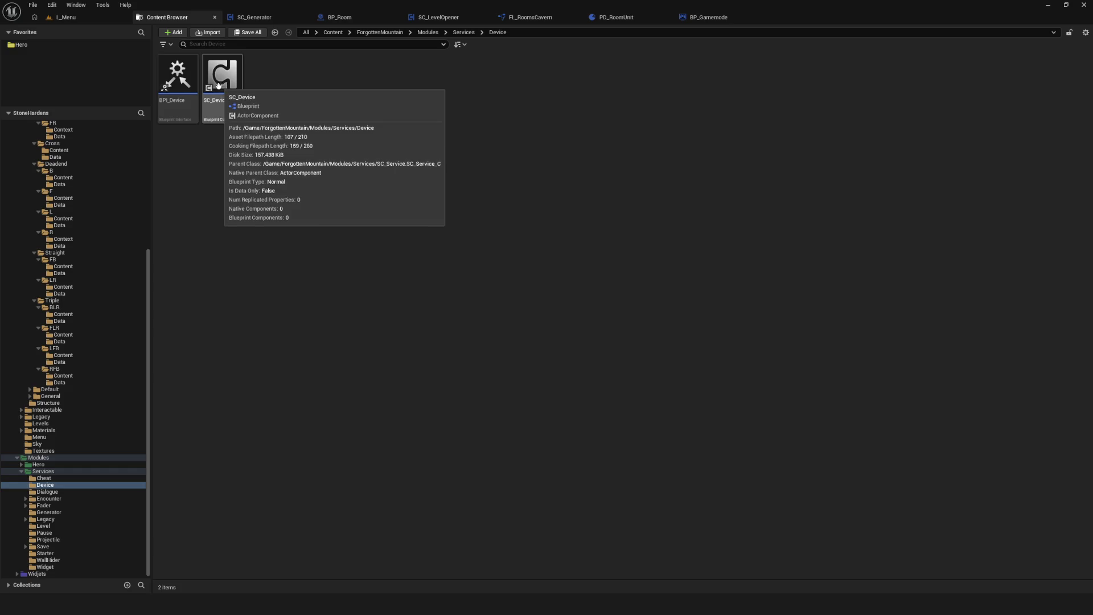
pyautogui.moveTo(233, 90)
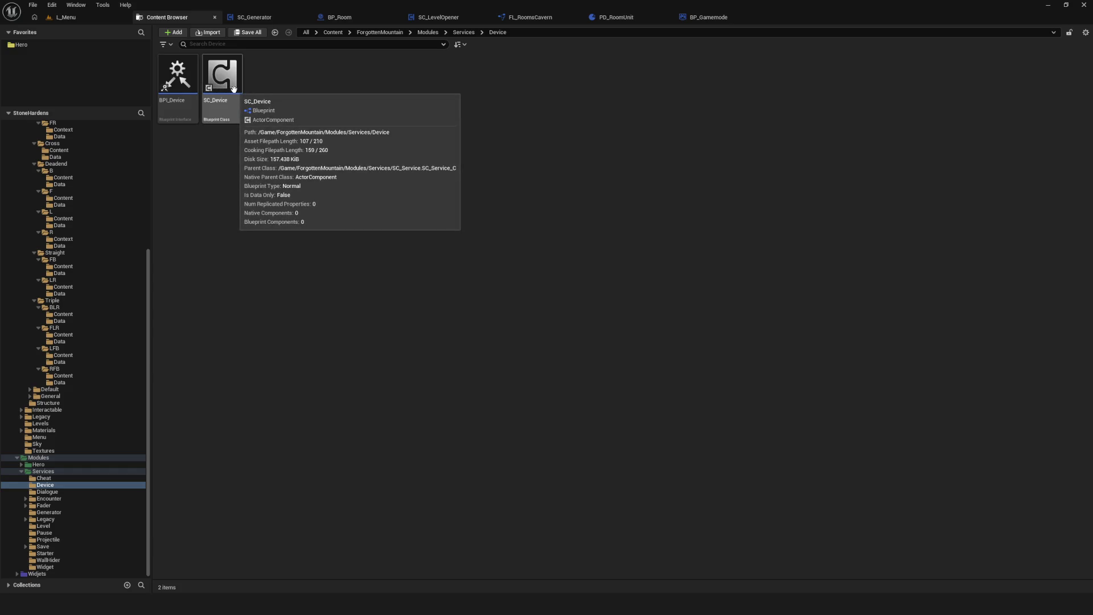
pyautogui.doubleClick(234, 89)
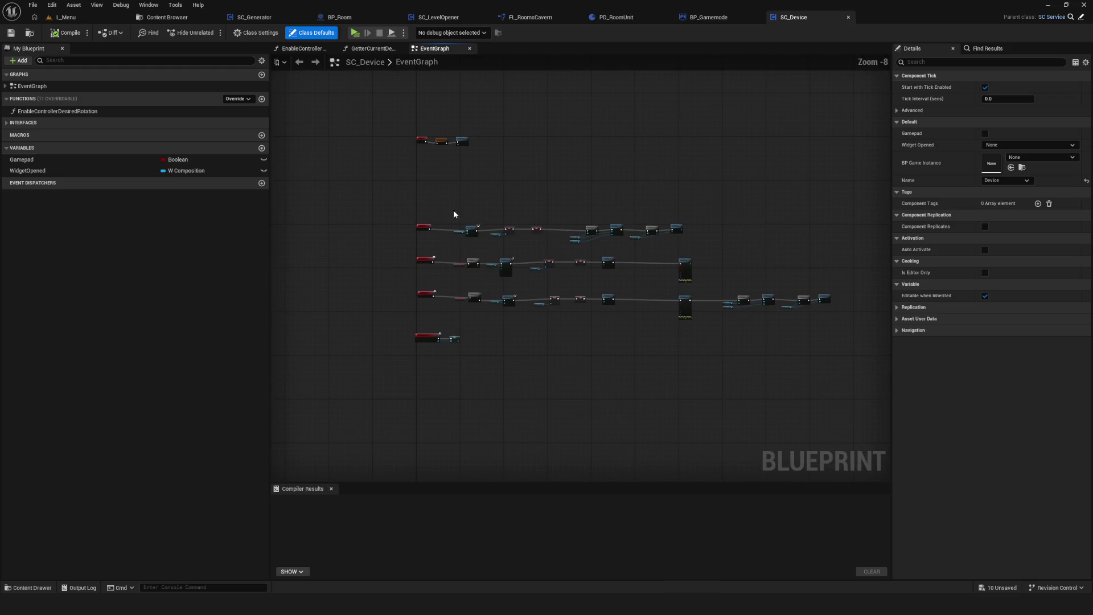
# Zoom the SC_Device EventGraph and try selecting the Start event node.
pyautogui.scroll(-4, 468, 204)
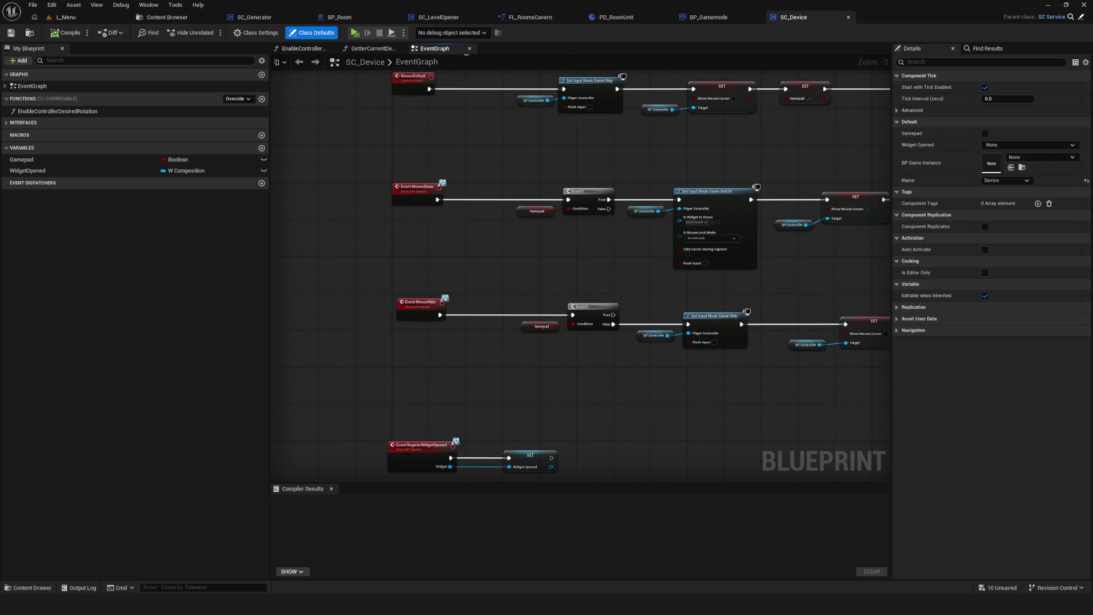
pyautogui.moveTo(327, 115)
pyautogui.mouseDown()
pyautogui.moveTo(460, 302)
pyautogui.moveTo(450, 326)
pyautogui.moveTo(461, 329)
pyautogui.mouseUp()
pyautogui.moveTo(416, 146)
pyautogui.mouseDown()
pyautogui.moveTo(433, 366)
pyautogui.moveTo(454, 330)
pyautogui.moveTo(449, 358)
pyautogui.moveTo(416, 278)
pyautogui.moveTo(434, 220)
pyautogui.moveTo(431, 296)
pyautogui.mouseUp()
pyautogui.moveTo(431, 296)
pyautogui.mouseDown()
pyautogui.moveTo(384, 122)
pyautogui.moveTo(379, 173)
pyautogui.moveTo(408, 312)
pyautogui.mouseUp()
pyautogui.moveTo(342, 136)
pyautogui.mouseDown()
pyautogui.moveTo(407, 238)
pyautogui.moveTo(417, 316)
pyautogui.mouseUp()
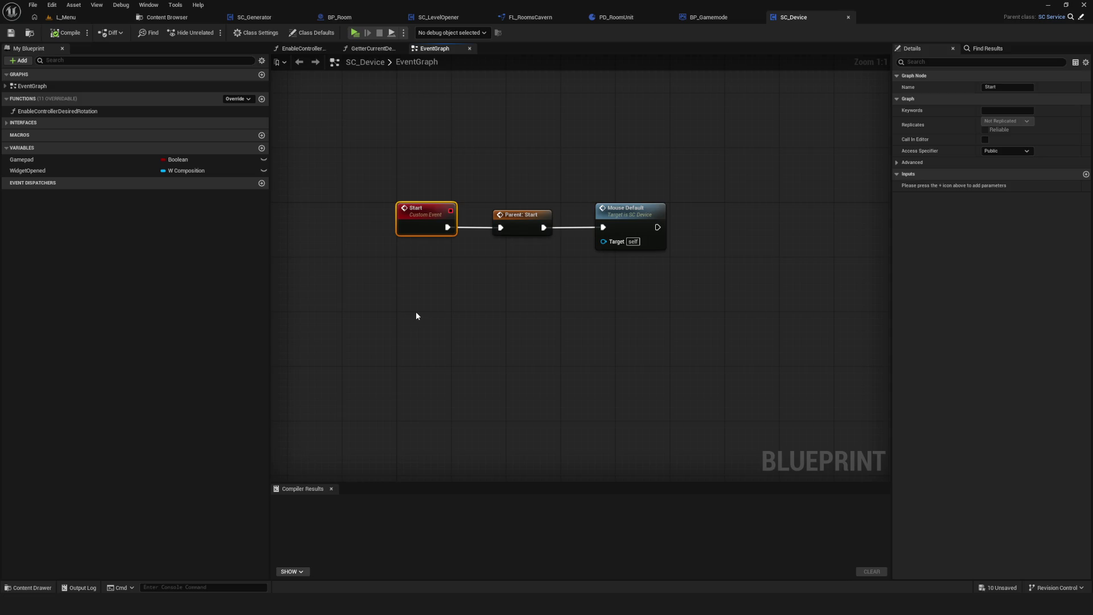
pyautogui.scroll(-6, 429, 262)
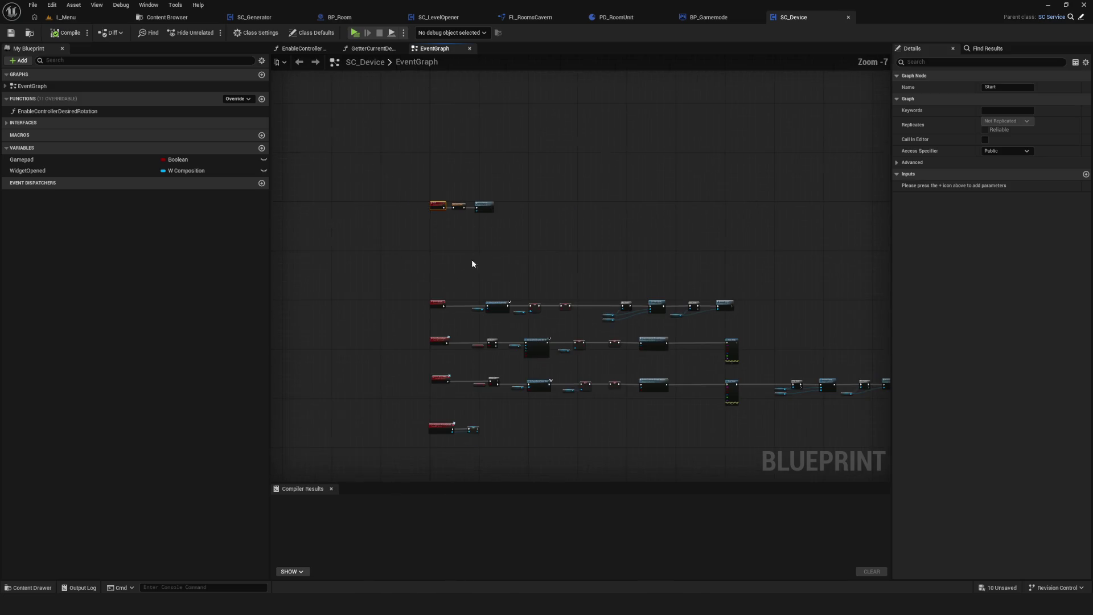
pyautogui.scroll(6, 503, 217)
# Select the Start custom event and frame its Start → Parent: Start → Mouse Default chain.
pyautogui.moveTo(408, 198)
pyautogui.mouseDown()
pyautogui.moveTo(503, 371)
pyautogui.moveTo(538, 373)
pyautogui.mouseUp()
pyautogui.moveTo(444, 239); pyautogui.dragTo(539, 385)
pyautogui.click(537, 385)
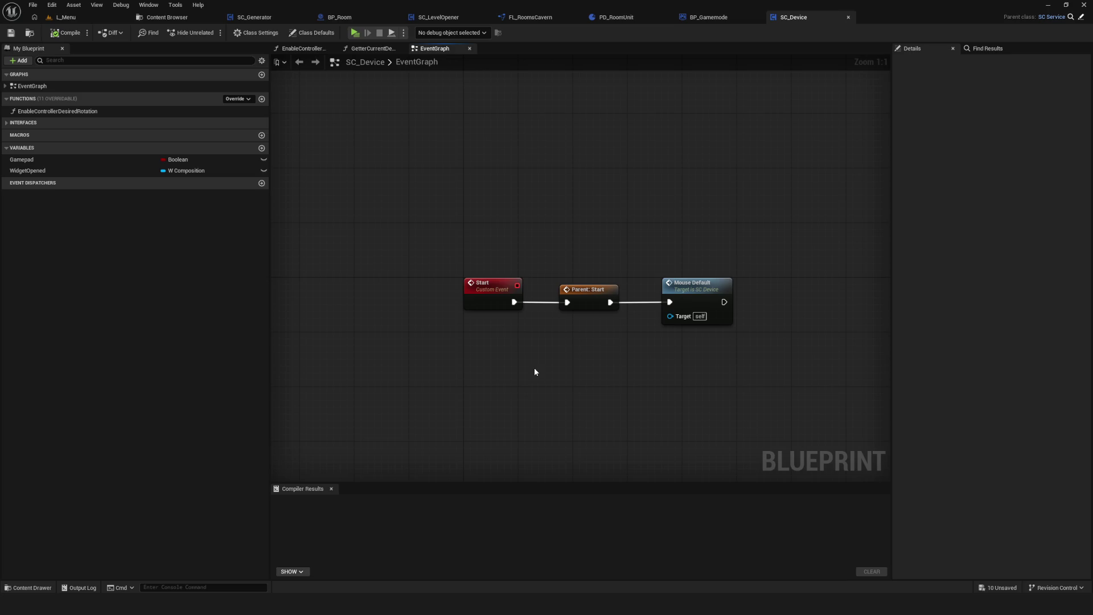
pyautogui.click(487, 293)
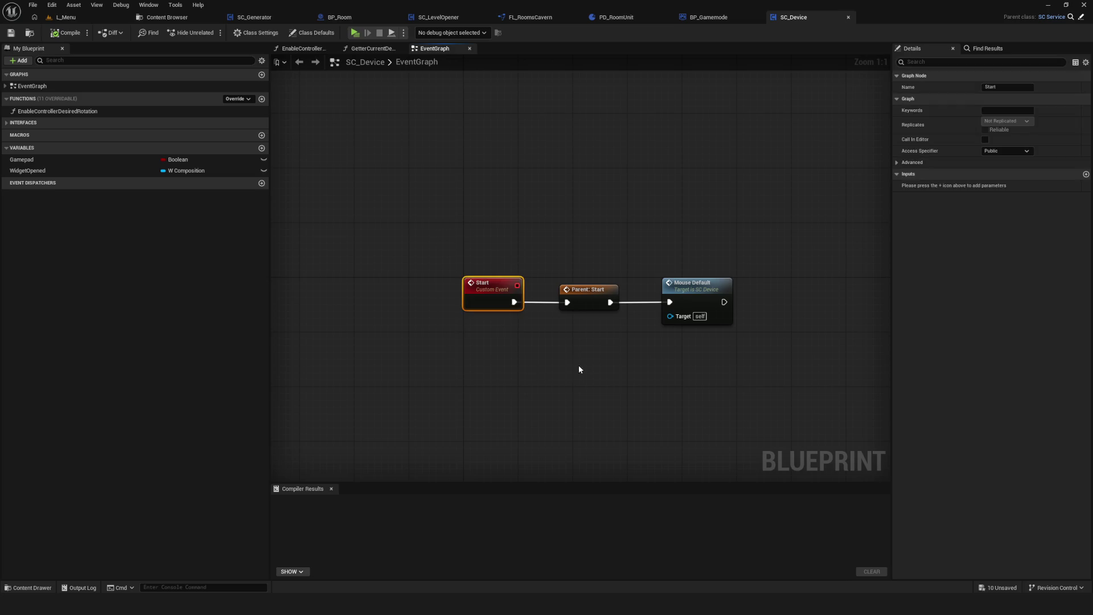
pyautogui.moveTo(542, 335)
pyautogui.mouseDown()
pyautogui.moveTo(473, 317)
pyautogui.moveTo(510, 337)
pyautogui.mouseUp()
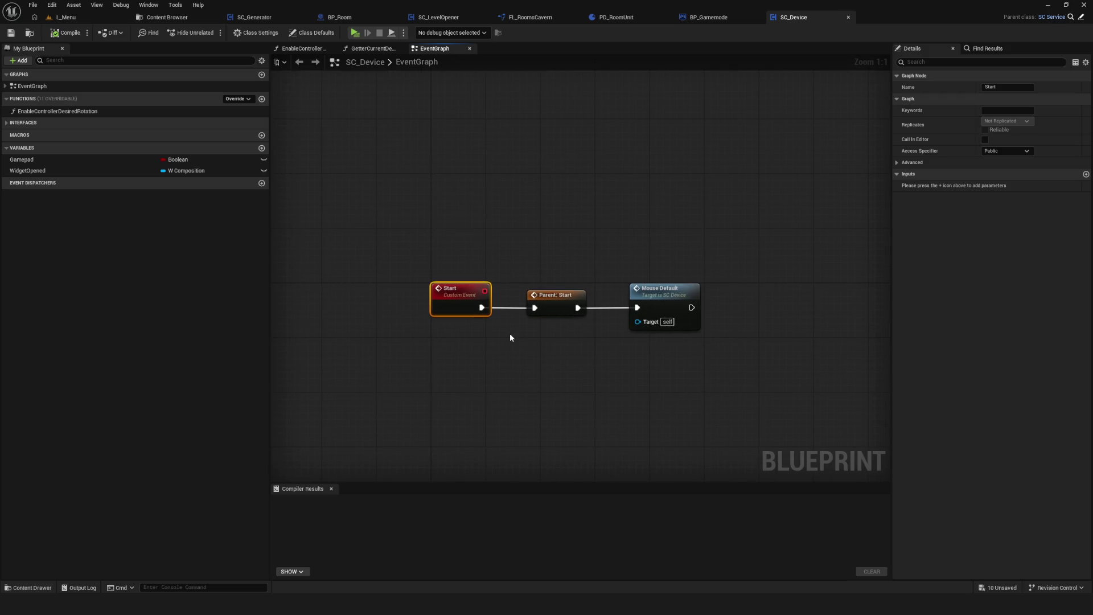
pyautogui.click(498, 377)
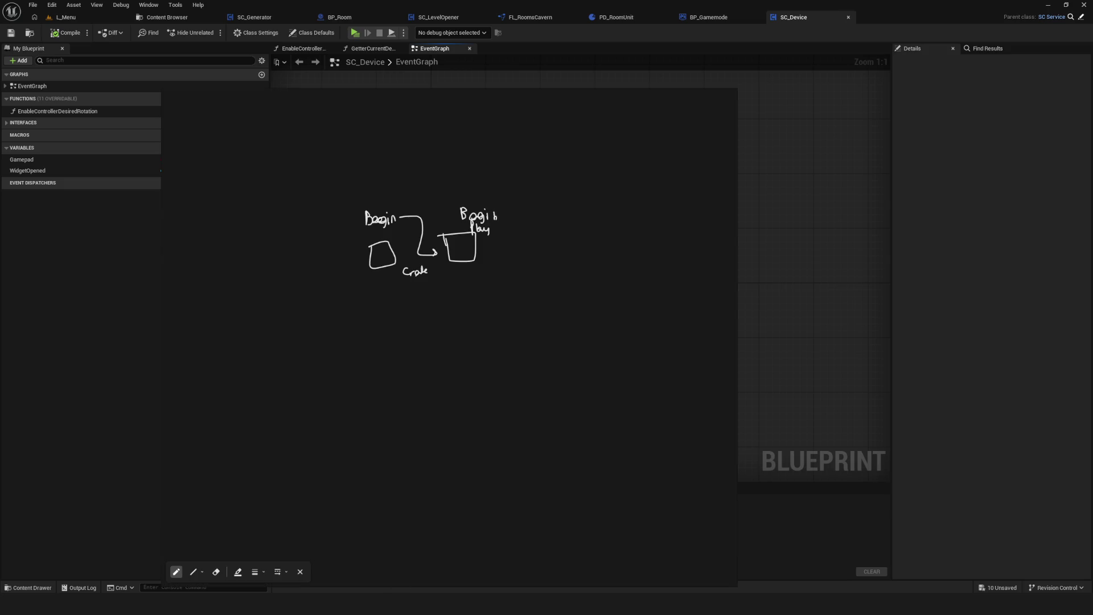
# Sketch another box and draw five lines fanning up-right from the stacked boxes.
pyautogui.moveTo(415, 174)
pyautogui.mouseDown()
pyautogui.moveTo(416, 197)
pyautogui.moveTo(442, 172)
pyautogui.moveTo(416, 172)
pyautogui.moveTo(451, 207)
pyautogui.moveTo(412, 204)
pyautogui.moveTo(453, 242)
pyautogui.moveTo(420, 230)
pyautogui.moveTo(417, 273)
pyautogui.moveTo(455, 271)
pyautogui.moveTo(422, 273)
pyautogui.moveTo(419, 291)
pyautogui.moveTo(454, 285)
pyautogui.moveTo(412, 290)
pyautogui.mouseUp()
pyautogui.scroll(2, 442, 297)
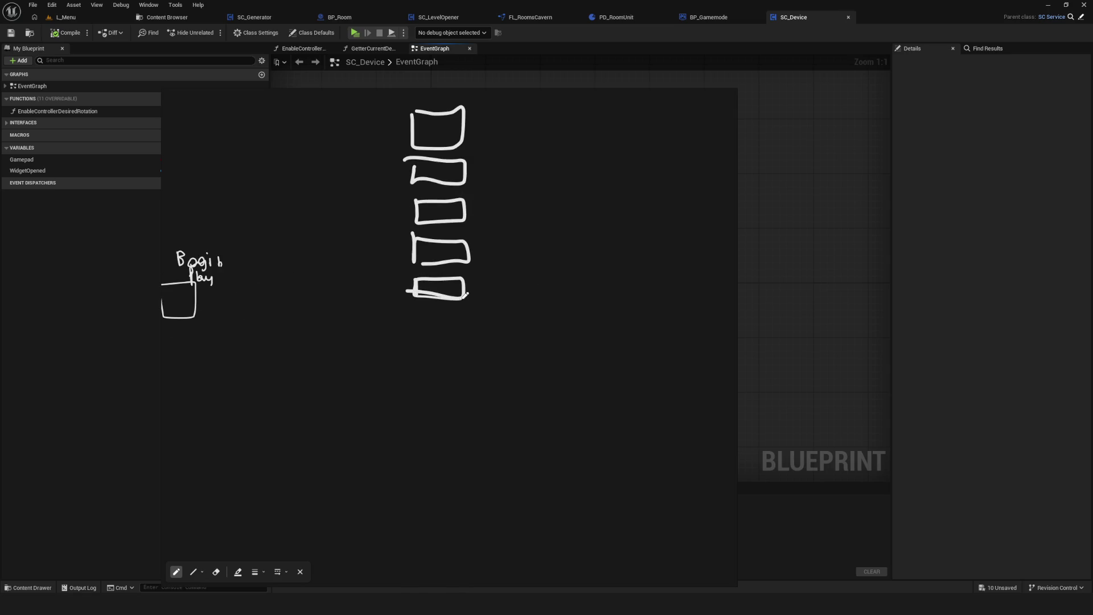
pyautogui.scroll(2, 433, 248)
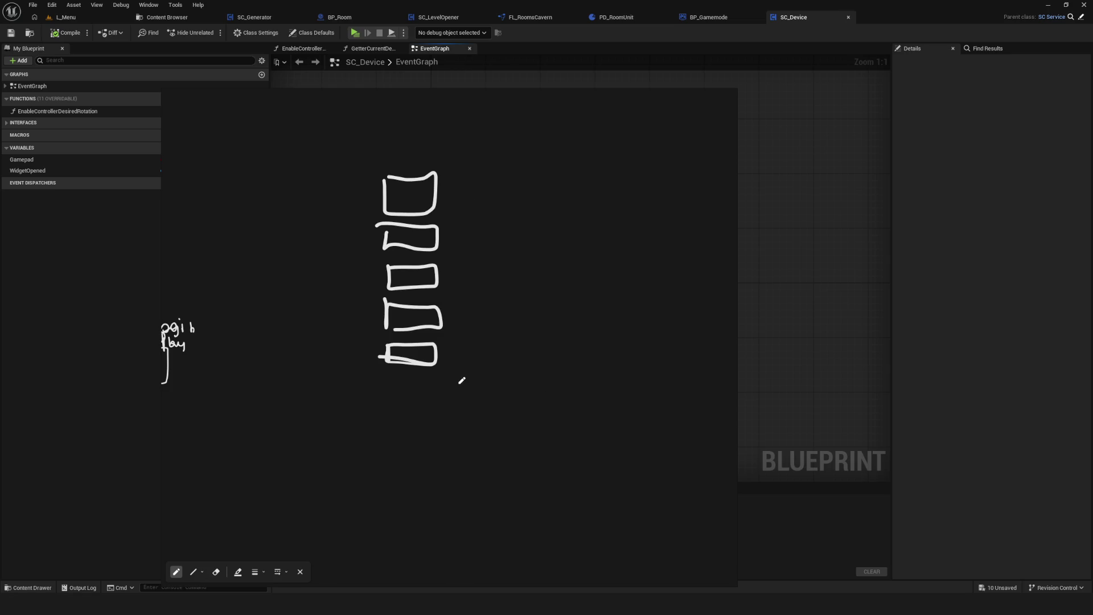
pyautogui.scroll(1, 433, 270)
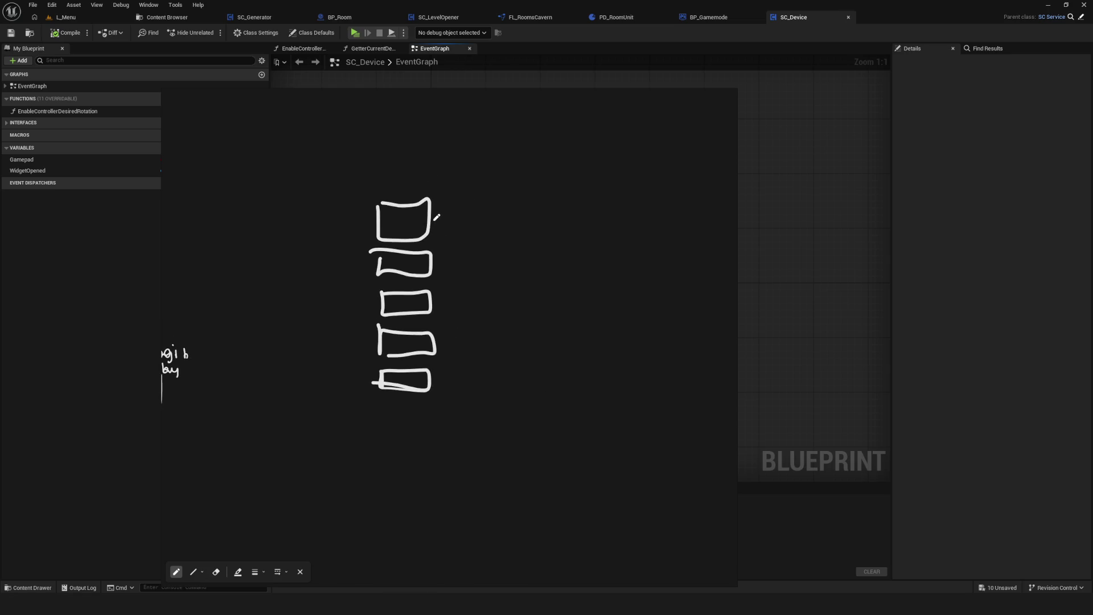
pyautogui.moveTo(436, 220); pyautogui.dragTo(538, 165)
pyautogui.moveTo(439, 261); pyautogui.dragTo(538, 174)
pyautogui.moveTo(433, 299); pyautogui.dragTo(523, 208)
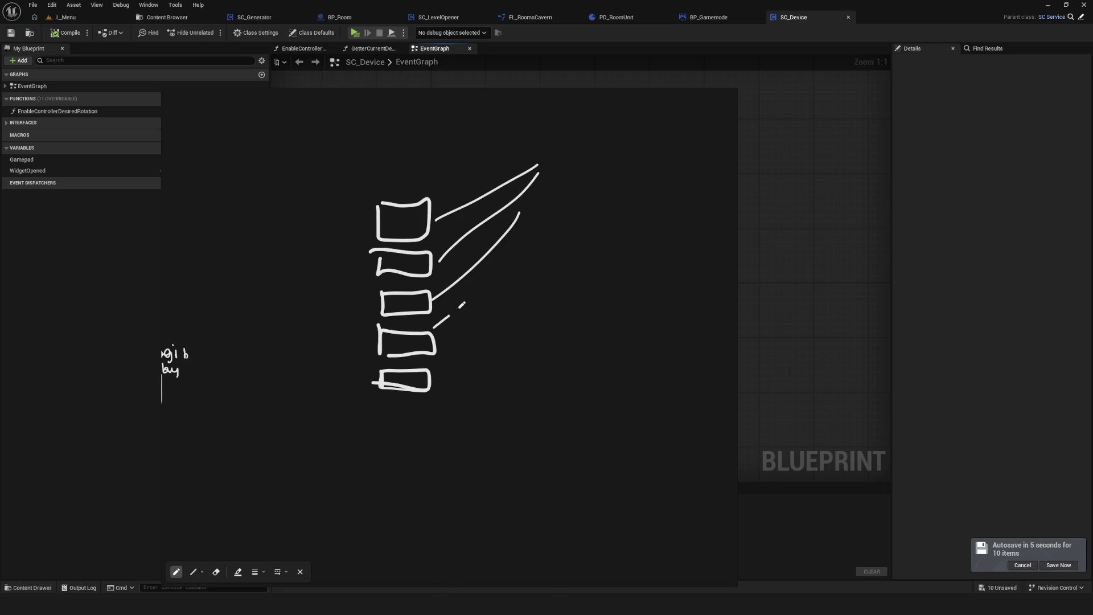
pyautogui.moveTo(434, 327); pyautogui.dragTo(538, 217)
pyautogui.moveTo(431, 380)
pyautogui.mouseDown()
pyautogui.moveTo(511, 312)
pyautogui.moveTo(557, 220)
pyautogui.mouseUp()
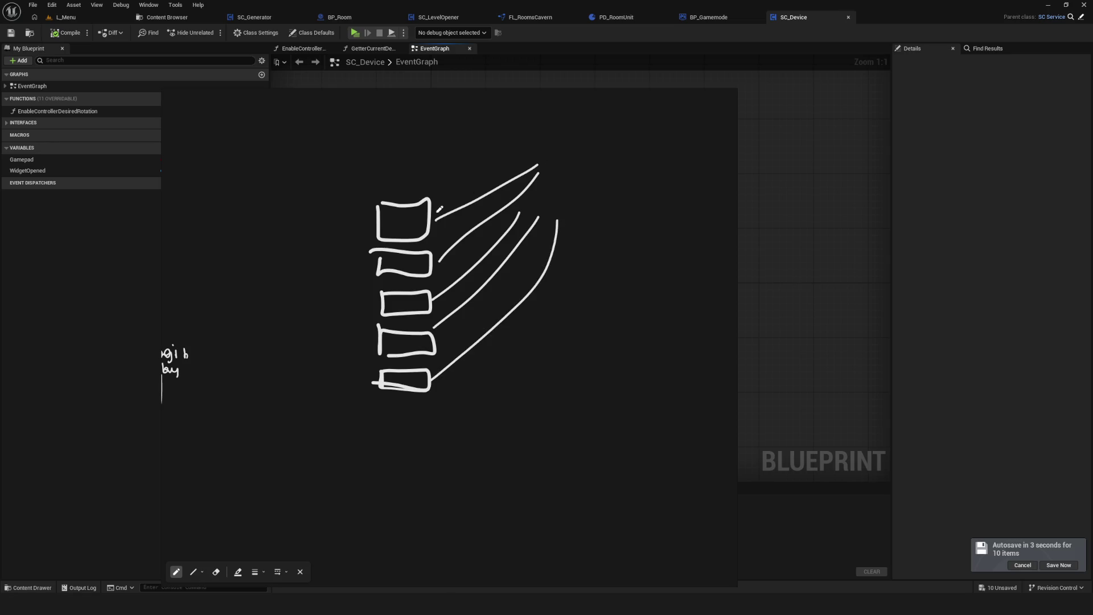
# Draw the callback arrow down to a list of short lines enclosed by a brace.
pyautogui.moveTo(622, 141)
pyautogui.mouseDown()
pyautogui.moveTo(613, 144)
pyautogui.moveTo(640, 135)
pyautogui.moveTo(649, 147)
pyautogui.moveTo(655, 134)
pyautogui.moveTo(692, 149)
pyautogui.moveTo(610, 371)
pyautogui.moveTo(486, 436)
pyautogui.mouseUp()
pyautogui.moveTo(387, 455); pyautogui.dragTo(444, 460)
pyautogui.moveTo(397, 473); pyautogui.dragTo(432, 473)
pyautogui.moveTo(401, 484); pyautogui.dragTo(436, 491)
pyautogui.moveTo(391, 507)
pyautogui.mouseDown()
pyautogui.moveTo(427, 507)
pyautogui.moveTo(429, 523)
pyautogui.mouseUp()
pyautogui.moveTo(397, 533)
pyautogui.mouseDown()
pyautogui.moveTo(427, 537)
pyautogui.moveTo(425, 551)
pyautogui.mouseUp()
pyautogui.scroll(-1, 460, 484)
pyautogui.moveTo(453, 405)
pyautogui.mouseDown()
pyautogui.moveTo(476, 471)
pyautogui.moveTo(443, 537)
pyautogui.mouseUp()
pyautogui.moveTo(495, 446); pyautogui.dragTo(483, 481)
# Write the Start label by the brace and sweep a curved arrow back into a box on the left.
pyautogui.moveTo(511, 445)
pyautogui.mouseDown()
pyautogui.moveTo(514, 483)
pyautogui.moveTo(536, 475)
pyautogui.mouseUp()
pyautogui.moveTo(538, 475); pyautogui.dragTo(550, 463)
pyautogui.moveTo(558, 424); pyautogui.dragTo(560, 472)
pyautogui.moveTo(533, 448); pyautogui.dragTo(540, 443)
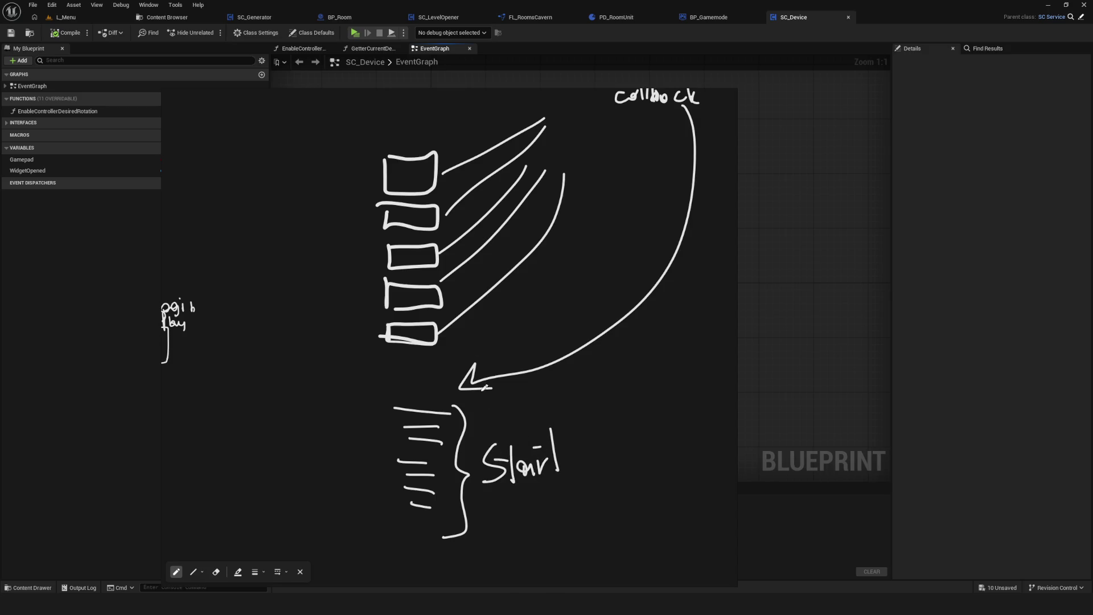
pyautogui.moveTo(265, 231)
pyautogui.mouseDown()
pyautogui.moveTo(312, 245)
pyautogui.moveTo(271, 272)
pyautogui.mouseUp()
pyautogui.moveTo(556, 474)
pyautogui.mouseDown()
pyautogui.moveTo(293, 366)
pyautogui.moveTo(232, 238)
pyautogui.moveTo(257, 254)
pyautogui.mouseUp()
pyautogui.moveTo(330, 260); pyautogui.dragTo(358, 265)
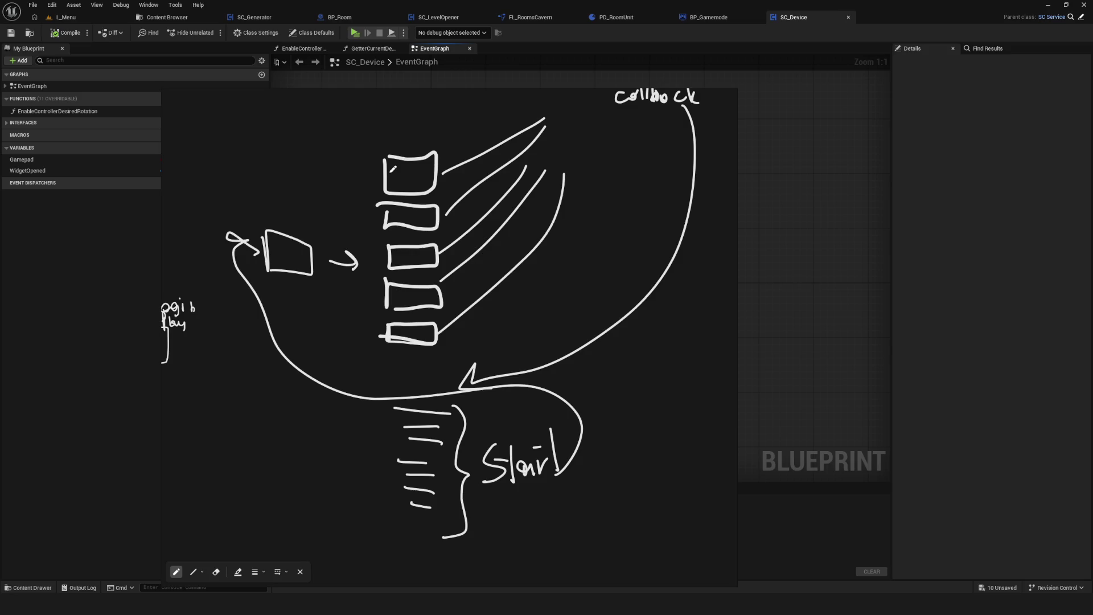
pyautogui.moveTo(264, 235)
pyautogui.mouseDown()
pyautogui.moveTo(266, 264)
pyautogui.moveTo(309, 230)
pyautogui.moveTo(248, 232)
pyautogui.mouseUp()
# Mark dashes and strokes across the fanning lines and beside the stacked boxes.
pyautogui.moveTo(448, 125); pyautogui.dragTo(477, 126)
pyautogui.moveTo(441, 201); pyautogui.dragTo(501, 198)
pyautogui.moveTo(451, 235); pyautogui.dragTo(488, 237)
pyautogui.moveTo(434, 268); pyautogui.dragTo(500, 272)
pyautogui.moveTo(466, 298); pyautogui.dragTo(501, 299)
pyautogui.moveTo(452, 325); pyautogui.dragTo(470, 331)
pyautogui.moveTo(463, 342); pyautogui.dragTo(476, 340)
pyautogui.moveTo(496, 110)
pyautogui.mouseDown()
pyautogui.moveTo(497, 160)
pyautogui.moveTo(560, 122)
pyautogui.mouseUp()
pyautogui.moveTo(501, 153); pyautogui.dragTo(557, 152)
pyautogui.moveTo(517, 228); pyautogui.dragTo(565, 231)
pyautogui.moveTo(545, 267); pyautogui.dragTo(559, 270)
pyautogui.moveTo(525, 323); pyautogui.dragTo(556, 338)
# Zoom the canvas in and out to review the whole sketch.
pyautogui.scroll(-5, 511, 369)
pyautogui.scroll(3, 495, 391)
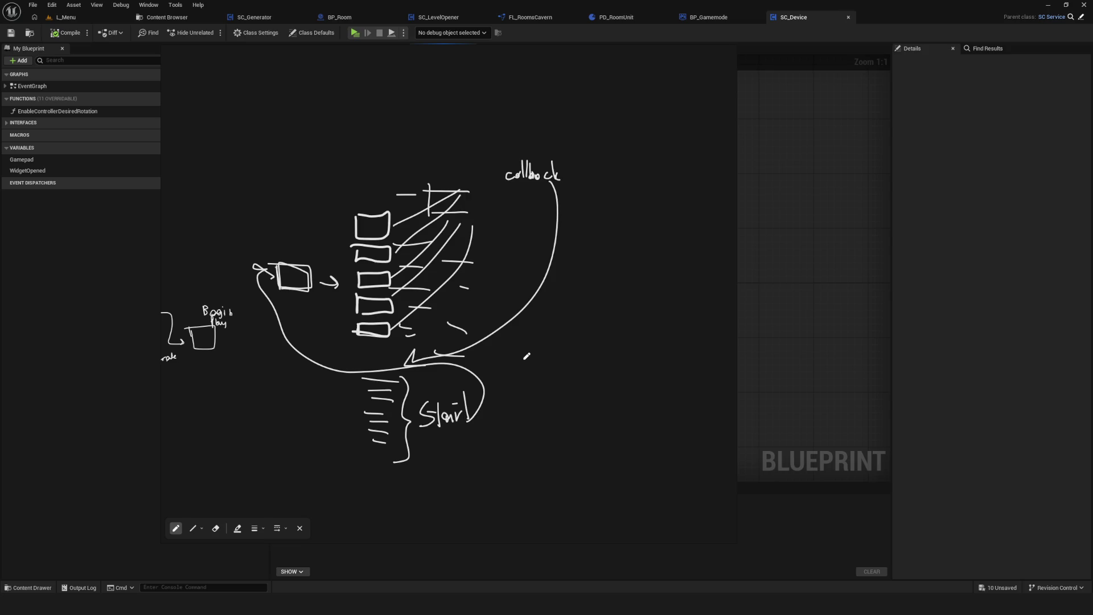
pyautogui.scroll(3, 373, 234)
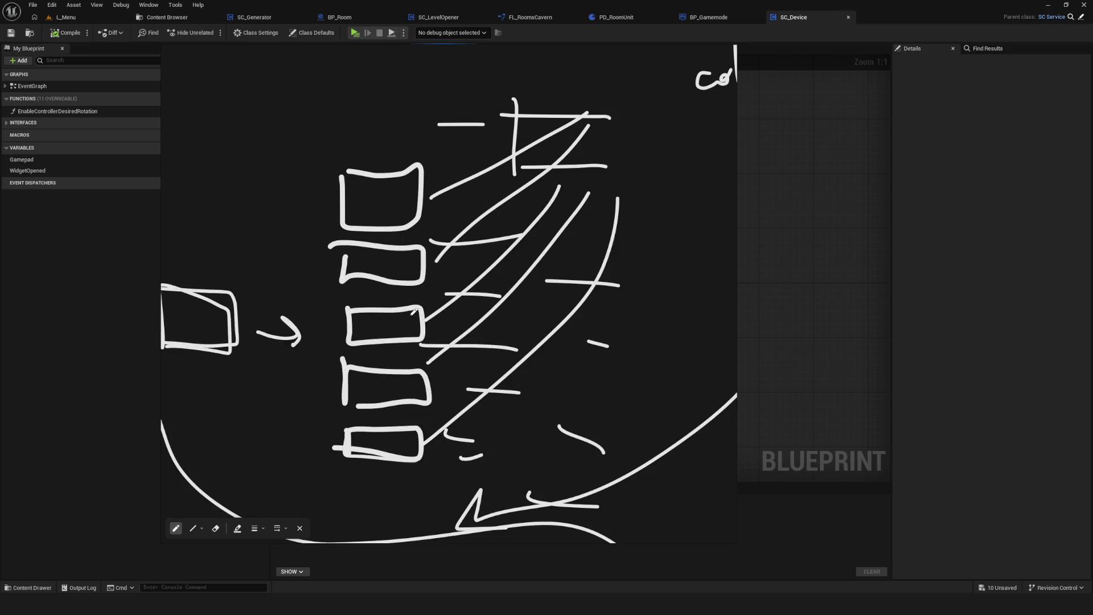
pyautogui.scroll(-3, 374, 292)
pyautogui.scroll(3, 375, 269)
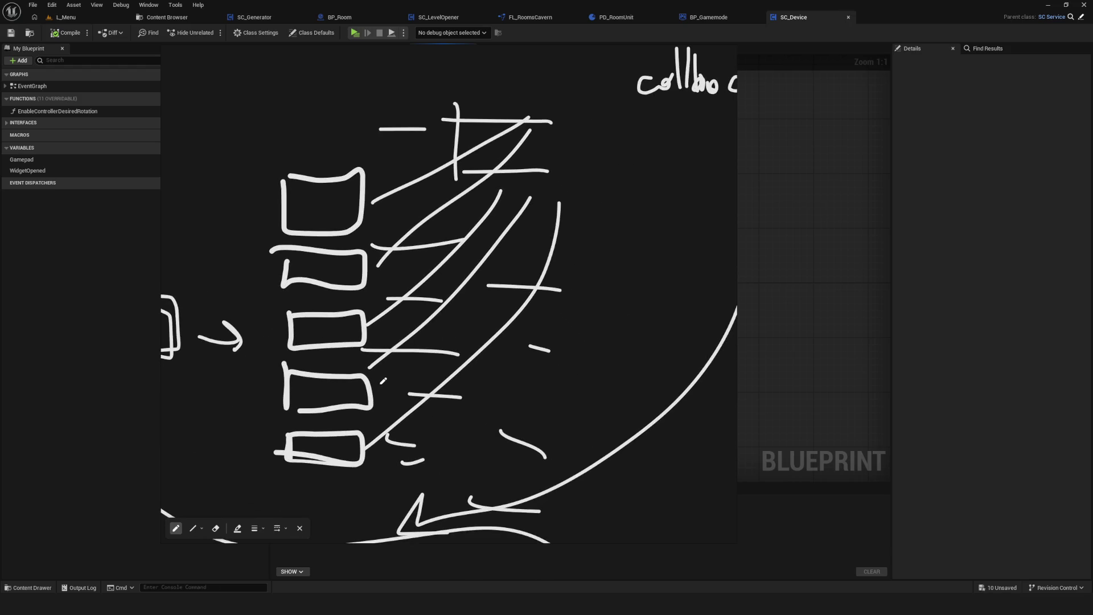
pyautogui.scroll(-3, 386, 382)
pyautogui.scroll(1, 385, 383)
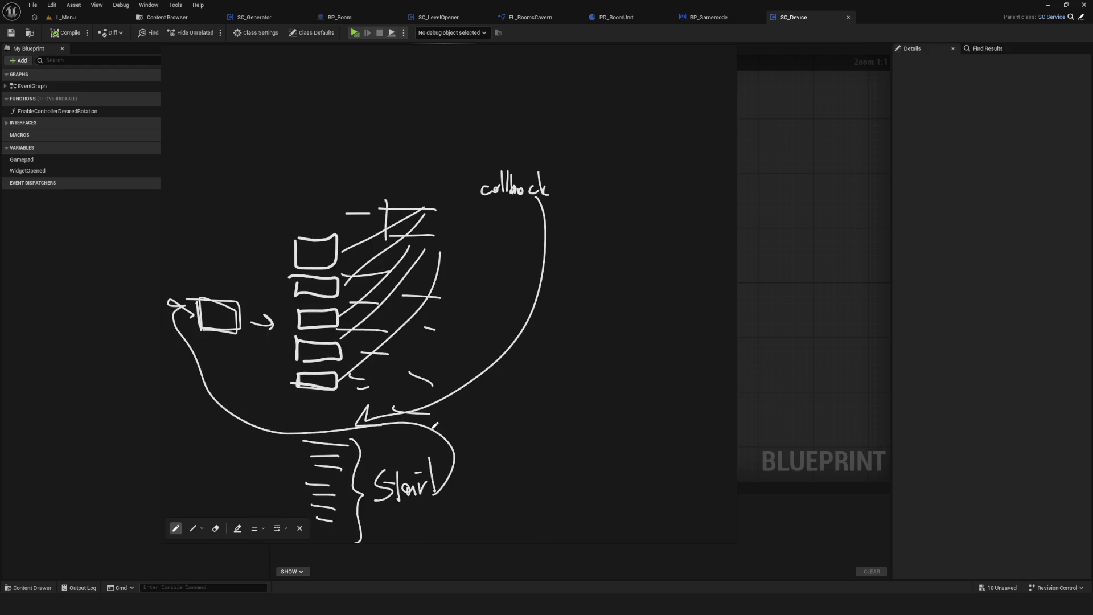
# Draw a box around the Stair lines and add arrows pointing into the stacked boxes.
pyautogui.moveTo(347, 393)
pyautogui.mouseDown()
pyautogui.moveTo(413, 500)
pyautogui.moveTo(316, 386)
pyautogui.mouseUp()
pyautogui.moveTo(397, 468)
pyautogui.mouseDown()
pyautogui.moveTo(365, 496)
pyautogui.moveTo(394, 447)
pyautogui.mouseUp()
pyautogui.moveTo(389, 93); pyautogui.dragTo(416, 140)
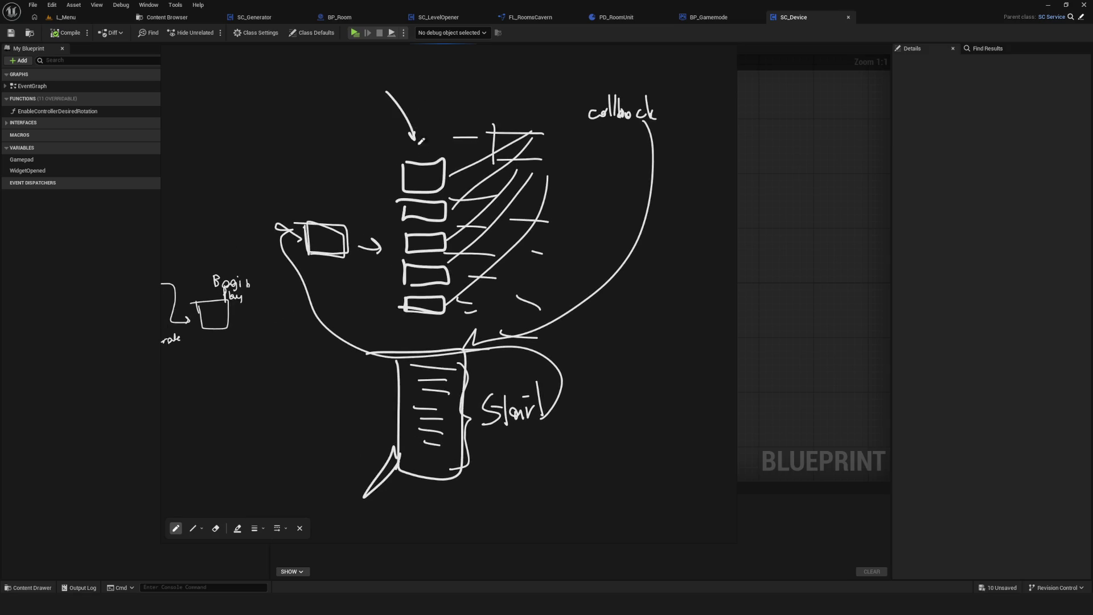
pyautogui.moveTo(432, 410); pyautogui.dragTo(452, 381)
pyautogui.moveTo(411, 437)
pyautogui.mouseDown()
pyautogui.moveTo(476, 322)
pyautogui.moveTo(421, 438)
pyautogui.mouseUp()
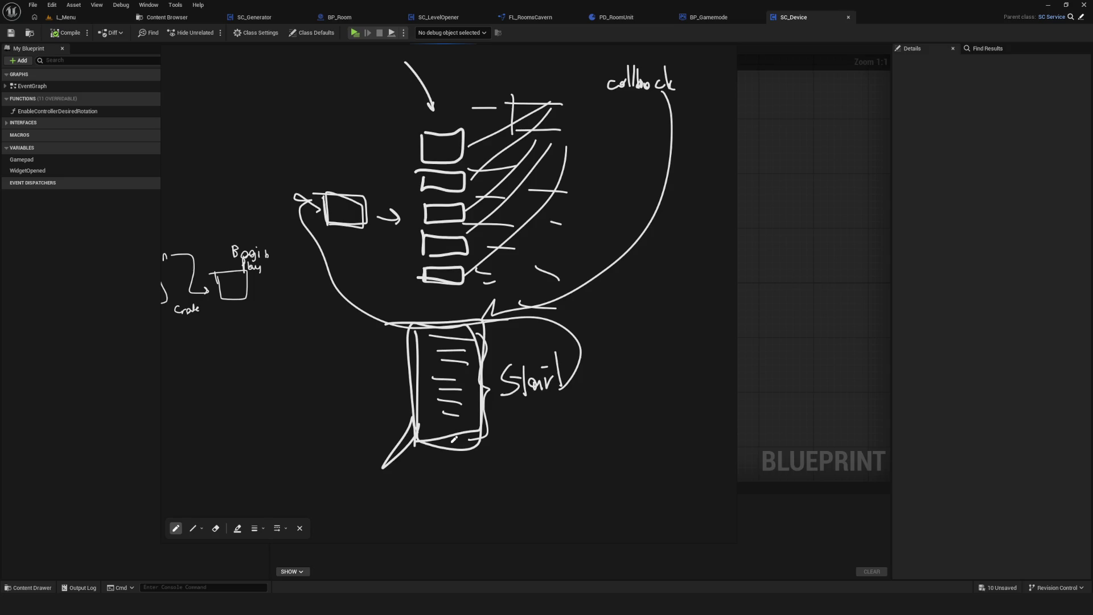
# Add short lines and looping curves alongside the stacked boxes.
pyautogui.moveTo(466, 141); pyautogui.dragTo(525, 139)
pyautogui.moveTo(466, 174); pyautogui.dragTo(529, 172)
pyautogui.moveTo(472, 195)
pyautogui.mouseDown()
pyautogui.moveTo(499, 194)
pyautogui.moveTo(501, 211)
pyautogui.mouseUp()
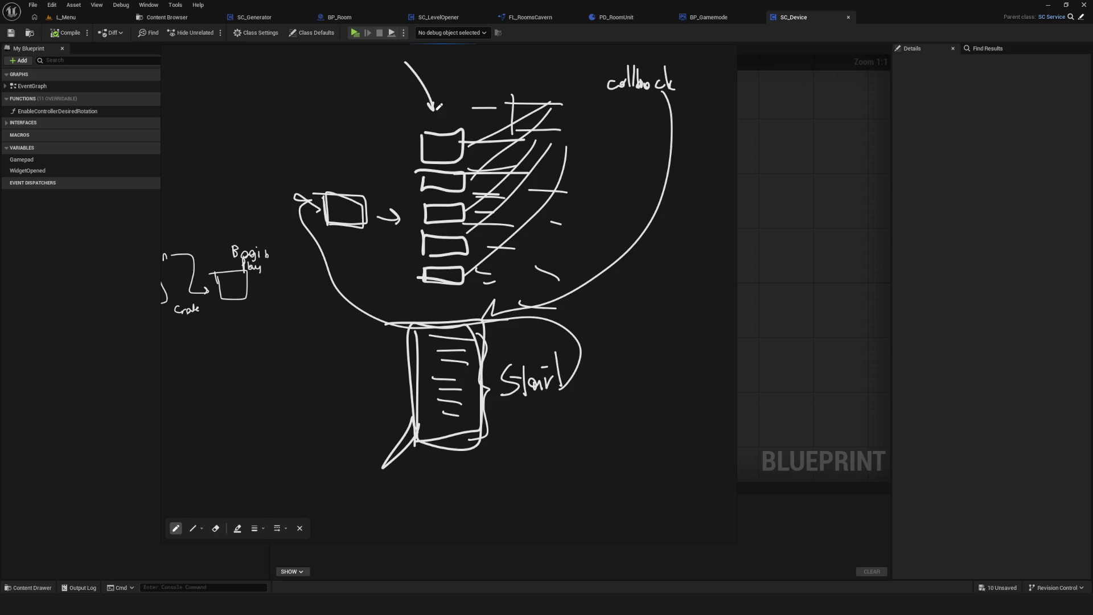
pyautogui.moveTo(482, 173)
pyautogui.mouseDown()
pyautogui.moveTo(488, 193)
pyautogui.moveTo(465, 238)
pyautogui.mouseUp()
pyautogui.moveTo(417, 142); pyautogui.dragTo(403, 200)
pyautogui.moveTo(424, 276); pyautogui.dragTo(420, 198)
pyautogui.moveTo(411, 142); pyautogui.dragTo(427, 214)
pyautogui.moveTo(454, 137)
pyautogui.mouseDown()
pyautogui.moveTo(478, 190)
pyautogui.moveTo(469, 242)
pyautogui.mouseUp()
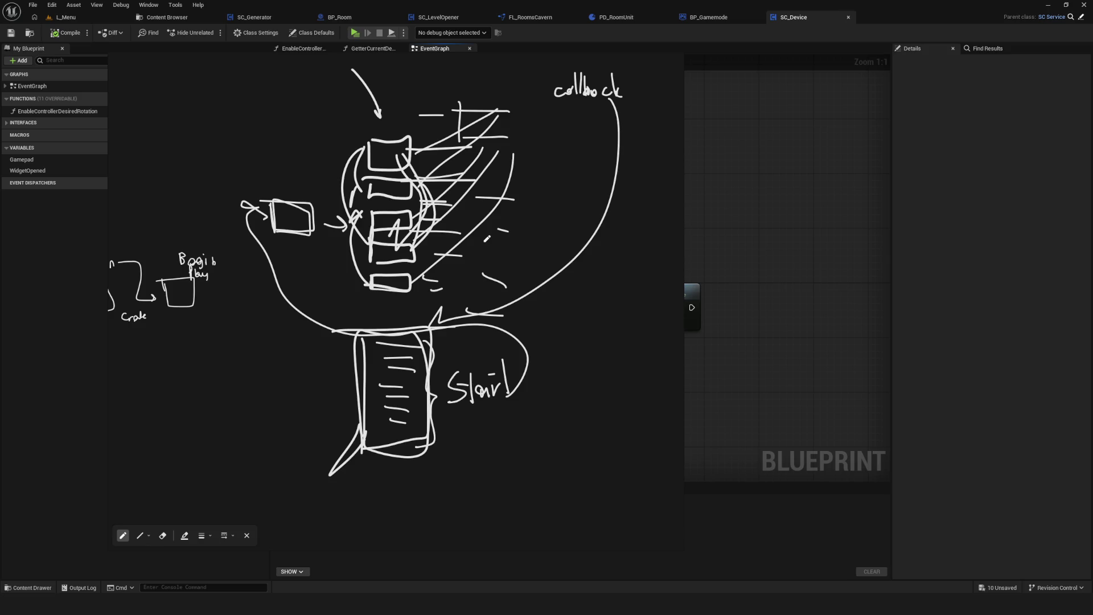
# Sketch a column of boxes with arrows to two small 'call' boxes feeding a tall box.
pyautogui.scroll(-5, 487, 238)
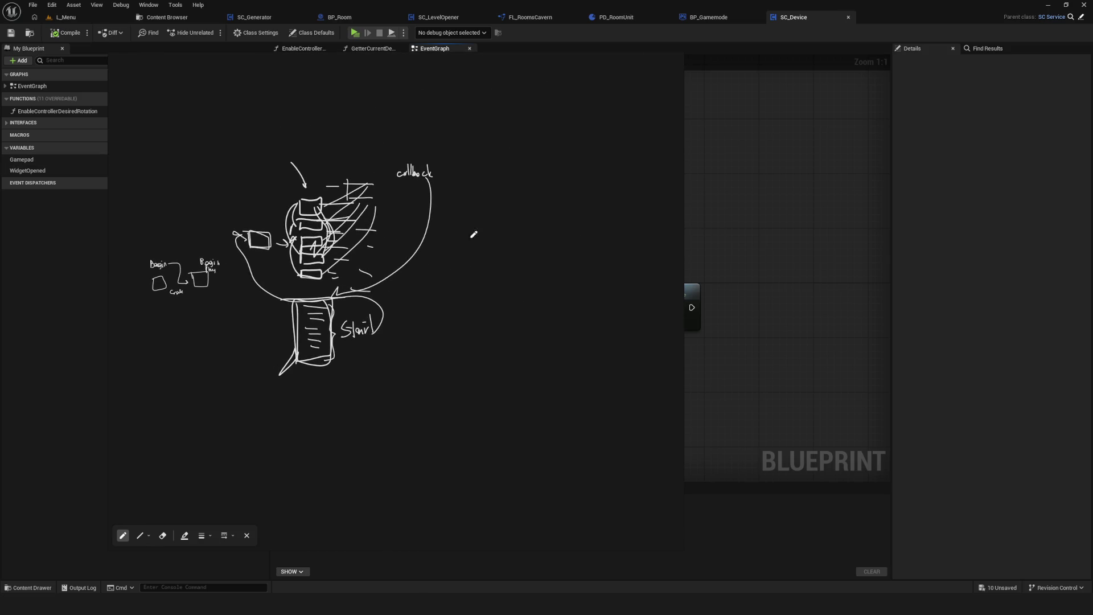
pyautogui.scroll(2, 485, 206)
pyautogui.moveTo(459, 182)
pyautogui.mouseDown()
pyautogui.moveTo(457, 192)
pyautogui.moveTo(504, 178)
pyautogui.moveTo(458, 181)
pyautogui.moveTo(504, 213)
pyautogui.moveTo(463, 217)
pyautogui.moveTo(503, 228)
pyautogui.moveTo(466, 242)
pyautogui.mouseUp()
pyautogui.moveTo(466, 251)
pyautogui.mouseDown()
pyautogui.moveTo(460, 261)
pyautogui.moveTo(504, 249)
pyautogui.moveTo(461, 251)
pyautogui.moveTo(477, 272)
pyautogui.moveTo(465, 295)
pyautogui.moveTo(501, 307)
pyautogui.moveTo(449, 305)
pyautogui.mouseUp()
pyautogui.moveTo(470, 186)
pyautogui.mouseDown()
pyautogui.moveTo(500, 185)
pyautogui.moveTo(464, 239)
pyautogui.moveTo(494, 240)
pyautogui.moveTo(481, 254)
pyautogui.moveTo(491, 259)
pyautogui.moveTo(480, 311)
pyautogui.mouseUp()
pyautogui.moveTo(504, 175)
pyautogui.mouseDown()
pyautogui.moveTo(496, 219)
pyautogui.moveTo(498, 206)
pyautogui.mouseUp()
pyautogui.moveTo(546, 179)
pyautogui.mouseDown()
pyautogui.moveTo(546, 188)
pyautogui.moveTo(572, 178)
pyautogui.moveTo(558, 206)
pyautogui.moveTo(567, 214)
pyautogui.mouseUp()
pyautogui.moveTo(573, 194)
pyautogui.mouseDown()
pyautogui.moveTo(581, 210)
pyautogui.moveTo(386, 390)
pyautogui.mouseUp()
pyautogui.moveTo(342, 353)
pyautogui.mouseDown()
pyautogui.moveTo(383, 353)
pyautogui.moveTo(329, 470)
pyautogui.moveTo(326, 363)
pyautogui.mouseUp()
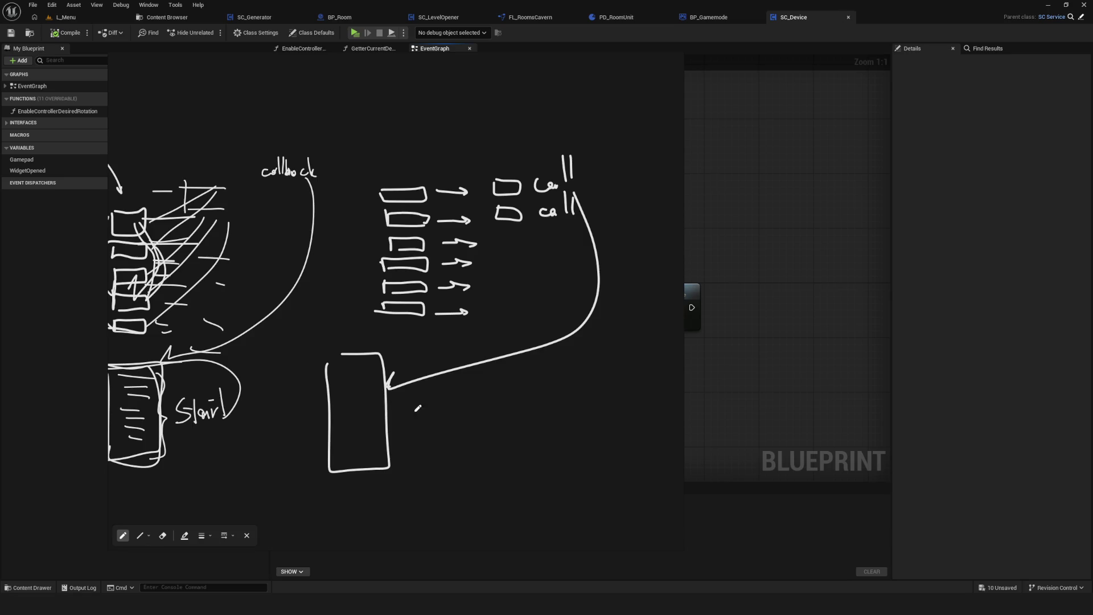
pyautogui.scroll(-1, 421, 409)
pyautogui.moveTo(401, 406)
pyautogui.mouseDown()
pyautogui.moveTo(502, 416)
pyautogui.moveTo(496, 426)
pyautogui.mouseUp()
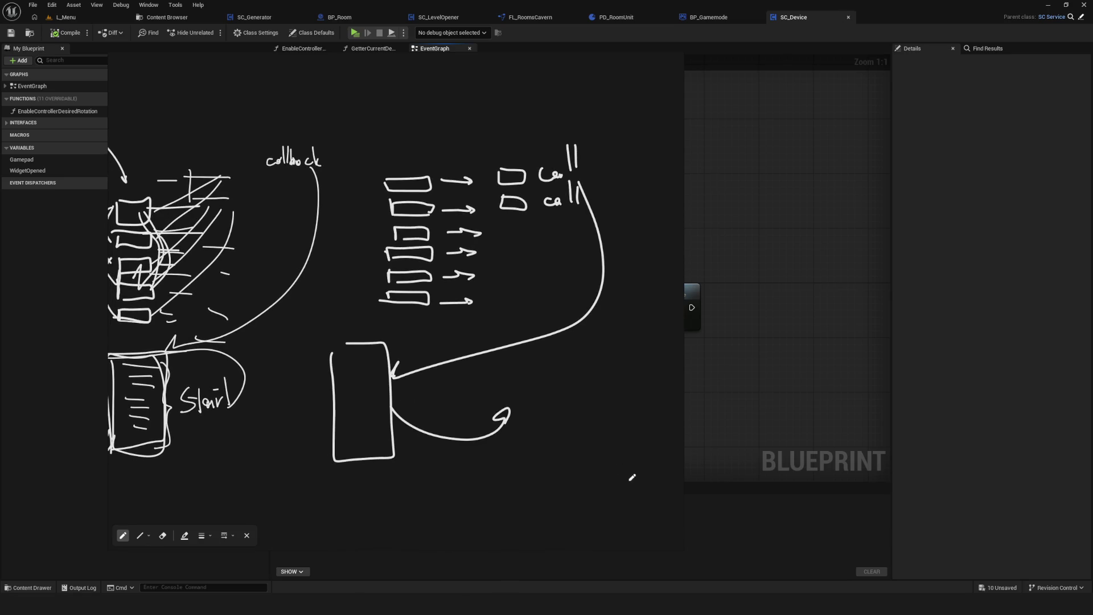
# Correct the handwritten word to 'Start'.
pyautogui.scroll(-1, 586, 434)
pyautogui.scroll(-1, 521, 406)
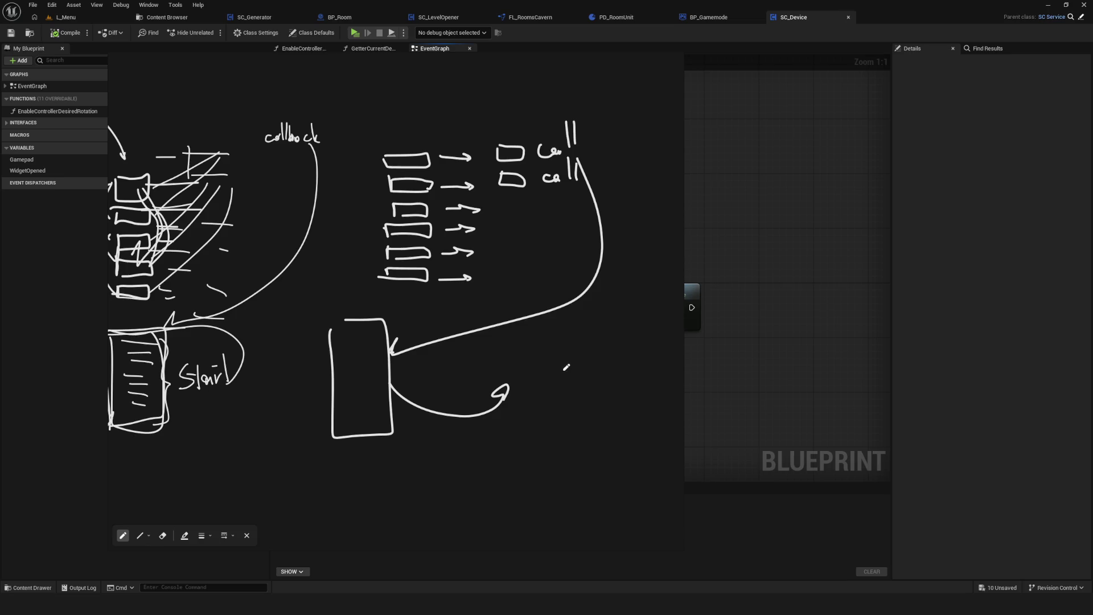
pyautogui.moveTo(225, 354)
pyautogui.mouseDown()
pyautogui.moveTo(229, 382)
pyautogui.moveTo(233, 371)
pyautogui.mouseUp()
pyautogui.scroll(-1, 527, 398)
# Write and circle 'All nodules Ready', add a final arrow, and restore the sketch window size.
pyautogui.moveTo(495, 349)
pyautogui.mouseDown()
pyautogui.moveTo(491, 381)
pyautogui.moveTo(493, 365)
pyautogui.moveTo(504, 374)
pyautogui.mouseUp()
pyautogui.hotkey('ctrl', 'z')
pyautogui.hotkey('ctrl', 'z')
pyautogui.moveTo(493, 363); pyautogui.dragTo(509, 374)
pyautogui.moveTo(518, 343)
pyautogui.mouseDown()
pyautogui.moveTo(516, 374)
pyautogui.moveTo(561, 367)
pyautogui.moveTo(570, 339)
pyautogui.moveTo(606, 373)
pyautogui.mouseUp()
pyautogui.moveTo(624, 335)
pyautogui.mouseDown()
pyautogui.moveTo(626, 371)
pyautogui.moveTo(668, 368)
pyautogui.moveTo(664, 329)
pyautogui.moveTo(657, 389)
pyautogui.mouseUp()
pyautogui.hscroll(5, 569, 376)
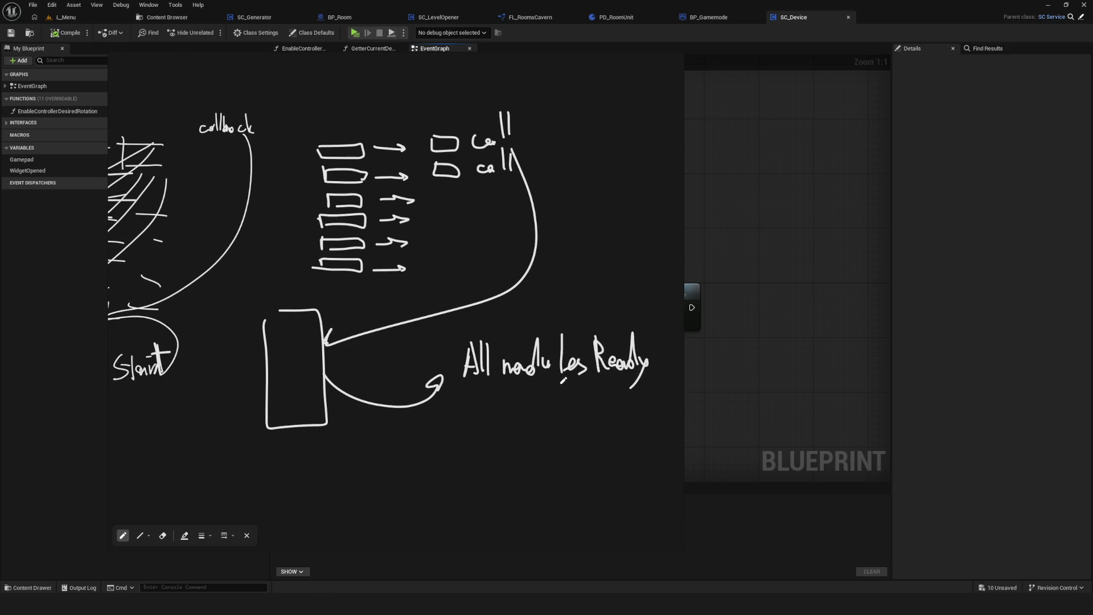
pyautogui.moveTo(456, 323)
pyautogui.mouseDown()
pyautogui.moveTo(568, 375)
pyautogui.moveTo(429, 306)
pyautogui.mouseUp()
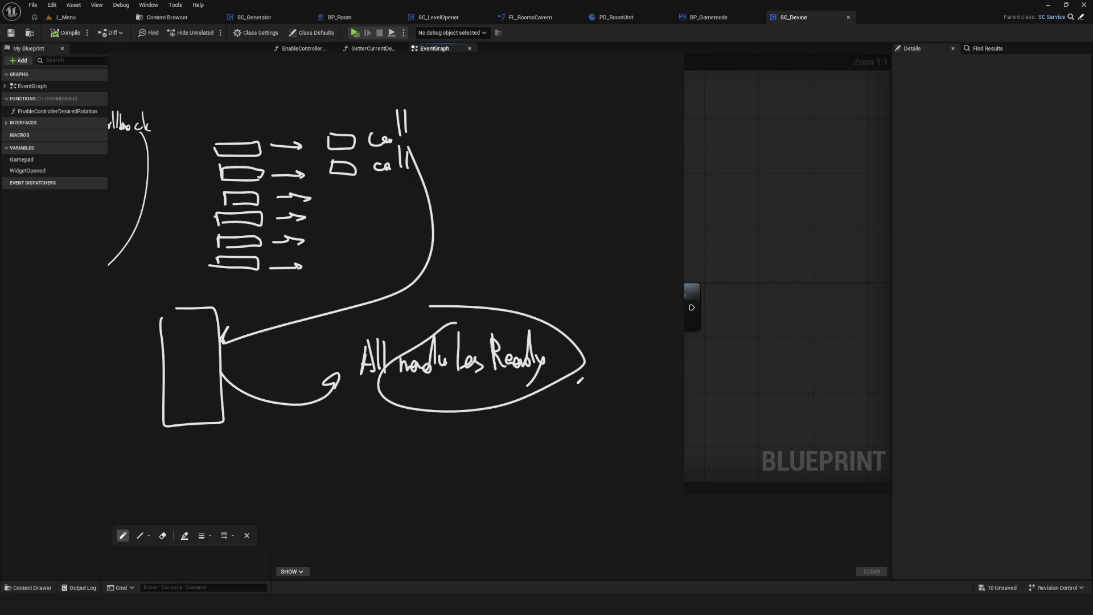
pyautogui.moveTo(263, 105)
pyautogui.mouseDown()
pyautogui.moveTo(302, 146)
pyautogui.moveTo(302, 220)
pyautogui.mouseUp()
pyautogui.doubleClick(561, 66)
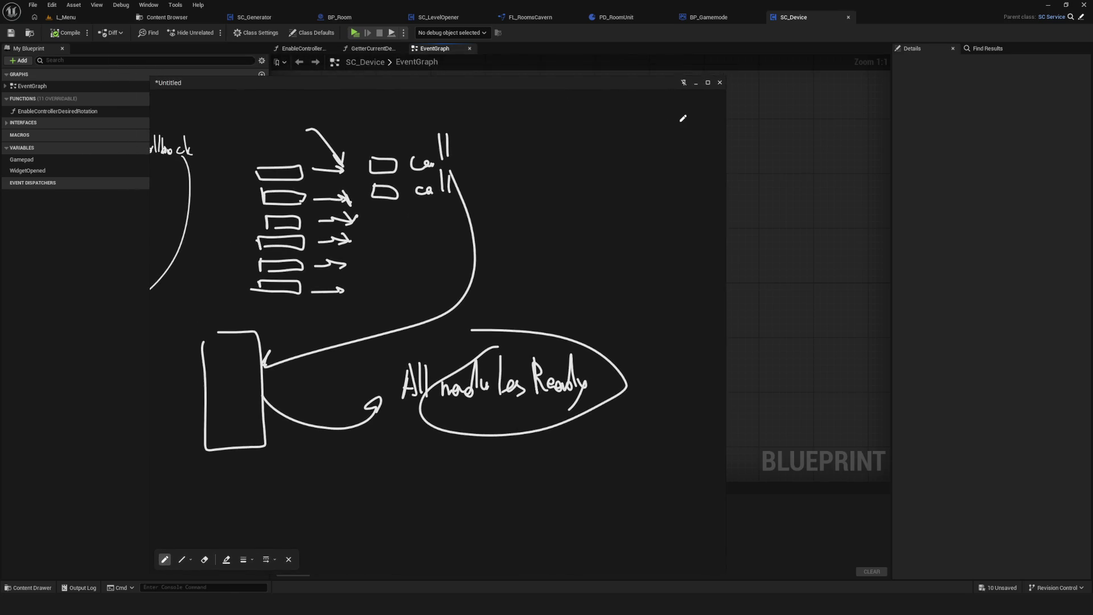
# Close the sketch and look over SC_Device's Start → Parent: Start → Mouse Default chain.
pyautogui.click(695, 83)
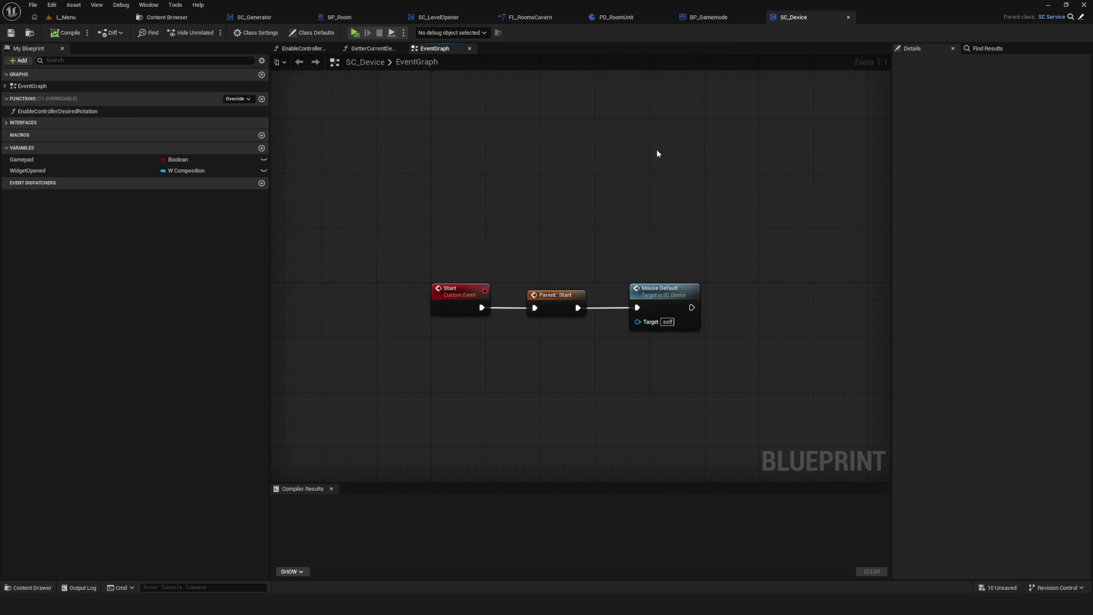
pyautogui.scroll(-3, 500, 304)
pyautogui.scroll(1, 504, 299)
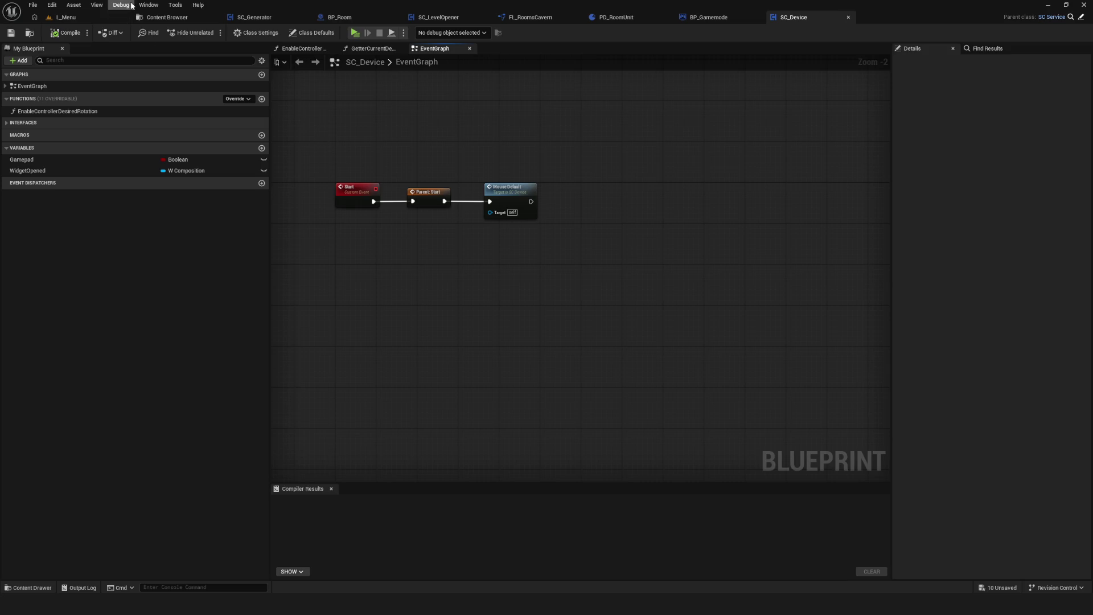
pyautogui.scroll(-5, 470, 165)
pyautogui.scroll(2, 442, 203)
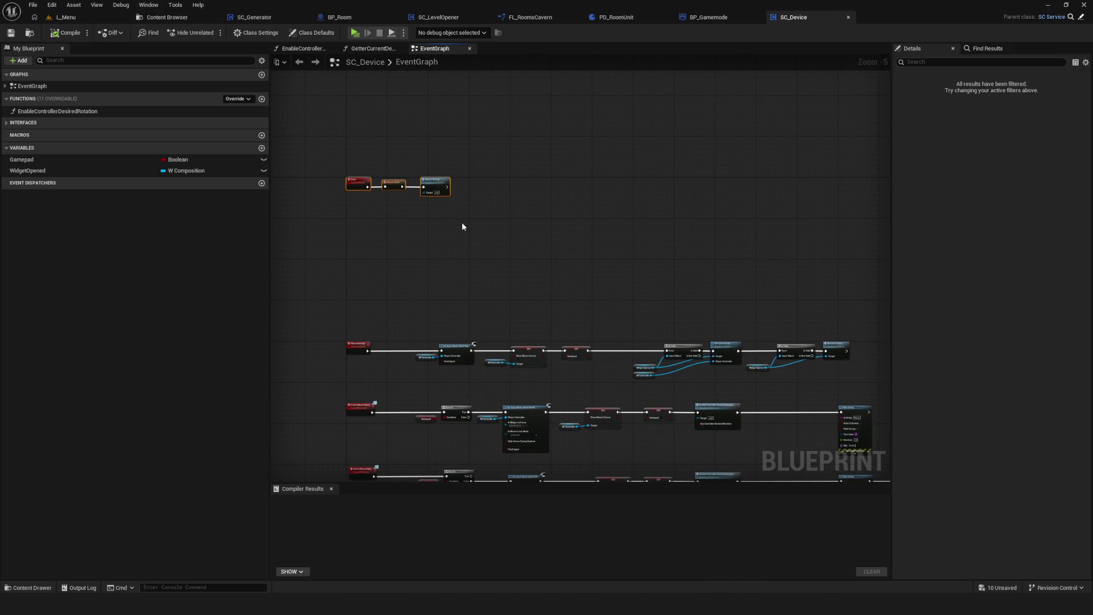
pyautogui.moveTo(740, 160)
pyautogui.mouseDown()
pyautogui.moveTo(774, 201)
pyautogui.moveTo(860, 202)
pyautogui.mouseUp()
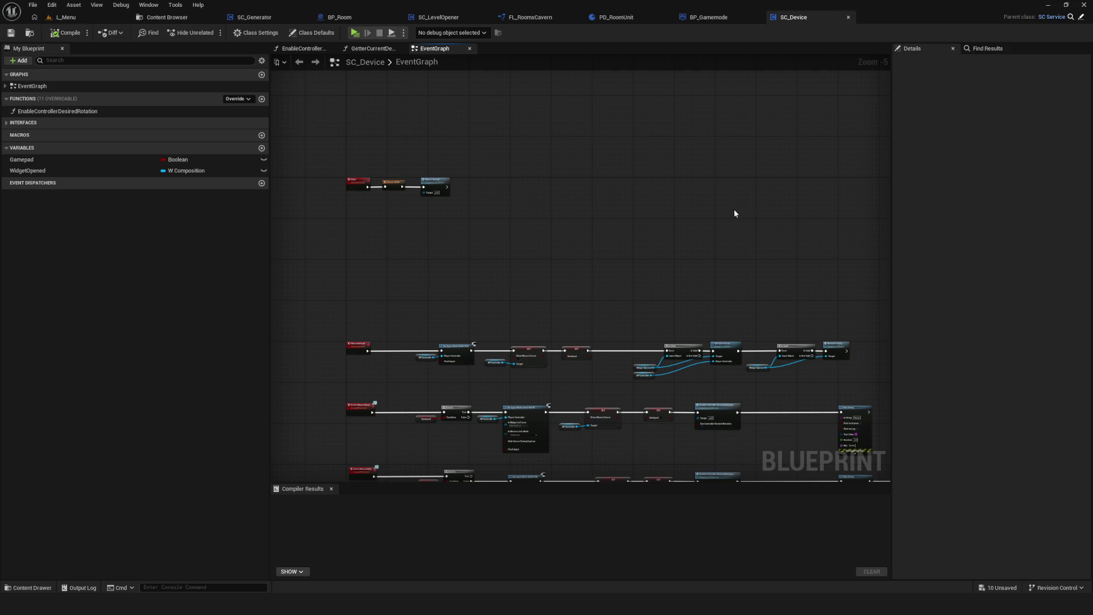
pyautogui.moveTo(735, 213); pyautogui.dragTo(659, 210)
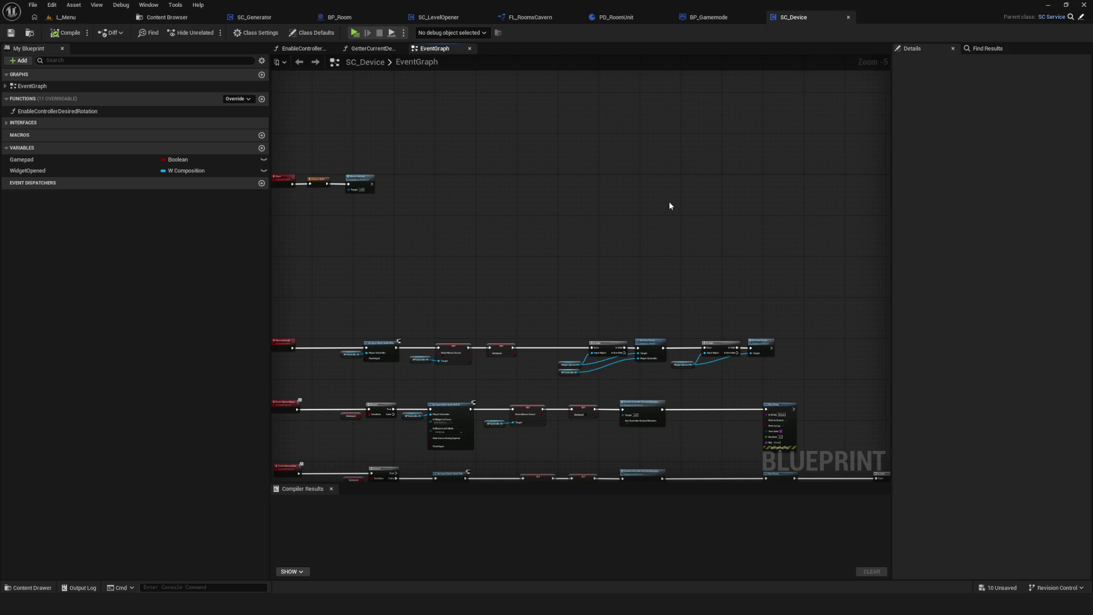
pyautogui.moveTo(403, 198); pyautogui.dragTo(457, 188)
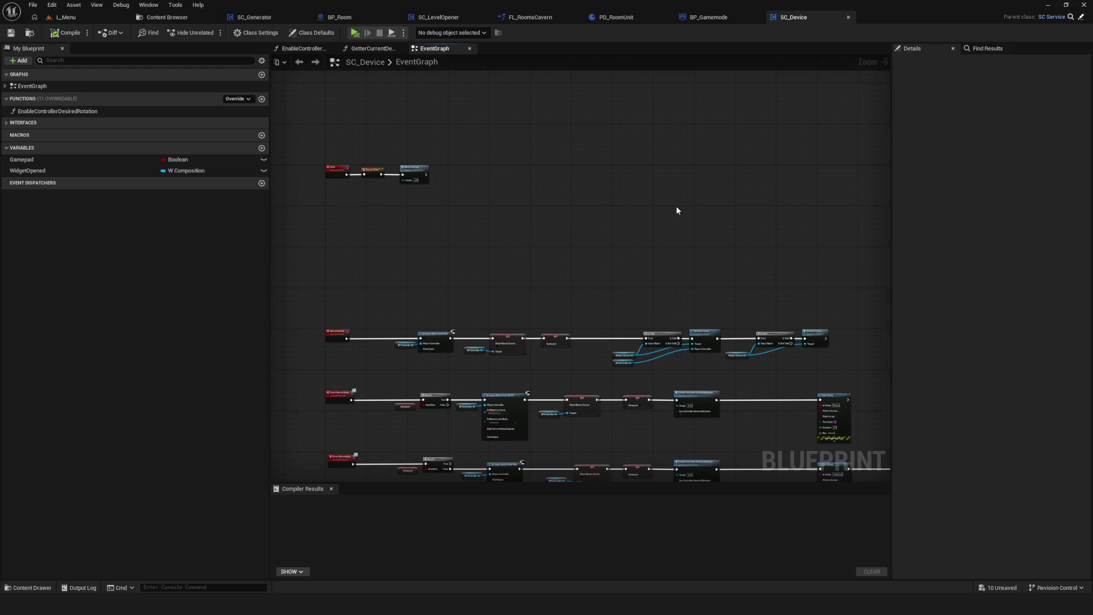
pyautogui.scroll(-4, 677, 210)
pyautogui.scroll(3, 539, 247)
pyautogui.scroll(3, 354, 236)
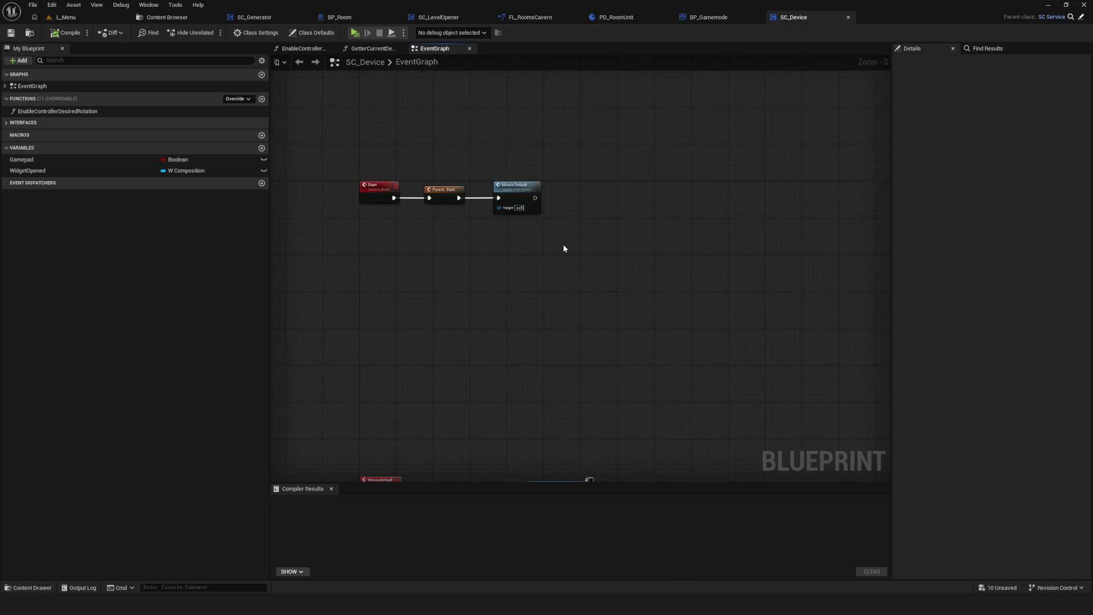
pyautogui.scroll(-3, 561, 243)
pyautogui.scroll(4, 539, 263)
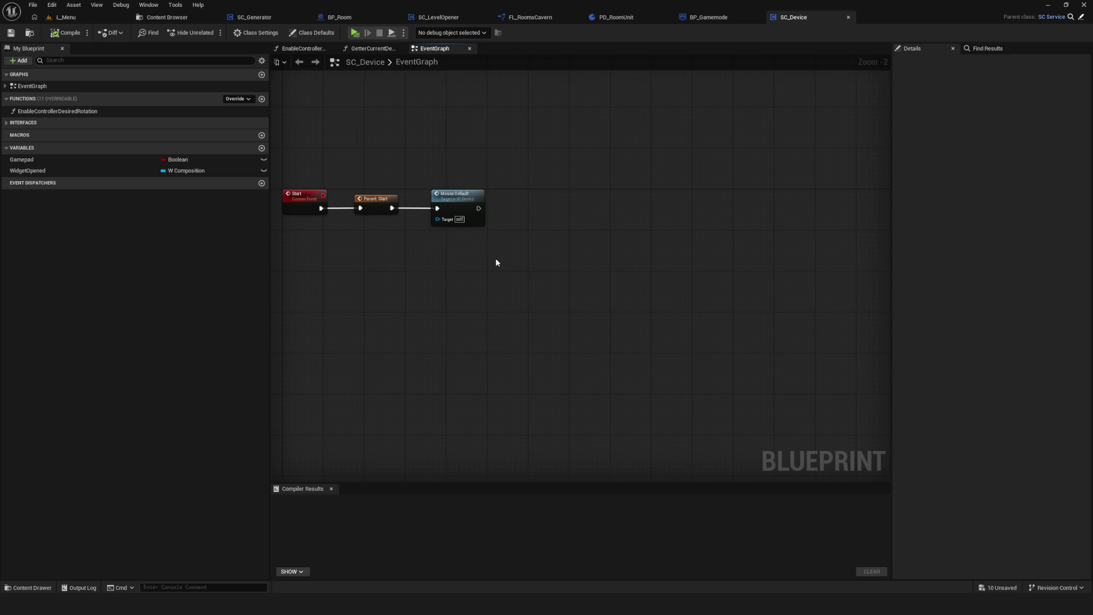
# Recentre SC_Device's Start node chain, then switch to the BP_Room blueprint.
pyautogui.scroll(2, 439, 127)
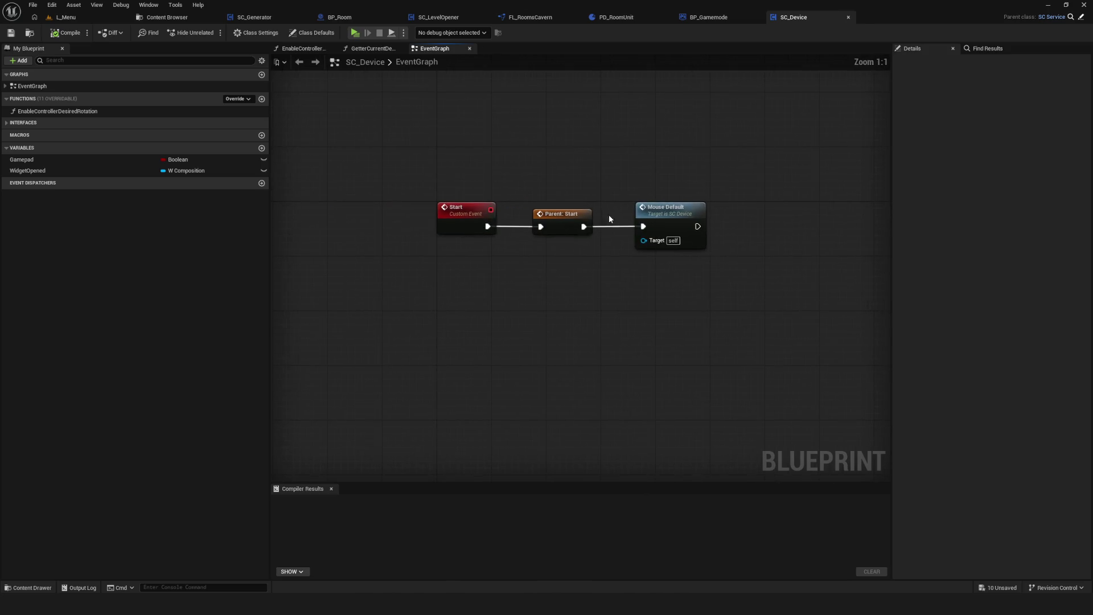
pyautogui.moveTo(590, 237); pyautogui.dragTo(474, 285)
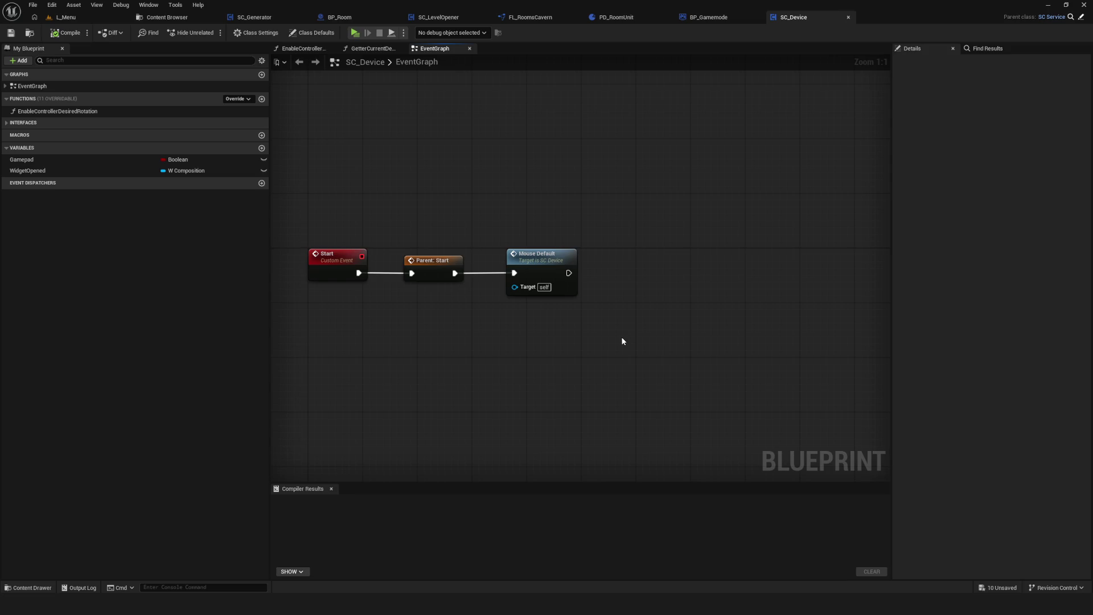
pyautogui.scroll(-8, 421, 248)
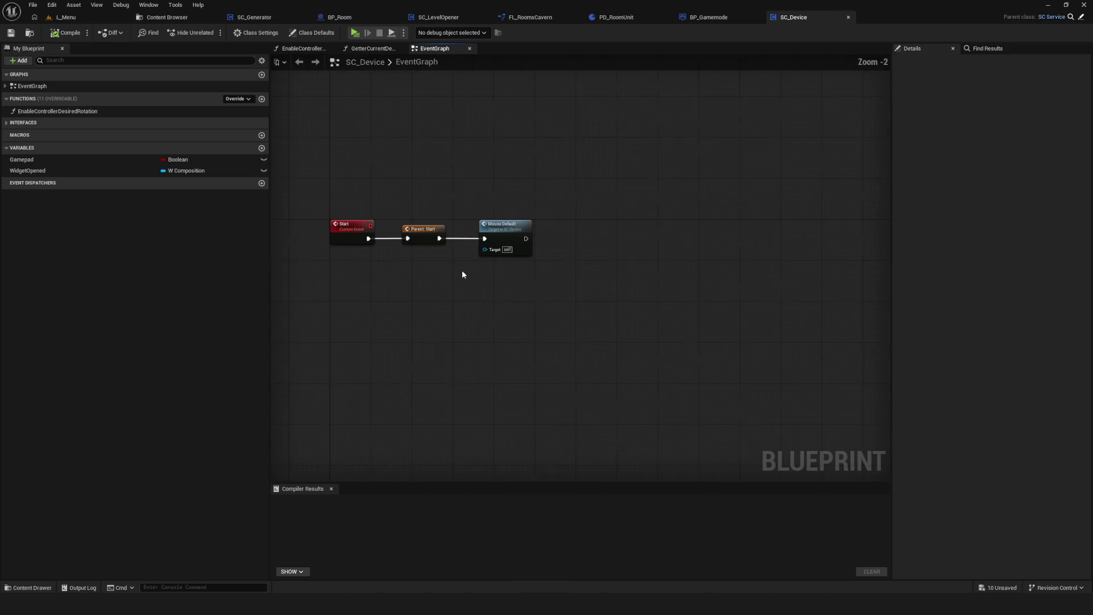
pyautogui.scroll(-2, 467, 256)
pyautogui.scroll(3, 539, 262)
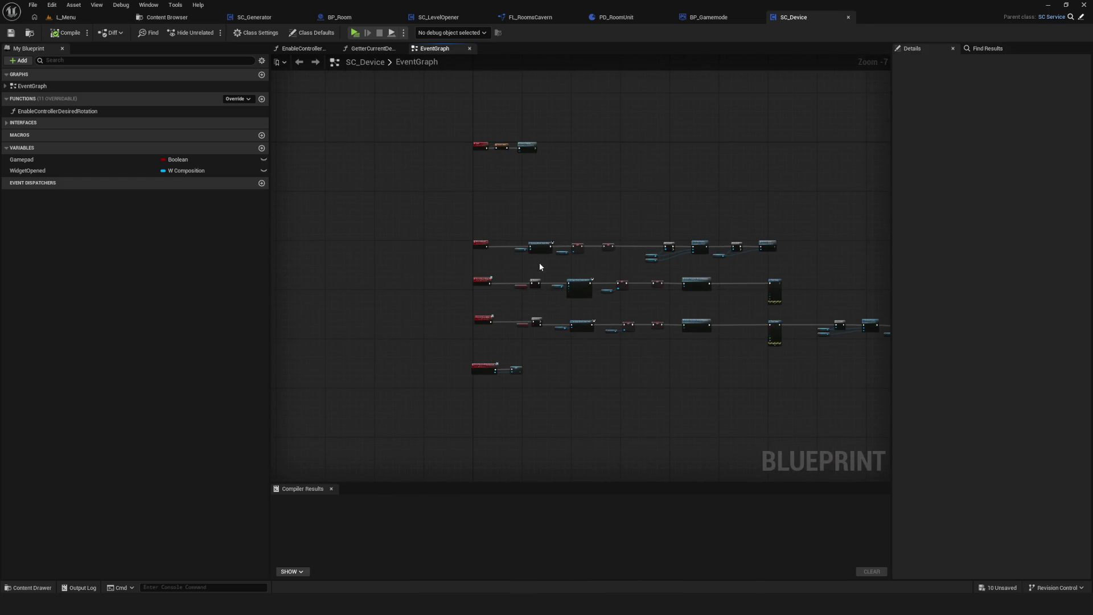
pyautogui.moveTo(607, 226); pyautogui.dragTo(564, 285)
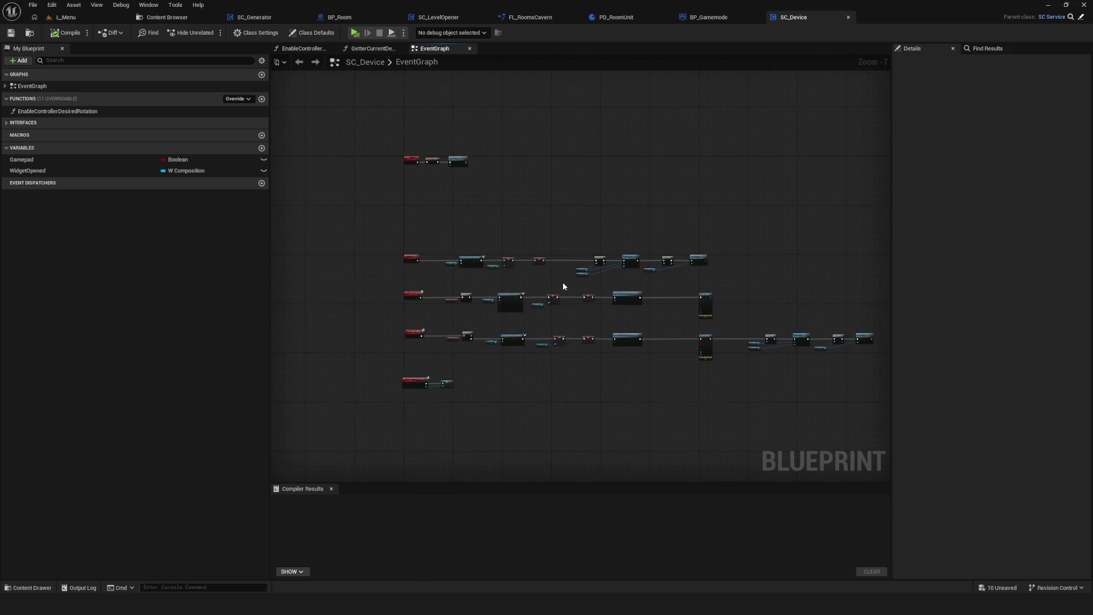
pyautogui.click(339, 17)
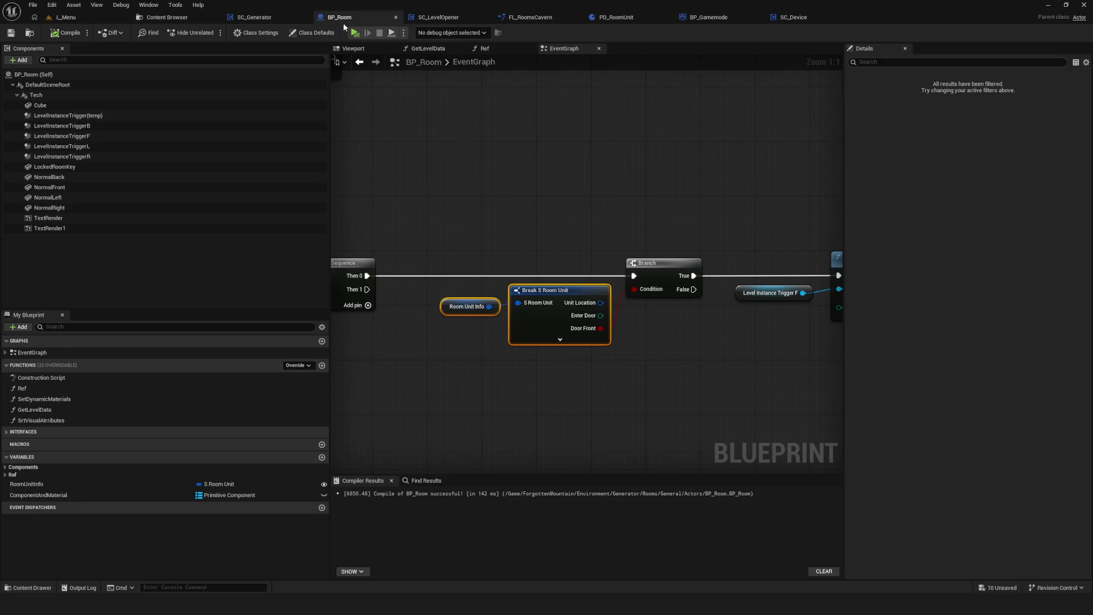
# Shift the Branch node slightly right beside Break S Room Unit and save BP_Room.
pyautogui.scroll(5, 505, 285)
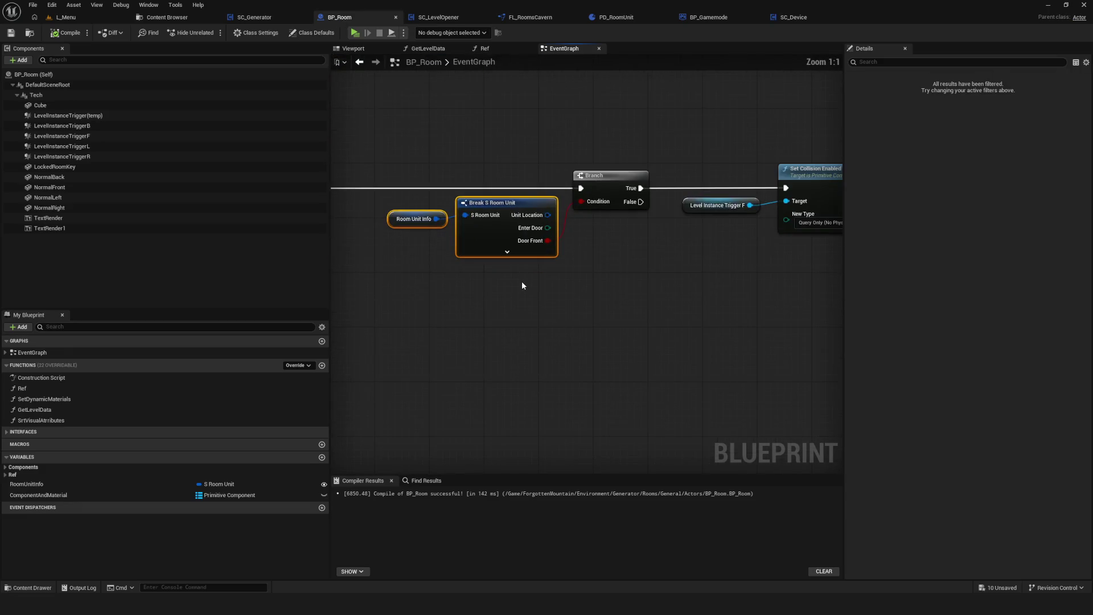
pyautogui.moveTo(534, 220); pyautogui.dragTo(537, 252)
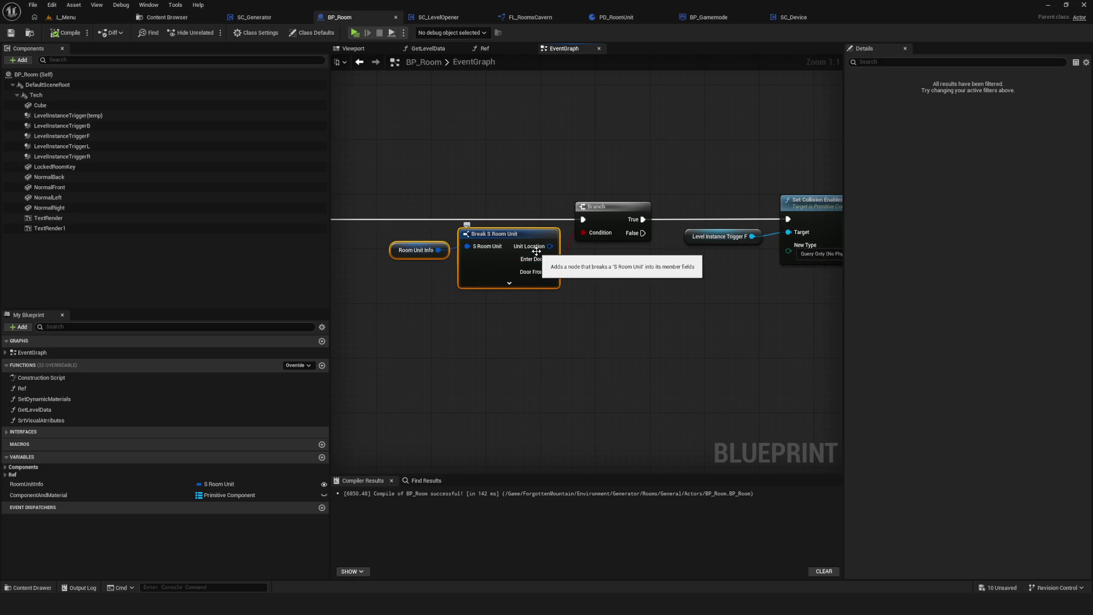
pyautogui.scroll(-4, 537, 251)
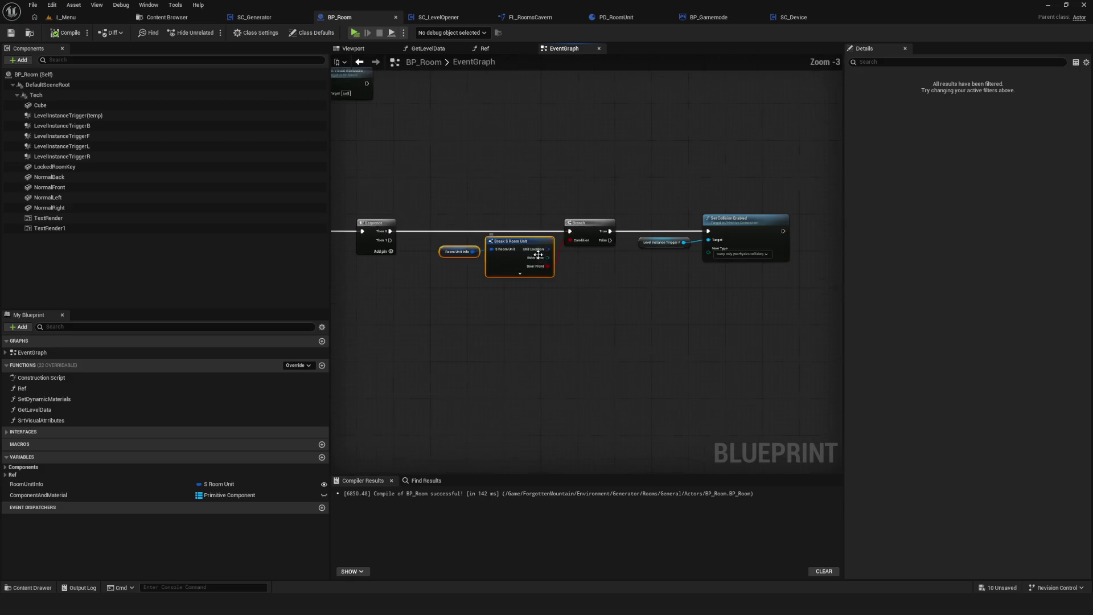
pyautogui.scroll(1, 538, 254)
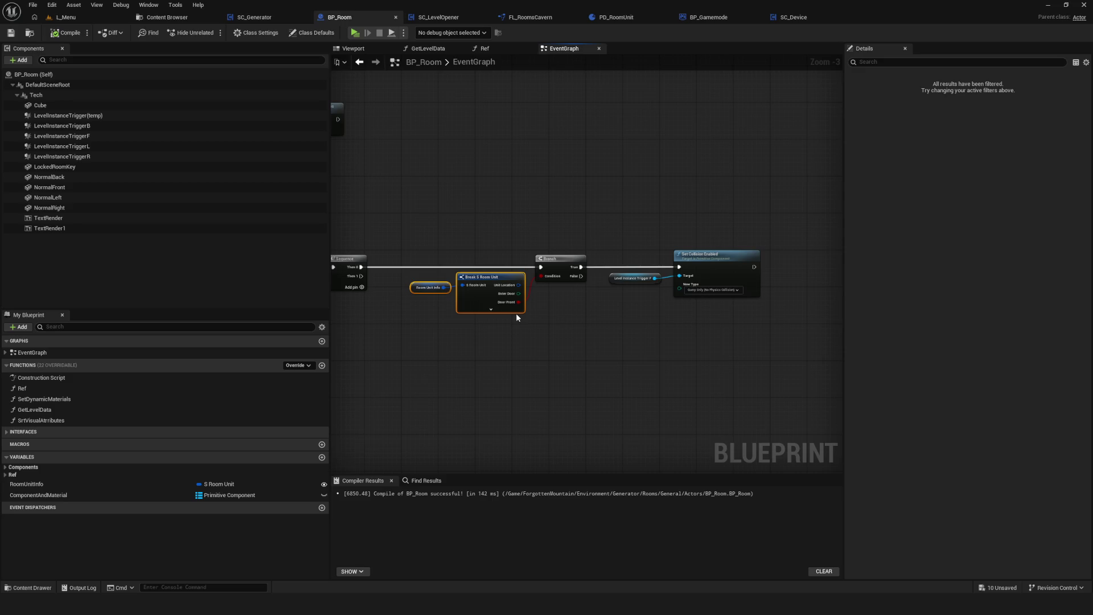
pyautogui.scroll(-5, 540, 214)
pyautogui.scroll(6, 490, 303)
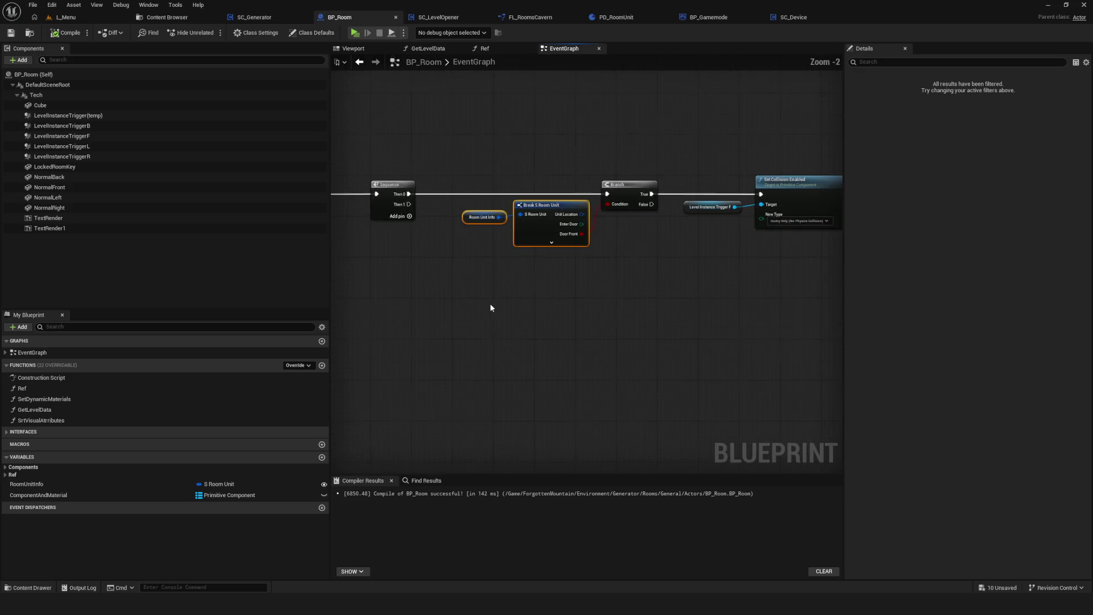
pyautogui.scroll(-3, 457, 296)
pyautogui.scroll(2, 488, 254)
pyautogui.moveTo(487, 176)
pyautogui.mouseDown()
pyautogui.moveTo(596, 267)
pyautogui.moveTo(771, 306)
pyautogui.moveTo(446, 188)
pyautogui.moveTo(393, 151)
pyautogui.mouseUp()
pyautogui.click(477, 181)
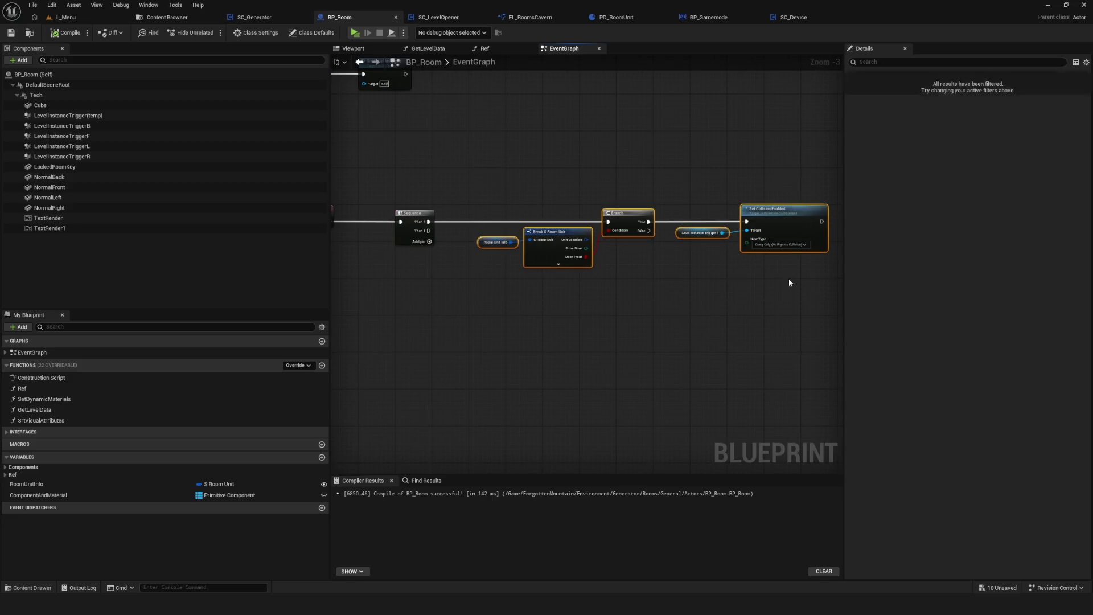
pyautogui.scroll(3, 651, 188)
pyautogui.moveTo(648, 225); pyautogui.dragTo(662, 224)
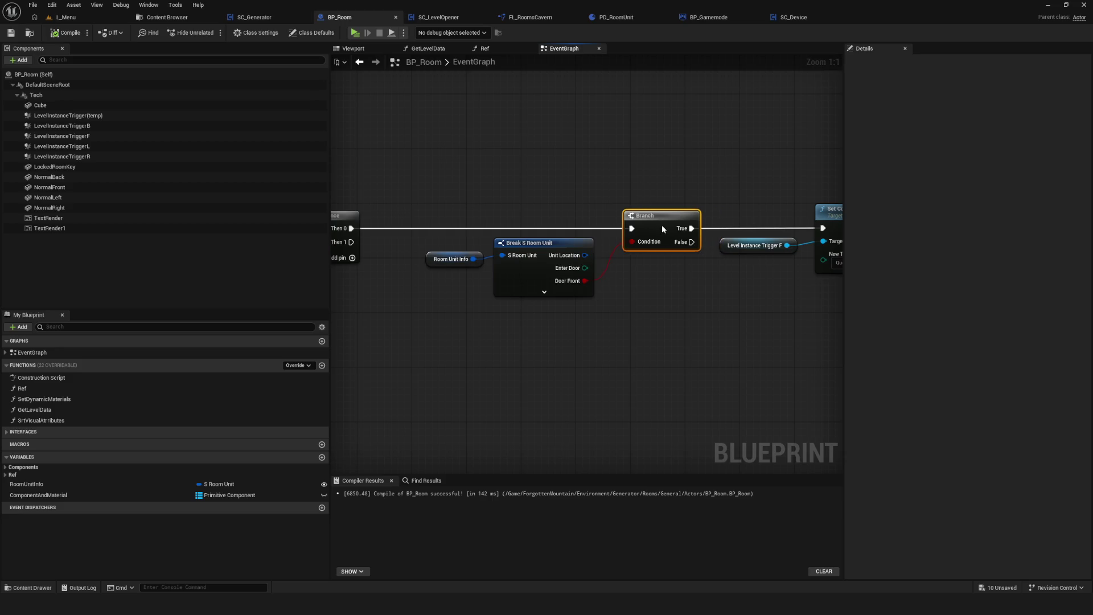
pyautogui.scroll(-5, 589, 272)
pyautogui.scroll(3, 608, 282)
pyautogui.hotkey('ctrl', 's')
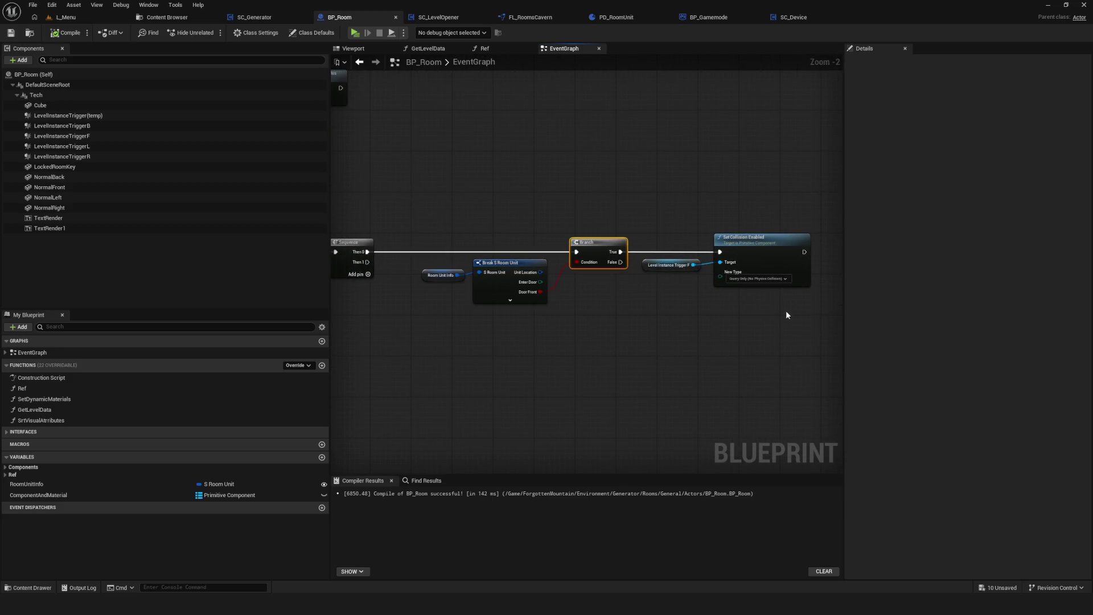
# Select the nodes from Room Unit Info to Set Collision Enabled and pan to free space below.
pyautogui.moveTo(439, 195)
pyautogui.mouseDown()
pyautogui.moveTo(922, 371)
pyautogui.moveTo(757, 332)
pyautogui.mouseUp()
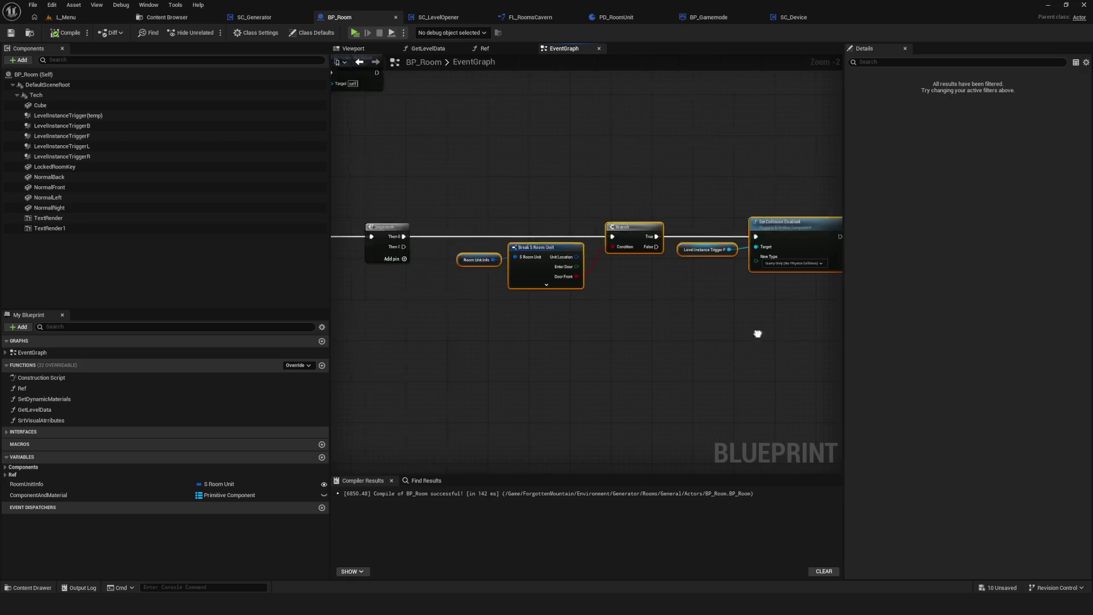
pyautogui.scroll(2, 768, 336)
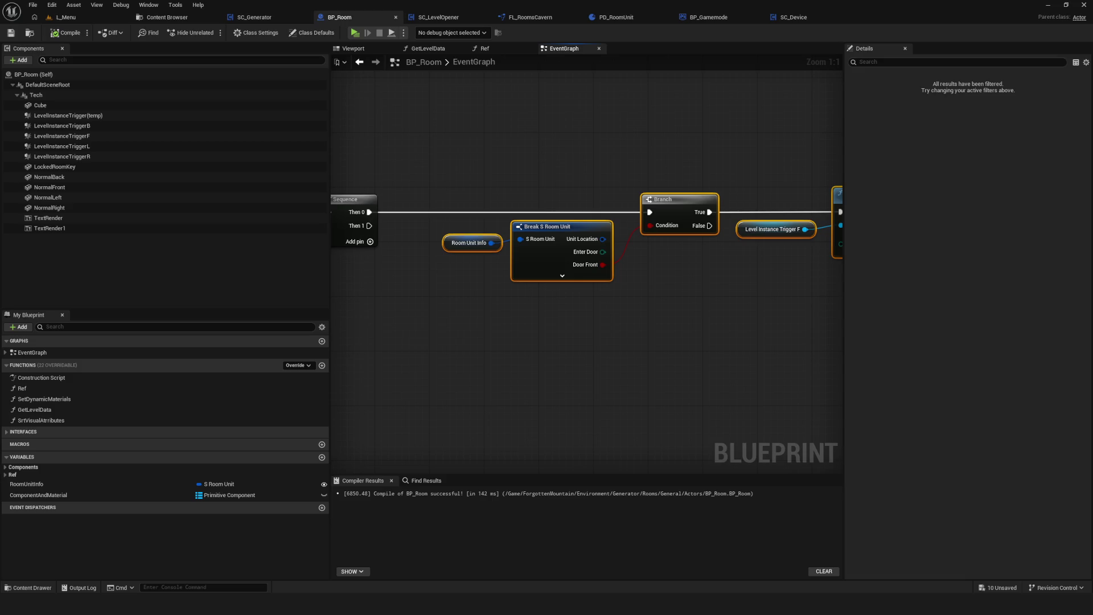
pyautogui.moveTo(601, 205)
pyautogui.mouseDown()
pyautogui.moveTo(526, 228)
pyautogui.moveTo(520, 266)
pyautogui.mouseUp()
pyautogui.moveTo(520, 327); pyautogui.dragTo(496, 281)
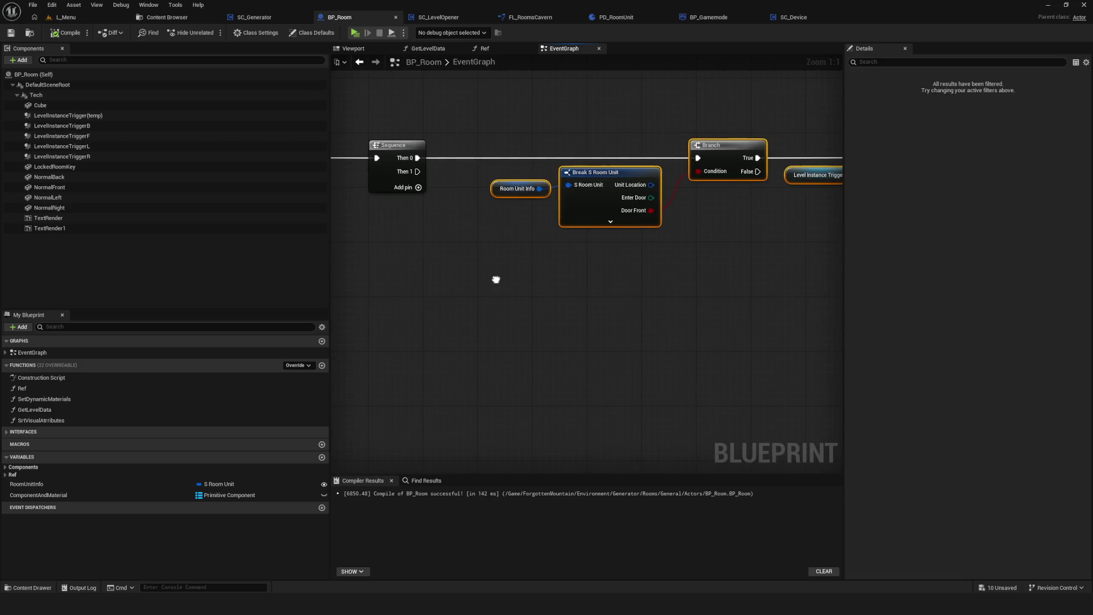
# Add a For Loop node and place it below the Sequence node.
pyautogui.rightClick(496, 281)
pyautogui.write('for')
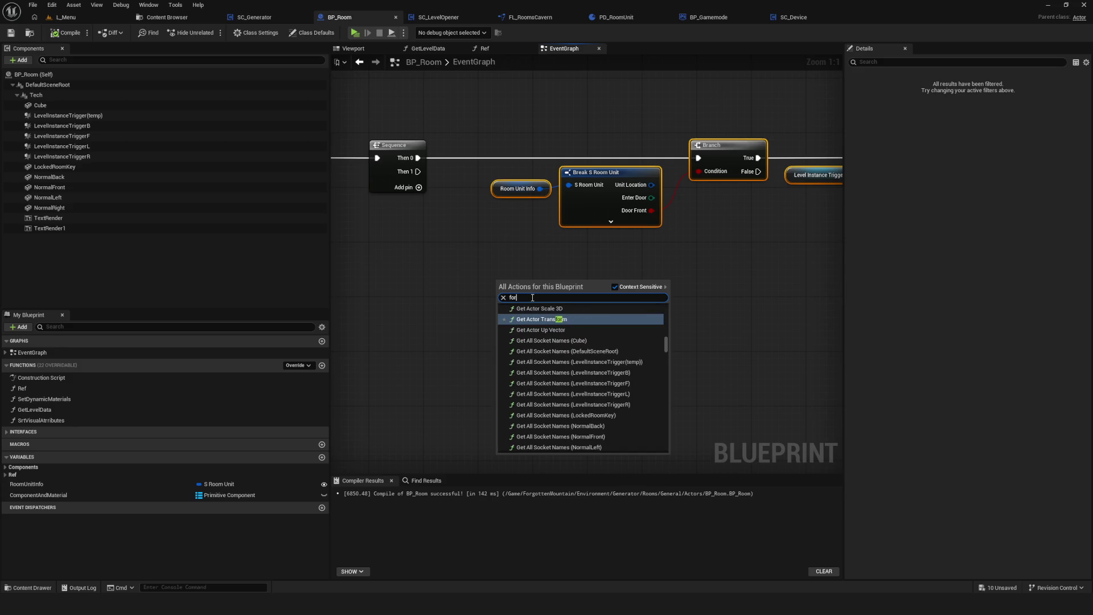
pyautogui.write(' loop')
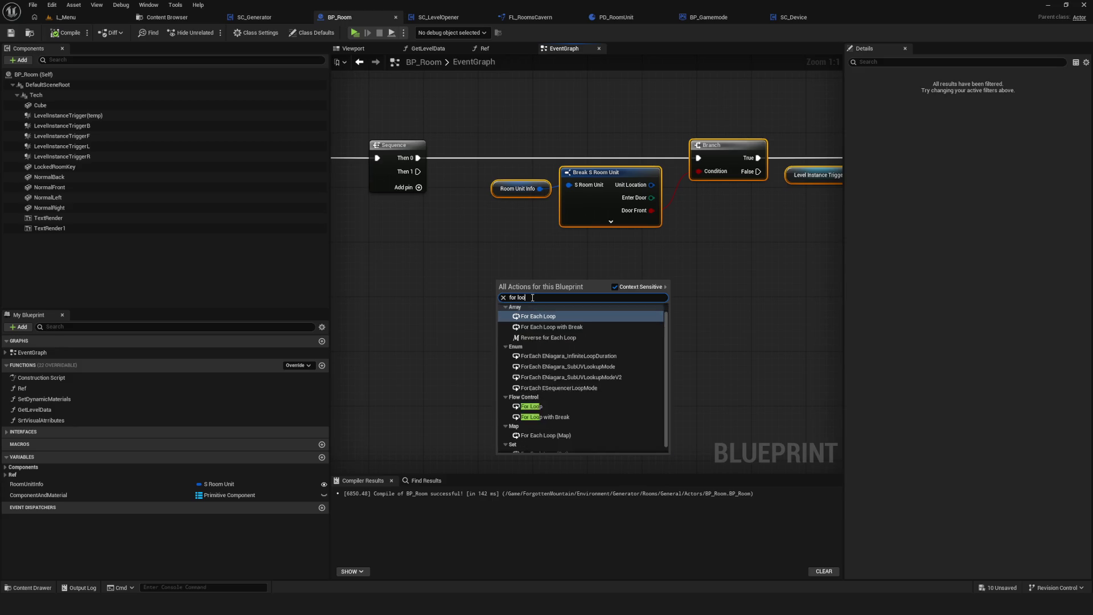
pyautogui.click(531, 393)
pyautogui.moveTo(630, 361); pyautogui.dragTo(616, 305)
pyautogui.moveTo(500, 225)
pyautogui.mouseDown()
pyautogui.moveTo(484, 273)
pyautogui.moveTo(529, 306)
pyautogui.moveTo(496, 319)
pyautogui.moveTo(447, 307)
pyautogui.moveTo(457, 307)
pyautogui.mouseUp()
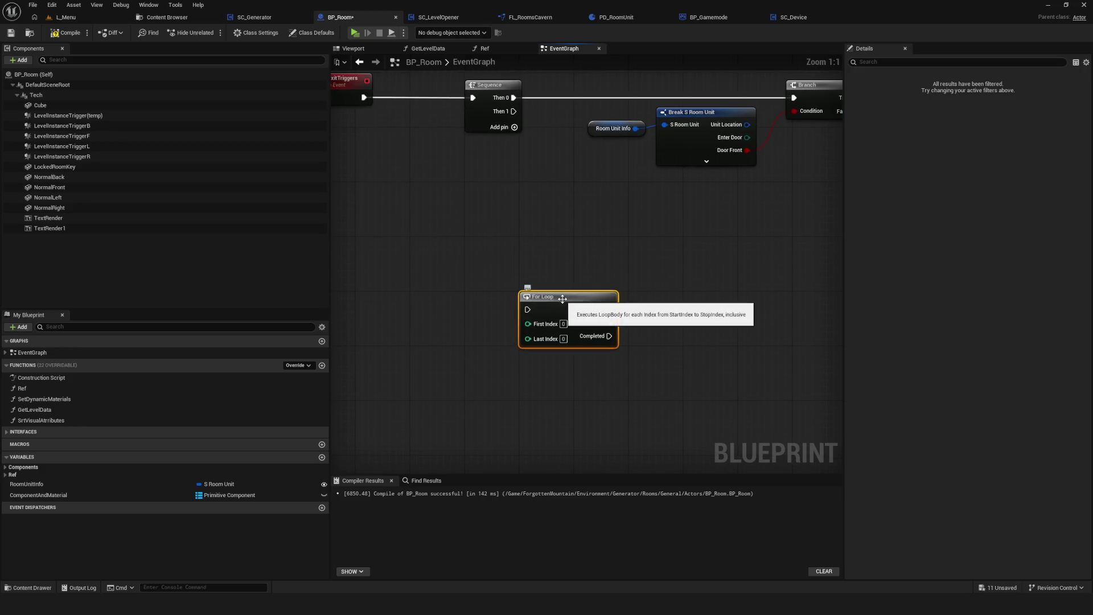
# Inspect the For Loop's internal macro graph, then close it.
pyautogui.doubleClick(587, 314)
pyautogui.moveTo(89, 121)
pyautogui.mouseDown()
pyautogui.moveTo(823, 456)
pyautogui.moveTo(794, 458)
pyautogui.moveTo(151, 129)
pyautogui.moveTo(120, 133)
pyautogui.moveTo(713, 454)
pyautogui.mouseUp()
pyautogui.click(939, 17)
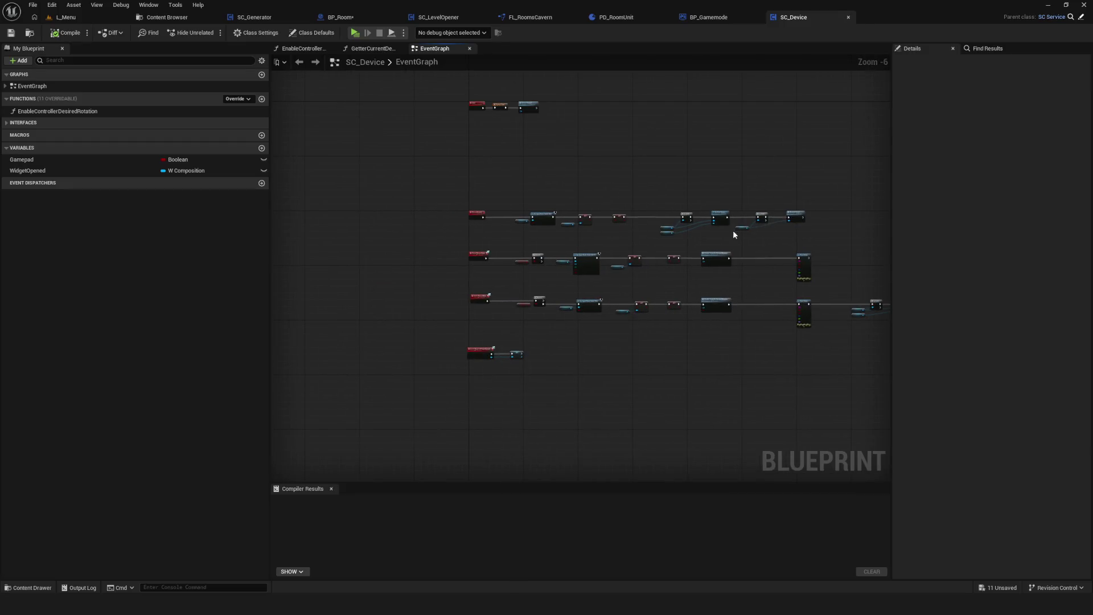
pyautogui.scroll(2, 593, 264)
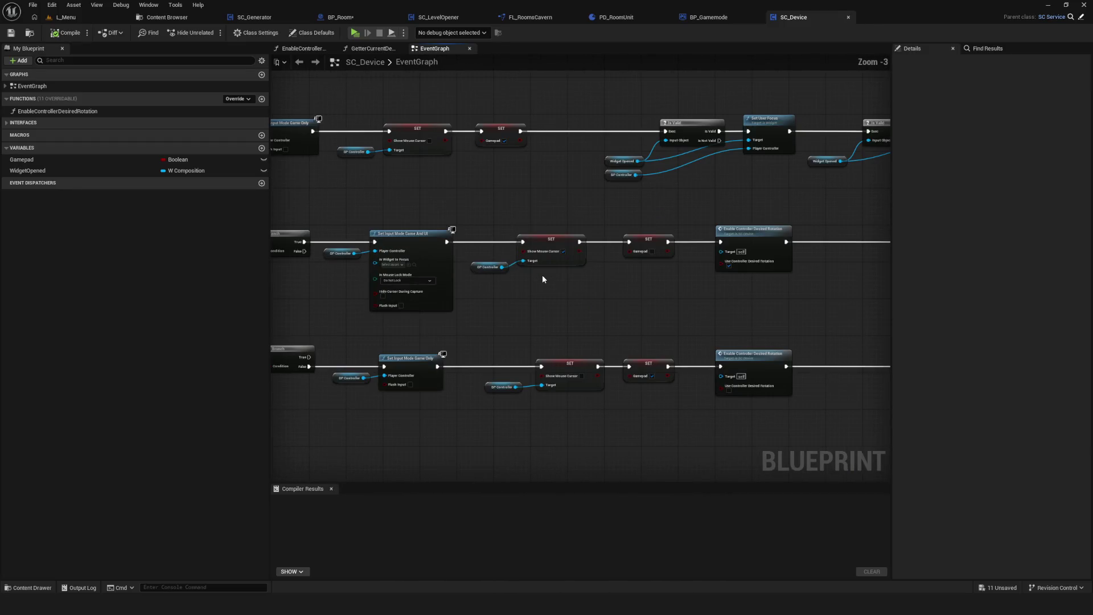
pyautogui.scroll(-2, 704, 197)
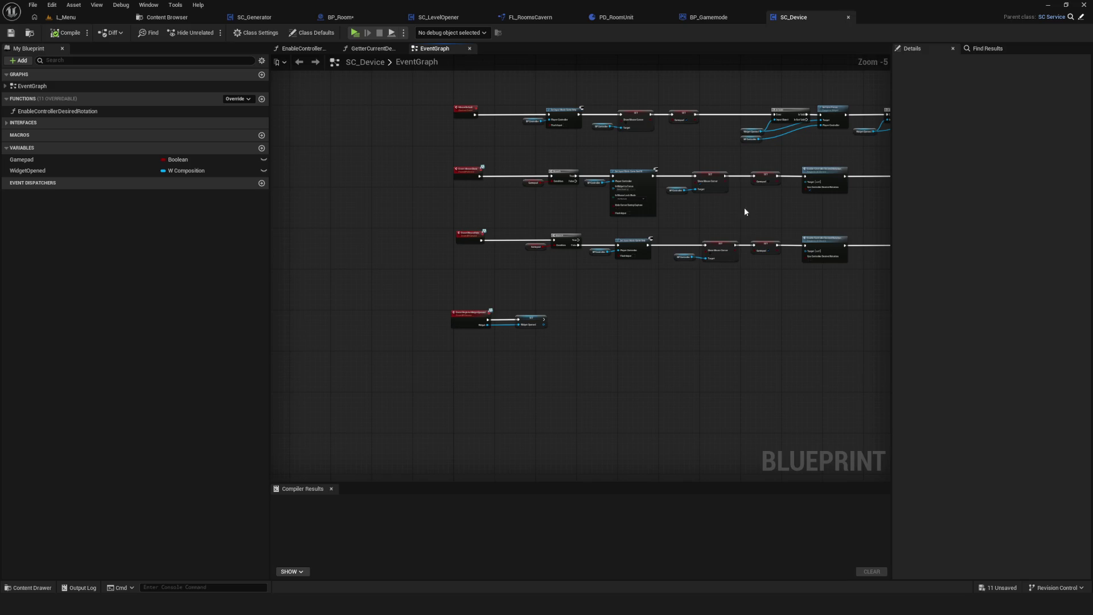
pyautogui.moveTo(733, 206); pyautogui.dragTo(631, 230)
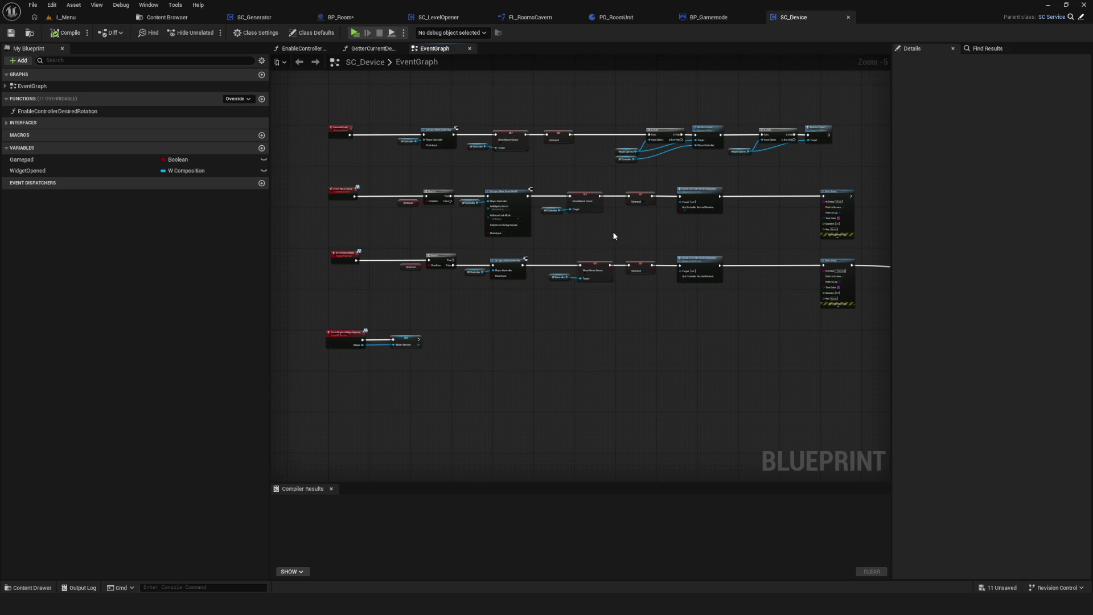
pyautogui.moveTo(613, 235); pyautogui.dragTo(636, 226)
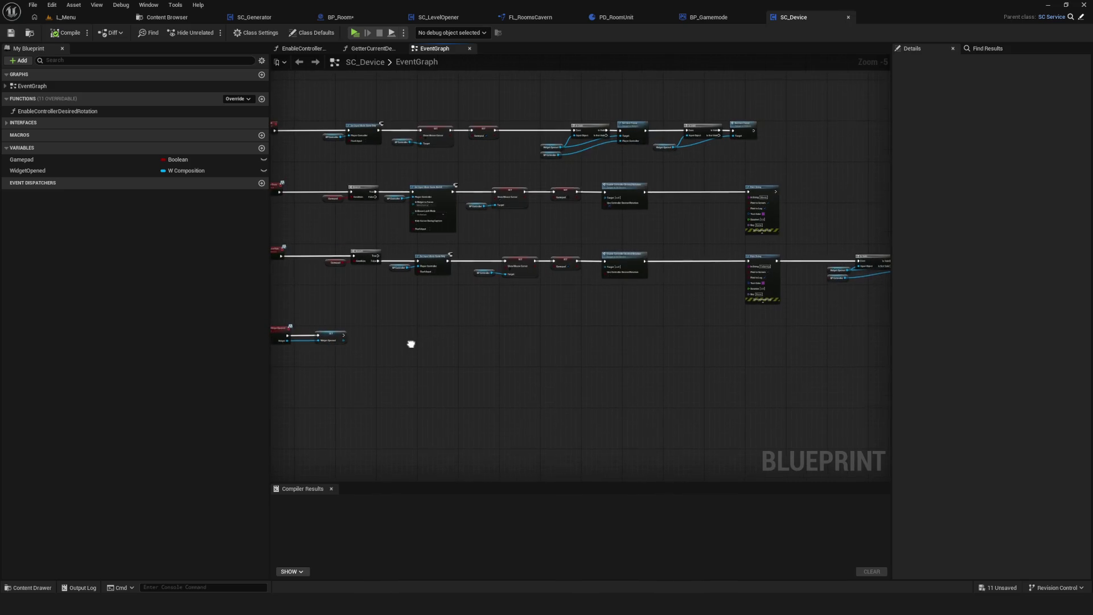
pyautogui.scroll(-1, 412, 343)
pyautogui.scroll(1, 422, 341)
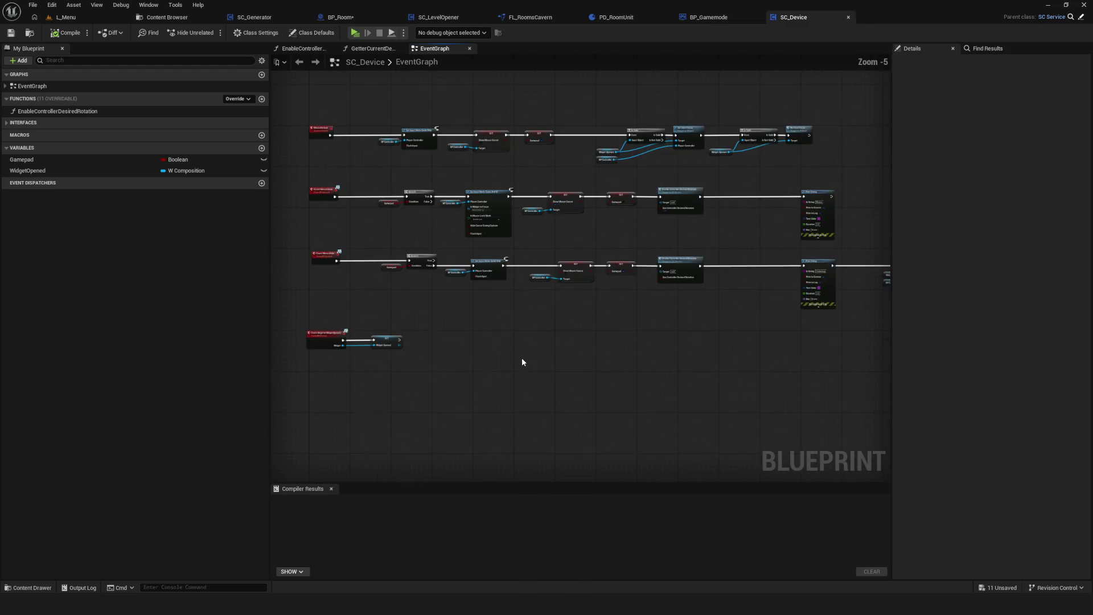
pyautogui.scroll(-6, 481, 264)
pyautogui.scroll(4, 525, 252)
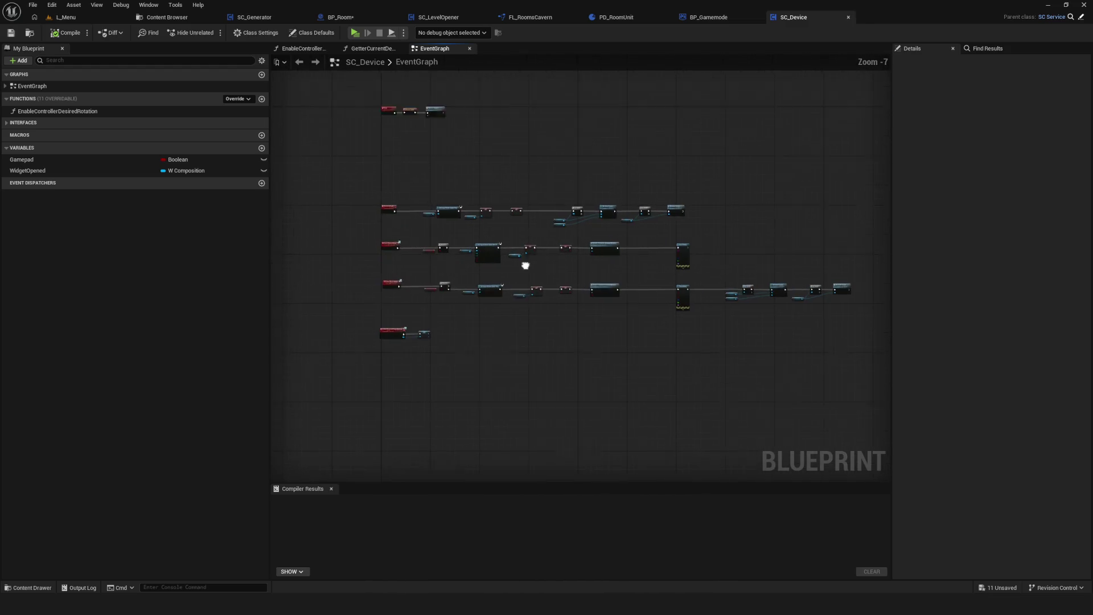
pyautogui.scroll(-3, 501, 246)
pyautogui.scroll(6, 505, 247)
pyautogui.scroll(-5, 567, 289)
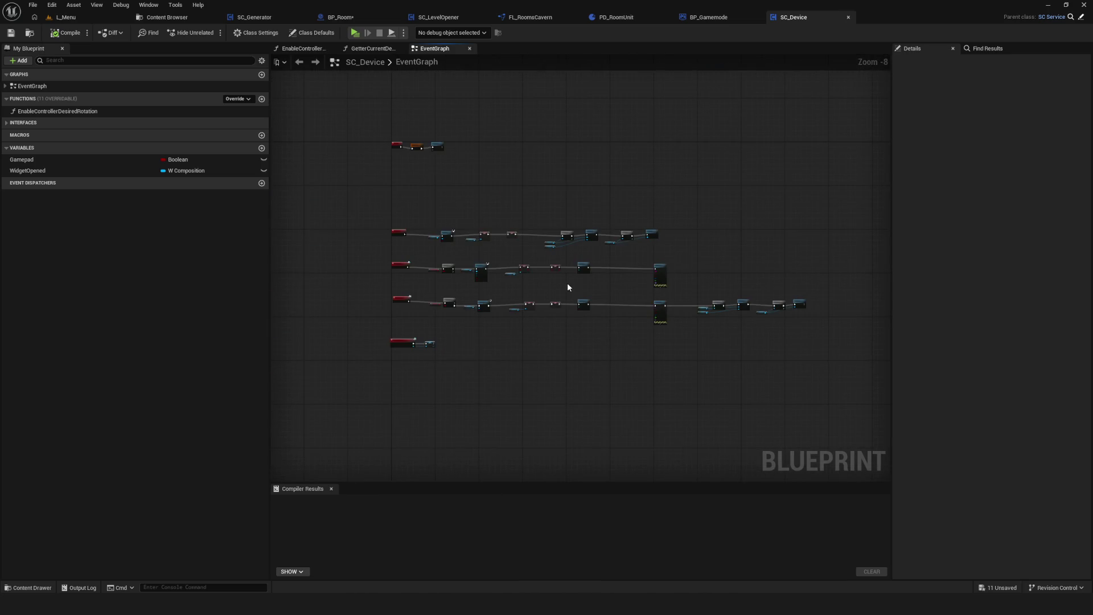
pyautogui.scroll(2, 406, 346)
pyautogui.scroll(5, 405, 346)
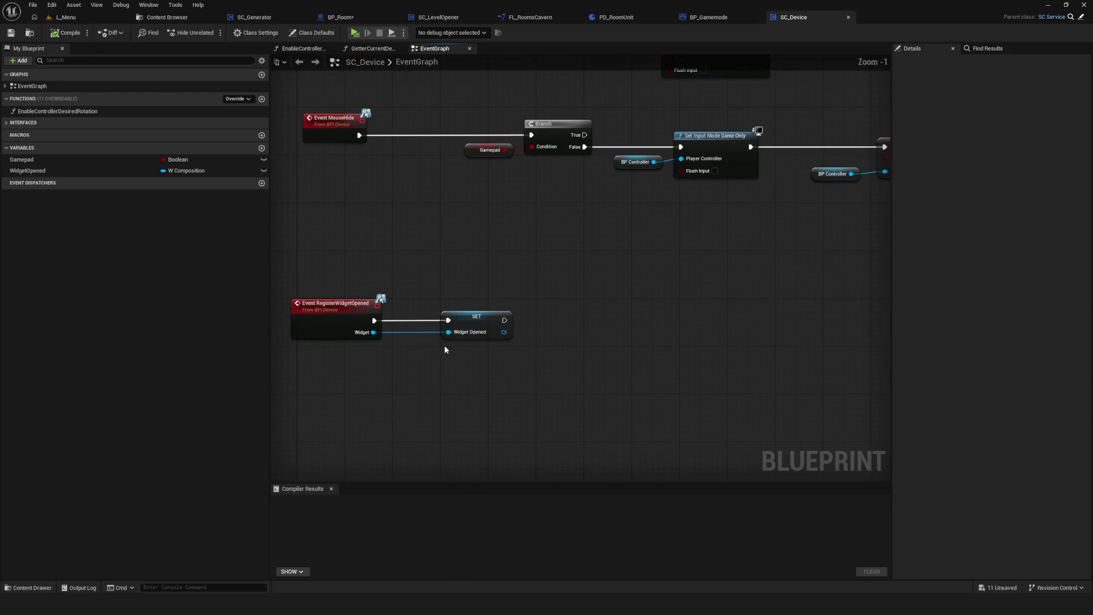
# Select the third row of SC_Device's nodes, pan left, and save SC_Device.
pyautogui.scroll(-1, 489, 328)
pyautogui.scroll(-4, 300, 223)
pyautogui.scroll(4, 453, 297)
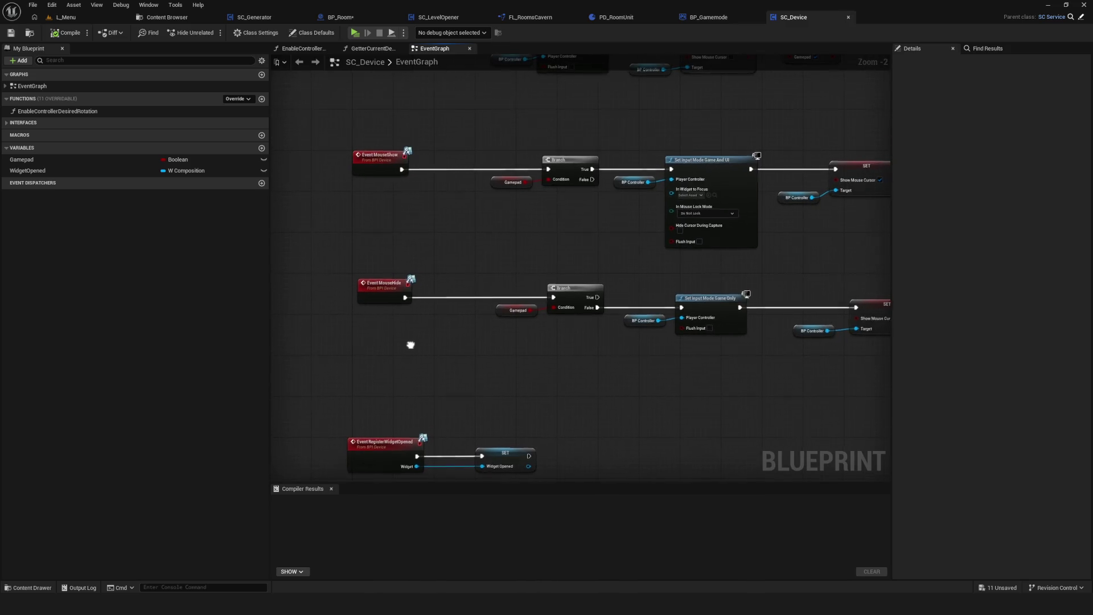
pyautogui.scroll(-4, 351, 298)
pyautogui.moveTo(383, 292); pyautogui.dragTo(811, 328)
pyautogui.scroll(3, 811, 328)
pyautogui.scroll(1, 645, 262)
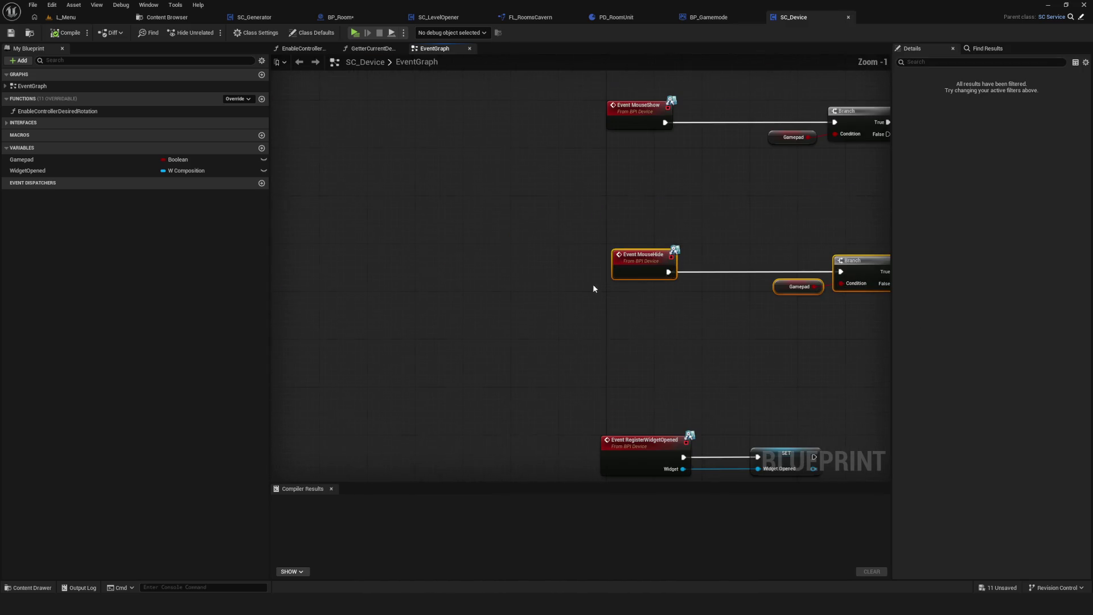
pyautogui.scroll(-5, 607, 292)
pyautogui.scroll(1, 607, 295)
pyautogui.moveTo(607, 295)
pyautogui.mouseDown()
pyautogui.moveTo(440, 301)
pyautogui.moveTo(376, 289)
pyautogui.mouseUp()
pyautogui.hotkey('ctrl', 's')
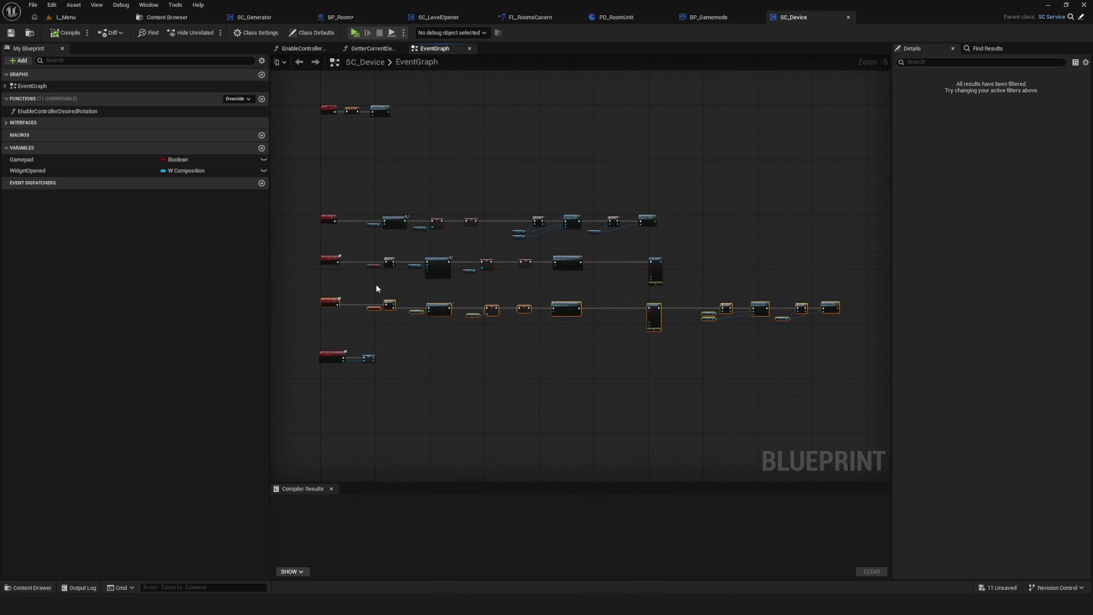
# Pan across SC_Device's event rows to see their right end.
pyautogui.moveTo(377, 288)
pyautogui.mouseDown()
pyautogui.moveTo(397, 290)
pyautogui.moveTo(313, 303)
pyautogui.moveTo(317, 291)
pyautogui.mouseUp()
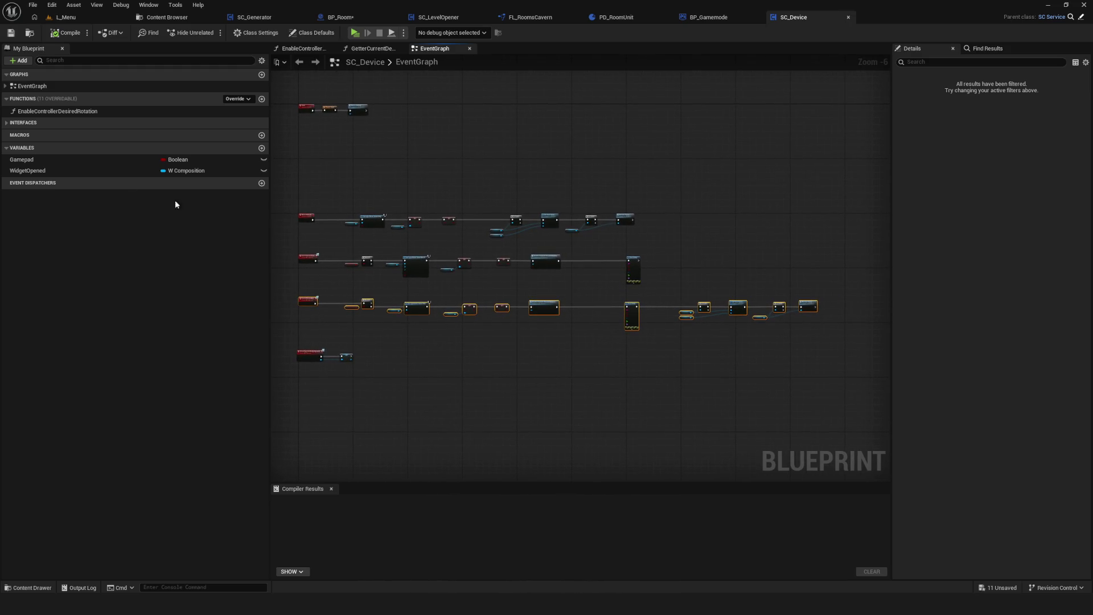
pyautogui.scroll(4, 500, 300)
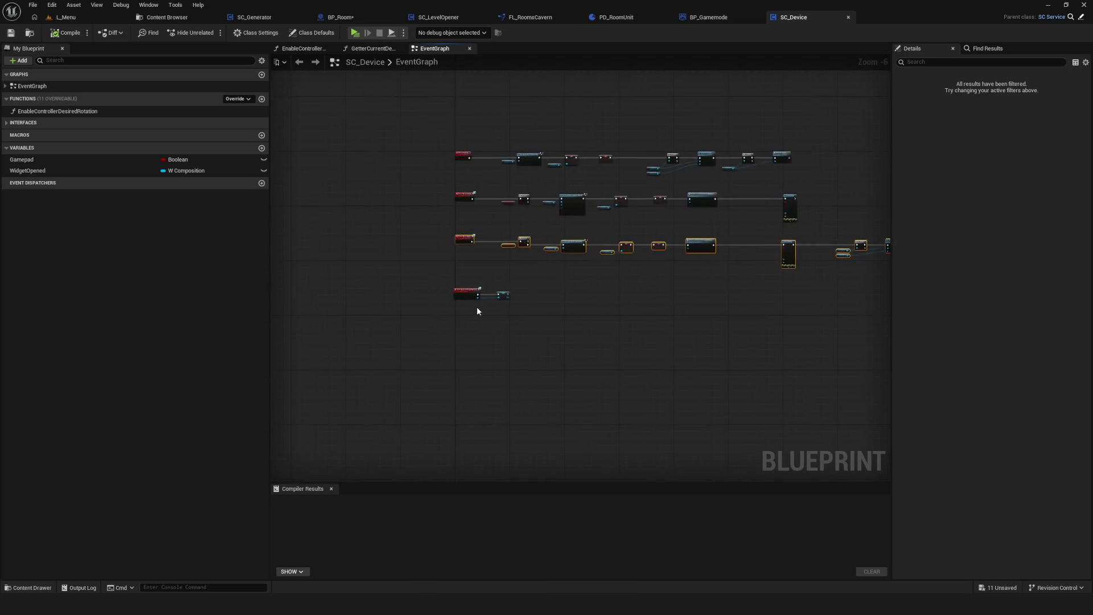
pyautogui.scroll(-2, 595, 344)
pyautogui.scroll(2, 349, 366)
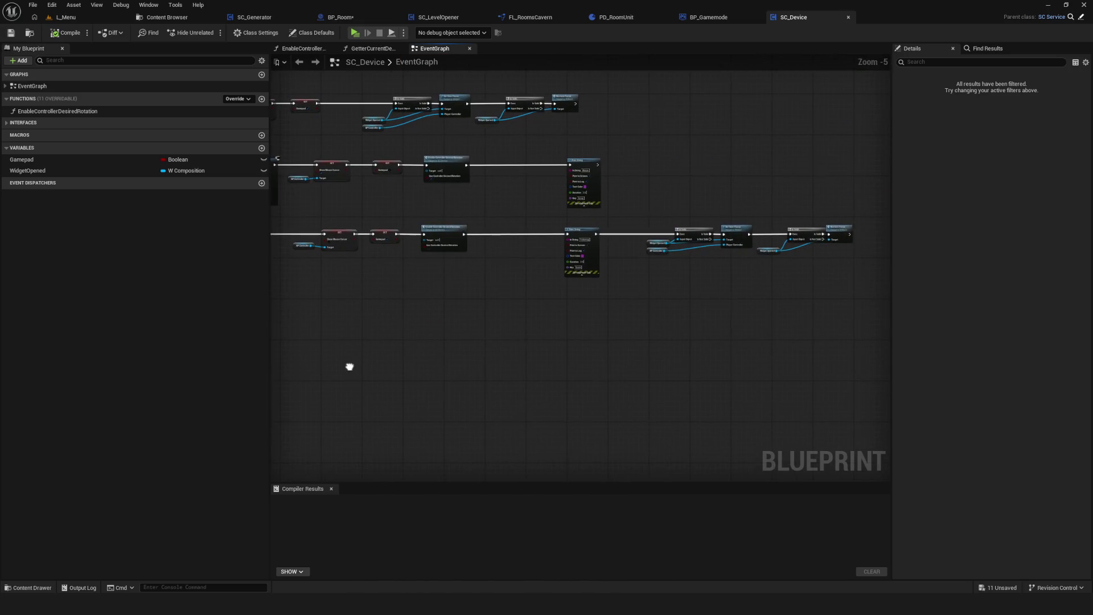
pyautogui.scroll(-2, 672, 317)
pyautogui.moveTo(672, 318); pyautogui.dragTo(724, 323)
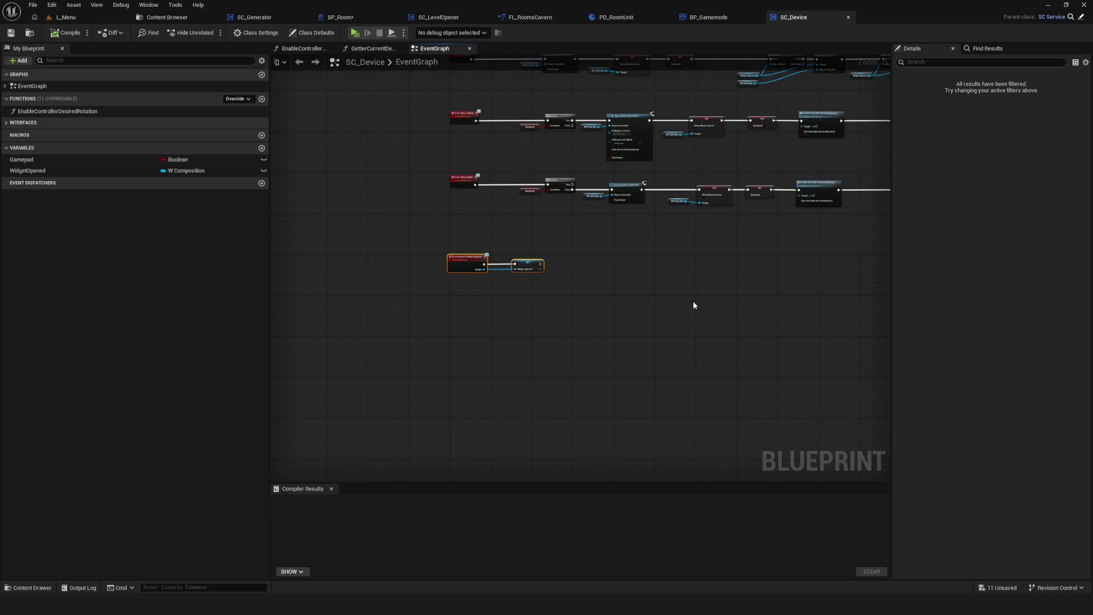
pyautogui.scroll(-5, 576, 264)
pyautogui.scroll(3, 513, 285)
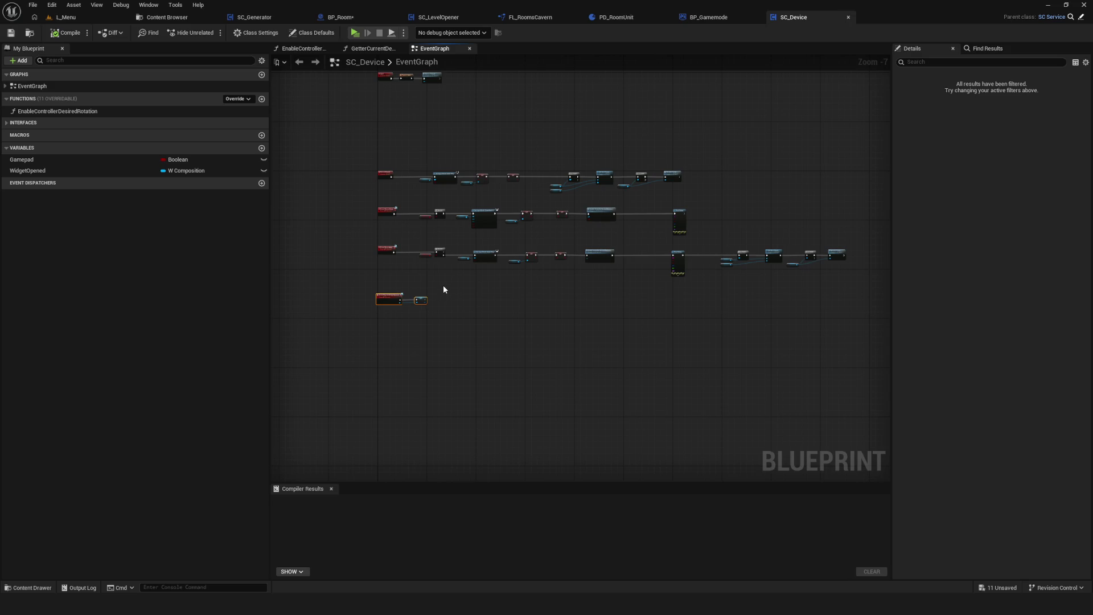
pyautogui.scroll(4, 444, 289)
pyautogui.scroll(-4, 562, 275)
pyautogui.scroll(2, 585, 322)
# Bring the left and right event-node chains into view, then switch to BP_Room.
pyautogui.moveTo(549, 337)
pyautogui.mouseDown()
pyautogui.moveTo(273, 341)
pyautogui.moveTo(381, 342)
pyautogui.mouseUp()
pyautogui.moveTo(278, 343)
pyautogui.mouseDown()
pyautogui.moveTo(644, 359)
pyautogui.moveTo(560, 357)
pyautogui.mouseUp()
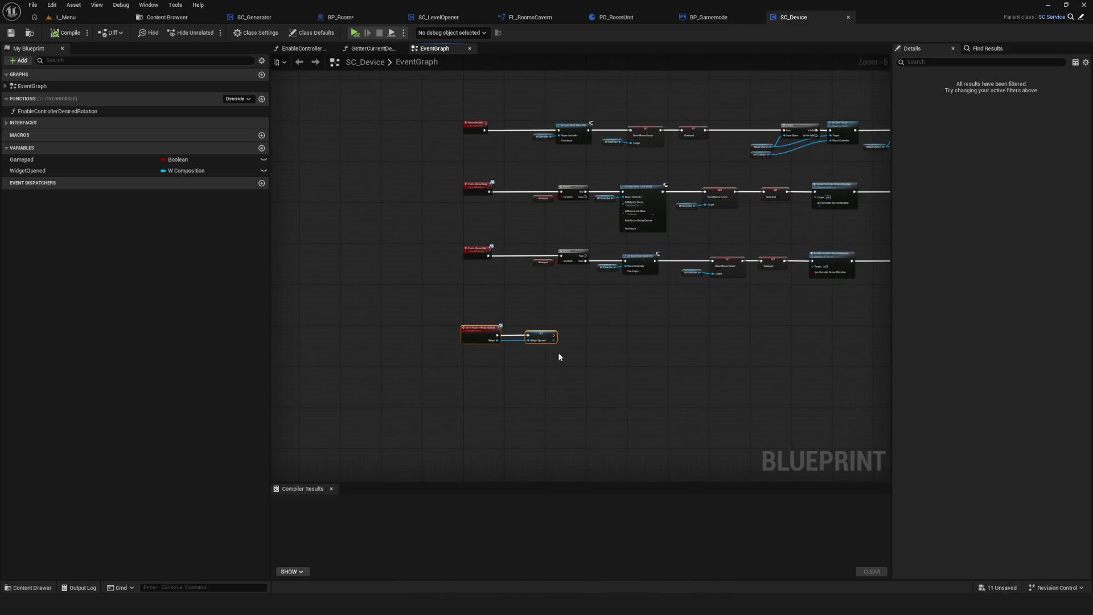
pyautogui.scroll(4, 484, 332)
pyautogui.moveTo(456, 326)
pyautogui.mouseDown()
pyautogui.moveTo(466, 327)
pyautogui.moveTo(440, 156)
pyautogui.moveTo(511, 293)
pyautogui.moveTo(505, 321)
pyautogui.mouseUp()
pyautogui.scroll(-7, 460, 331)
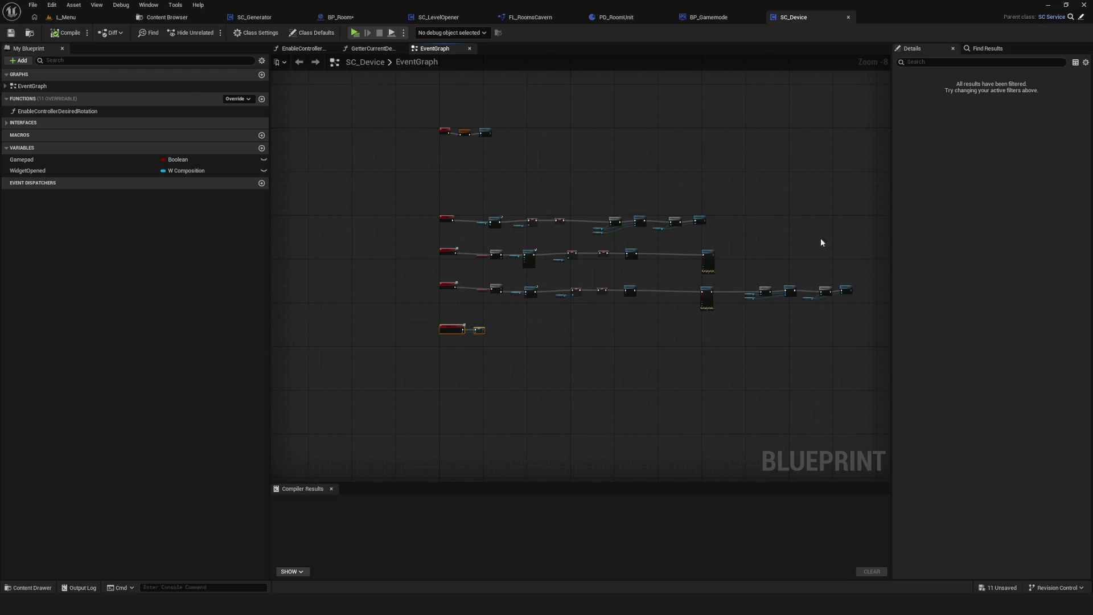
pyautogui.moveTo(708, 260); pyautogui.dragTo(720, 245)
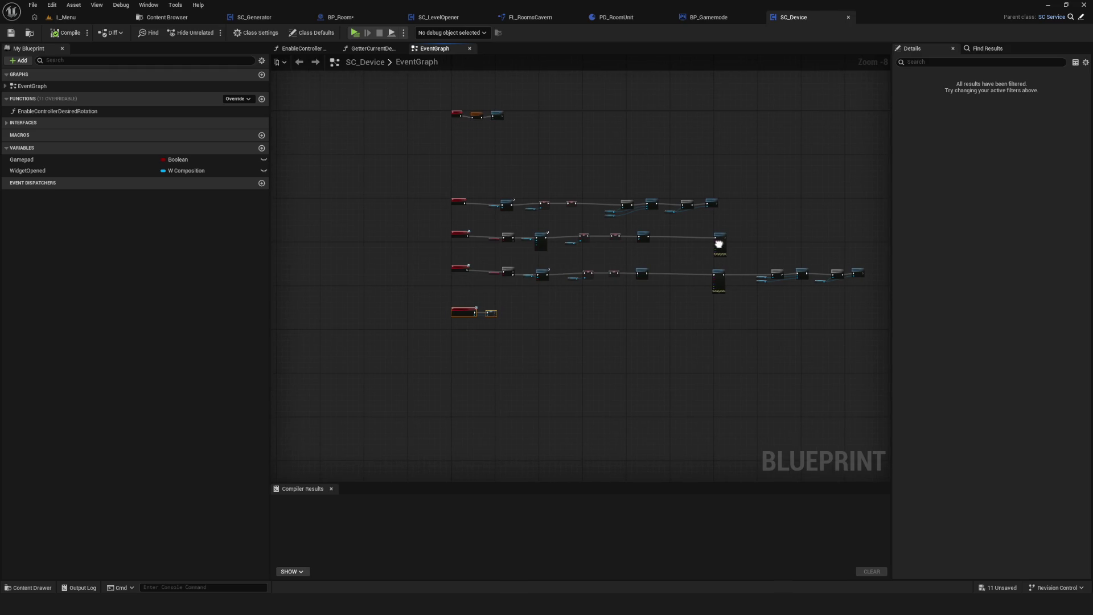
pyautogui.click(336, 17)
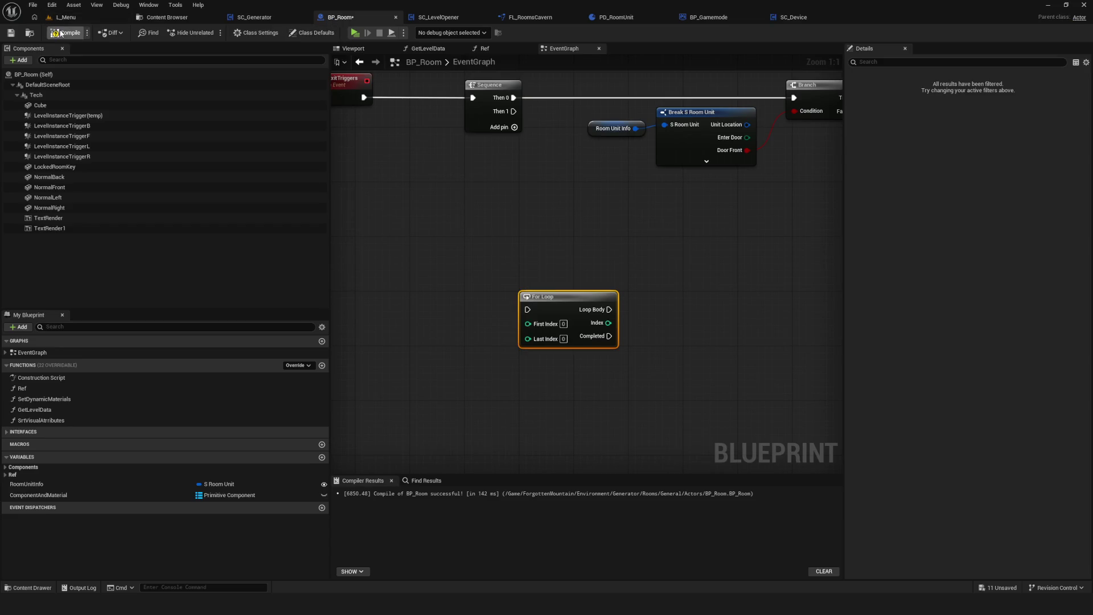
# Save BP_Room and delete the For Loop node.
pyautogui.click(11, 33)
pyautogui.press('Home')
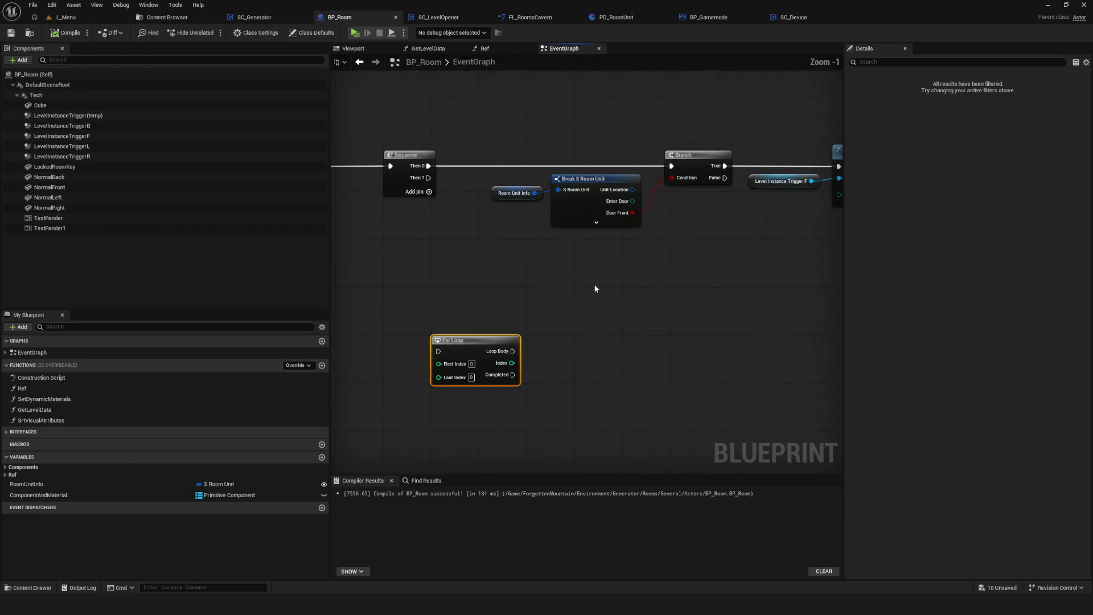
pyautogui.press('Delete')
# Duplicate the Branch/Set Collision row below, driven by Sequence Then 1 and Door Back.
pyautogui.scroll(1, 589, 393)
pyautogui.moveTo(398, 128); pyautogui.dragTo(764, 278)
pyautogui.hotkey('ctrl', 'c')
pyautogui.hotkey('ctrl', 'v')
pyautogui.moveTo(529, 260)
pyautogui.mouseDown()
pyautogui.moveTo(610, 272)
pyautogui.moveTo(597, 254)
pyautogui.mouseUp()
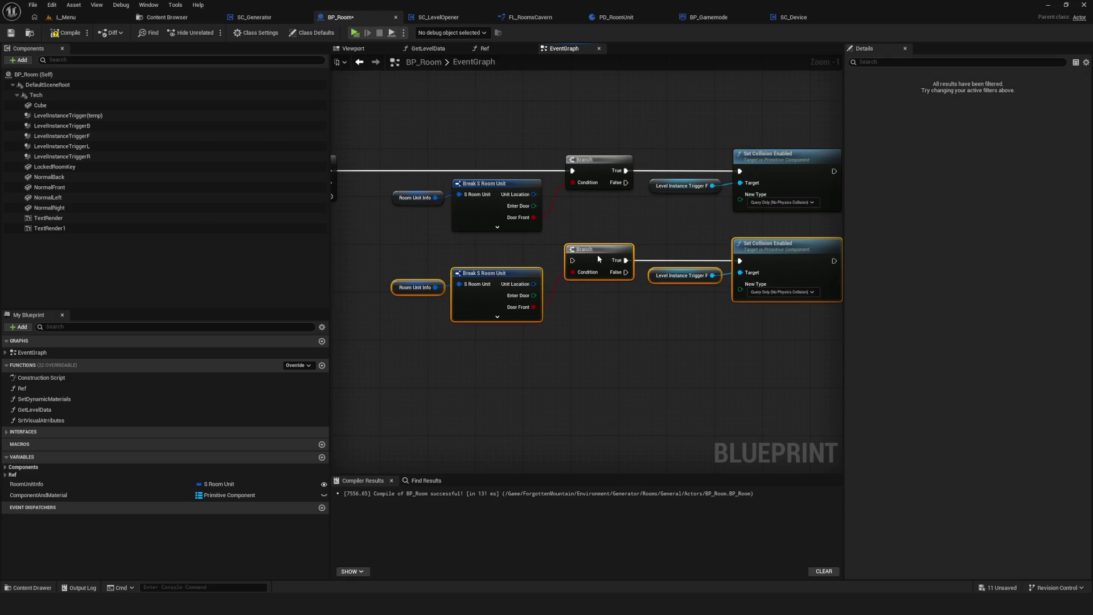
pyautogui.moveTo(380, 218); pyautogui.dragTo(456, 217)
pyautogui.moveTo(406, 184)
pyautogui.mouseDown()
pyautogui.moveTo(548, 213)
pyautogui.moveTo(650, 261)
pyautogui.mouseUp()
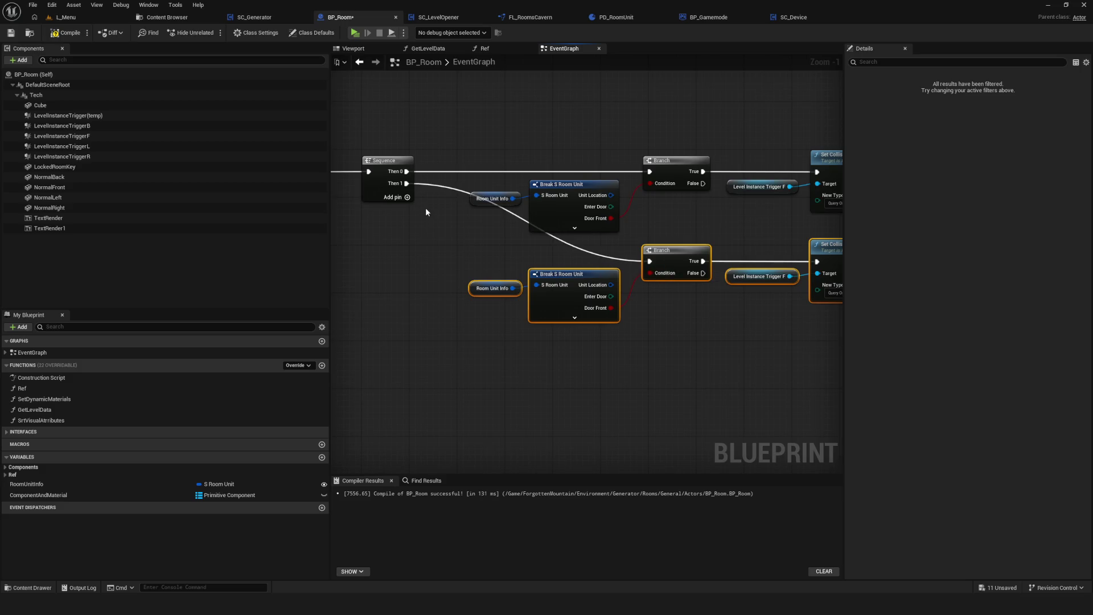
pyautogui.moveTo(491, 249); pyautogui.dragTo(357, 228)
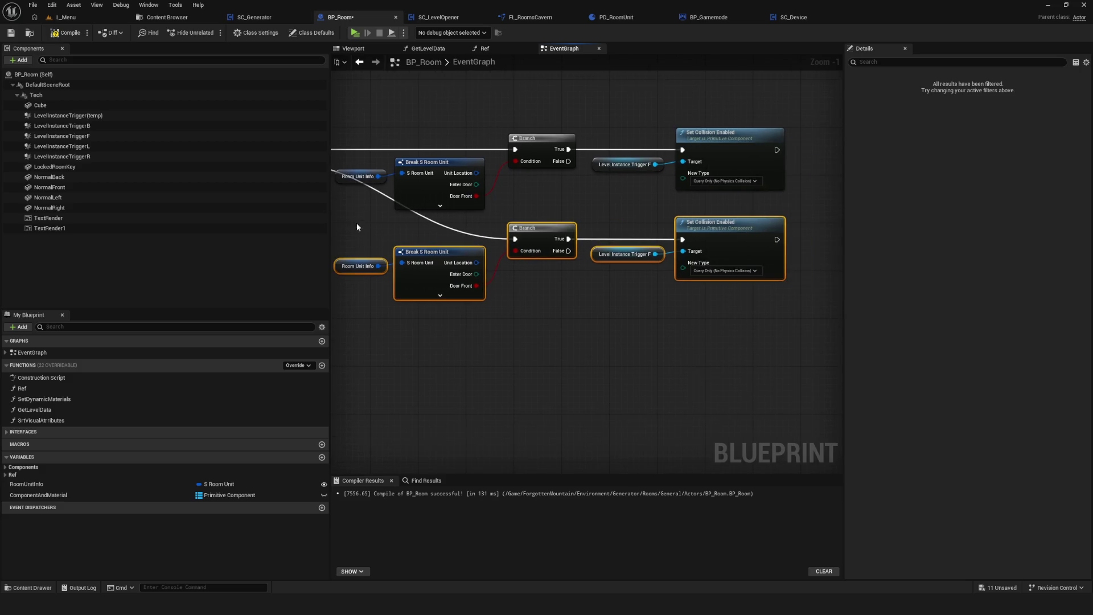
pyautogui.scroll(-1, 600, 292)
pyautogui.moveTo(566, 269); pyautogui.dragTo(622, 292)
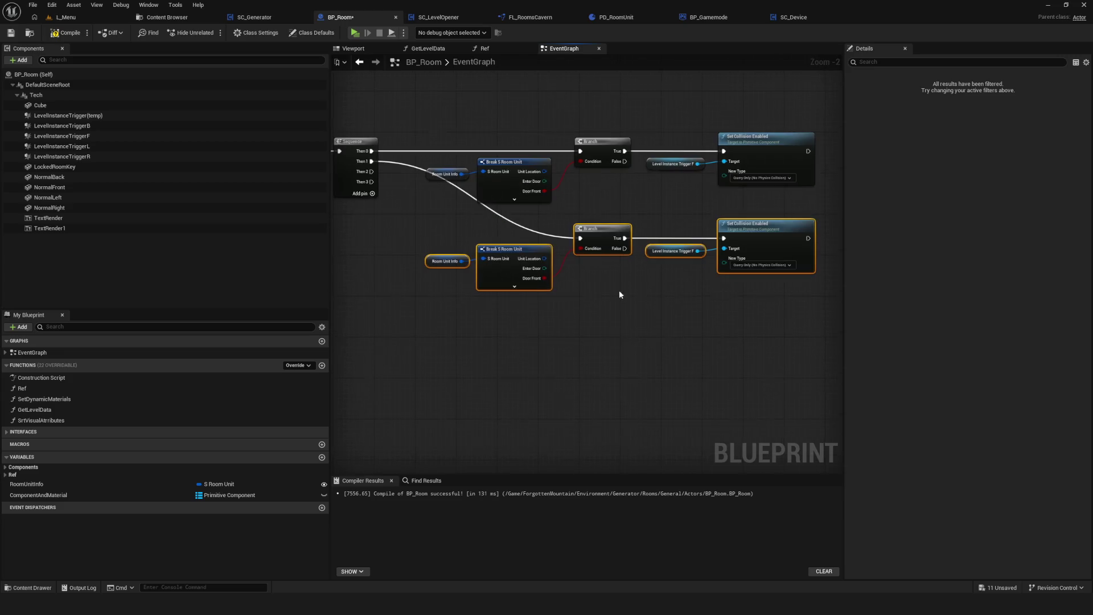
pyautogui.scroll(2, 596, 278)
pyautogui.moveTo(519, 317); pyautogui.dragTo(565, 266)
# Retarget the lower Set Collision Enabled from Level Instance Trigger F to LevelInstanceTriggerB.
pyautogui.moveTo(407, 240)
pyautogui.mouseDown()
pyautogui.moveTo(515, 238)
pyautogui.moveTo(645, 267)
pyautogui.mouseUp()
pyautogui.moveTo(565, 249)
pyautogui.mouseDown()
pyautogui.moveTo(590, 251)
pyautogui.moveTo(375, 233)
pyautogui.mouseUp()
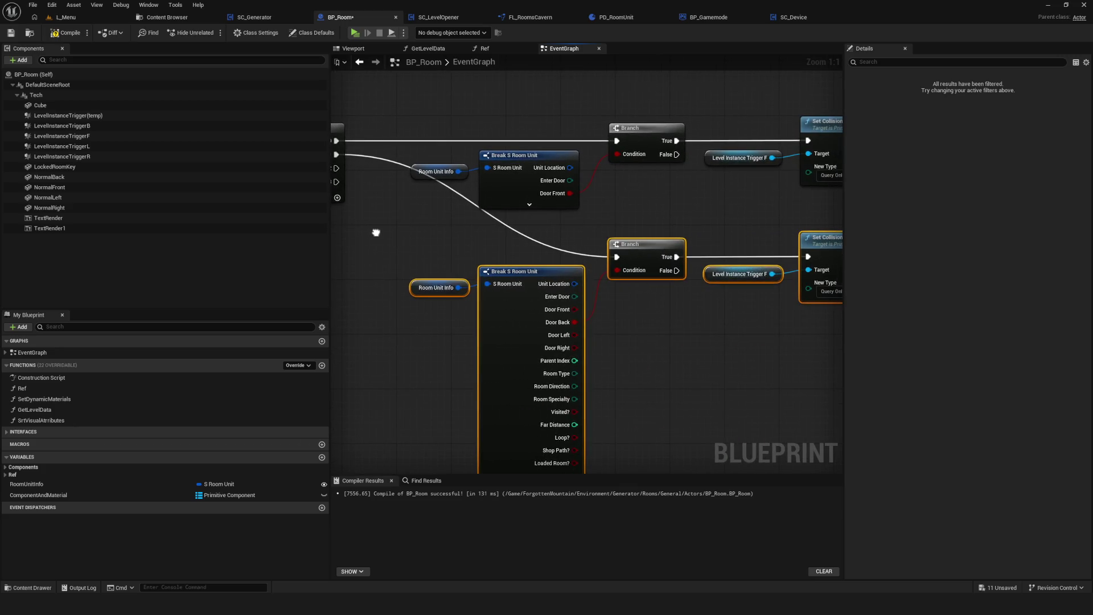
pyautogui.scroll(-1, 604, 364)
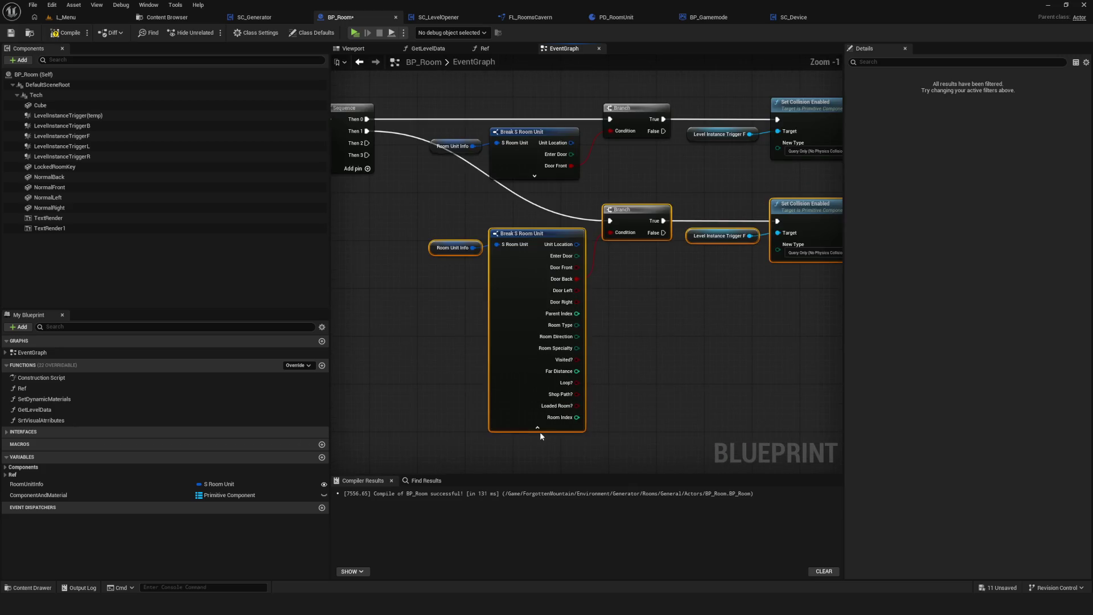
pyautogui.click(540, 432)
pyautogui.scroll(1, 793, 294)
pyautogui.click(618, 257)
pyautogui.press('Delete')
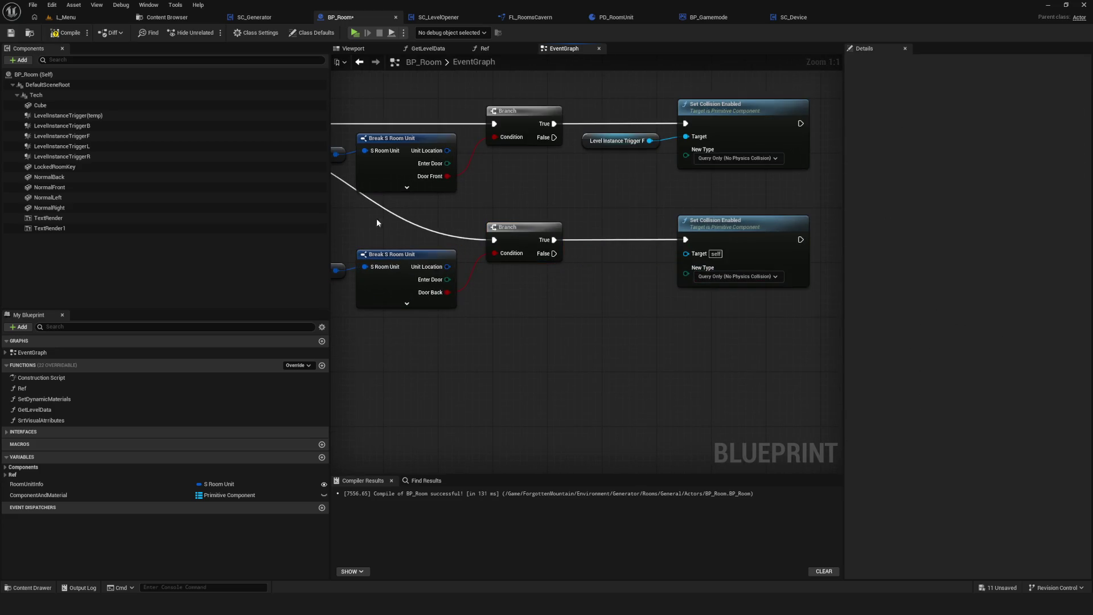
pyautogui.moveTo(61, 125)
pyautogui.mouseDown()
pyautogui.moveTo(525, 224)
pyautogui.moveTo(618, 265)
pyautogui.moveTo(686, 254)
pyautogui.mouseUp()
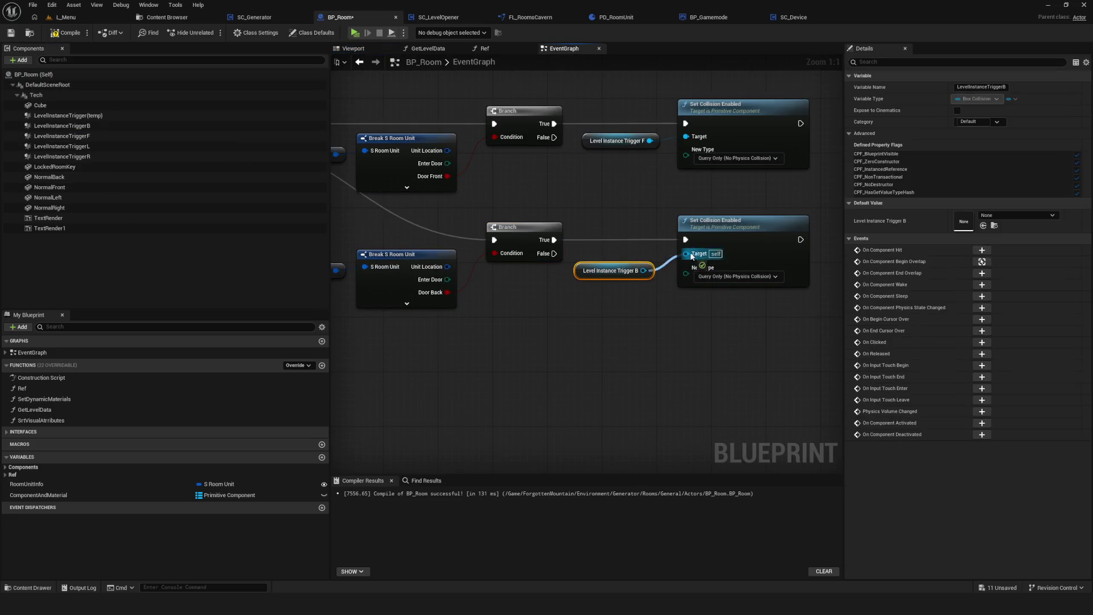
pyautogui.moveTo(531, 309); pyautogui.dragTo(637, 306)
# Copy the lower row again, wiring Sequence Then 2 and Door Back into the new Branch.
pyautogui.click(419, 266)
pyautogui.keyDown('shift'); pyautogui.click(512, 274); pyautogui.keyUp('shift')
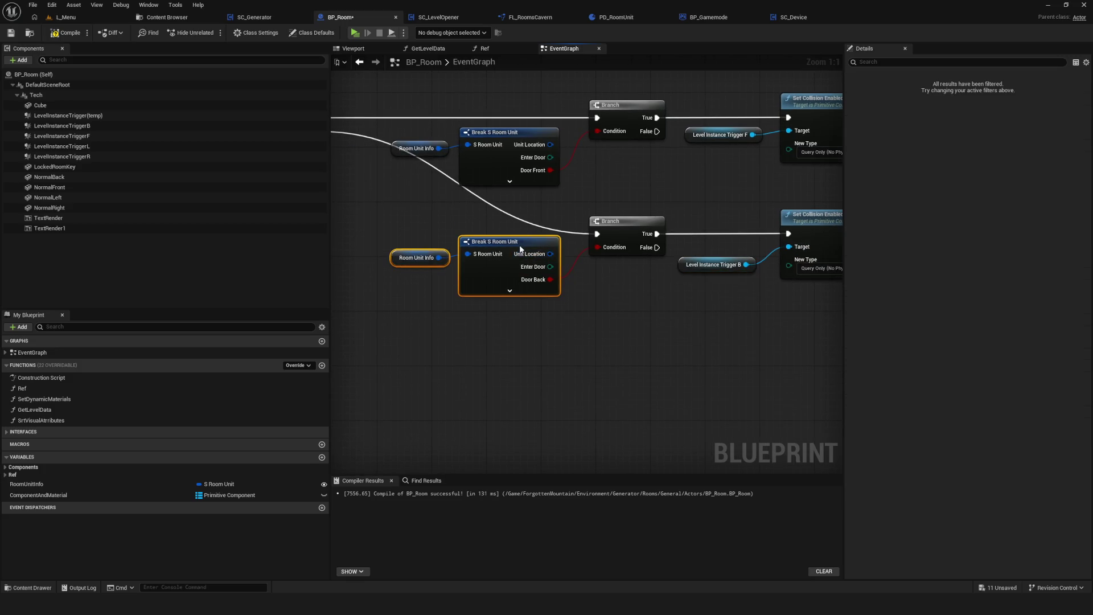
pyautogui.scroll(-3, 604, 285)
pyautogui.moveTo(404, 216); pyautogui.dragTo(803, 307)
pyautogui.hotkey('ctrl', 'c')
pyautogui.hotkey('ctrl', 'v')
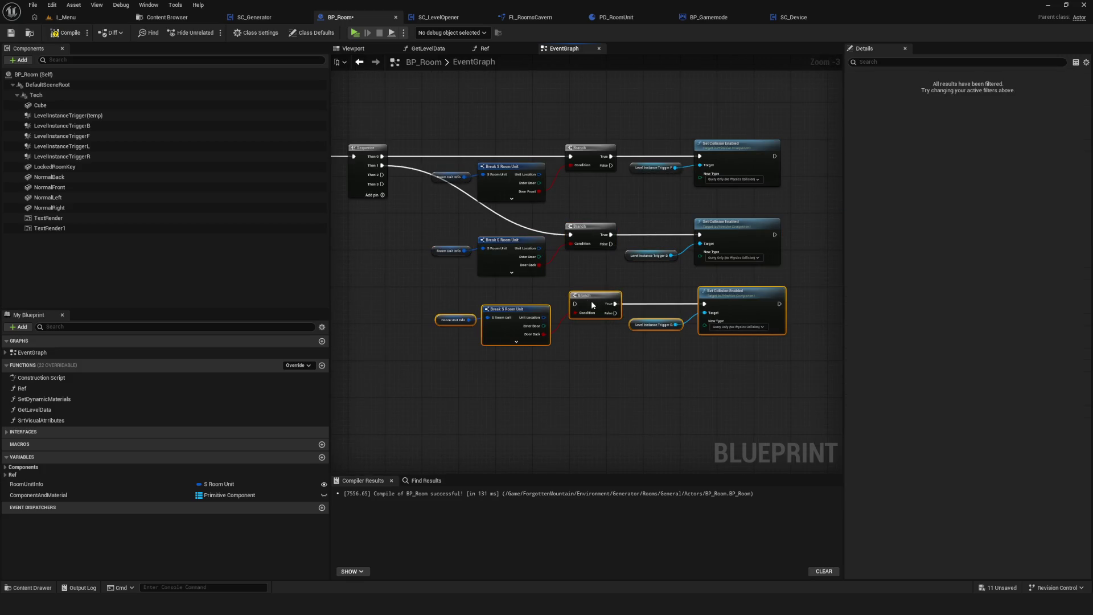
pyautogui.moveTo(382, 175)
pyautogui.mouseDown()
pyautogui.moveTo(633, 321)
pyautogui.moveTo(570, 304)
pyautogui.mouseUp()
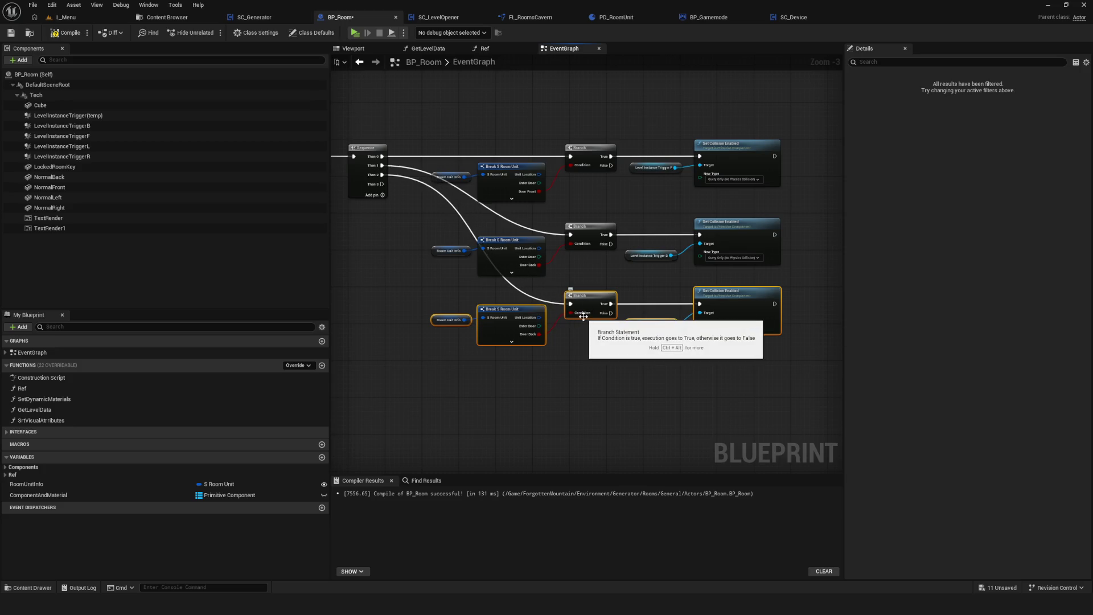
pyautogui.moveTo(539, 335); pyautogui.dragTo(583, 319)
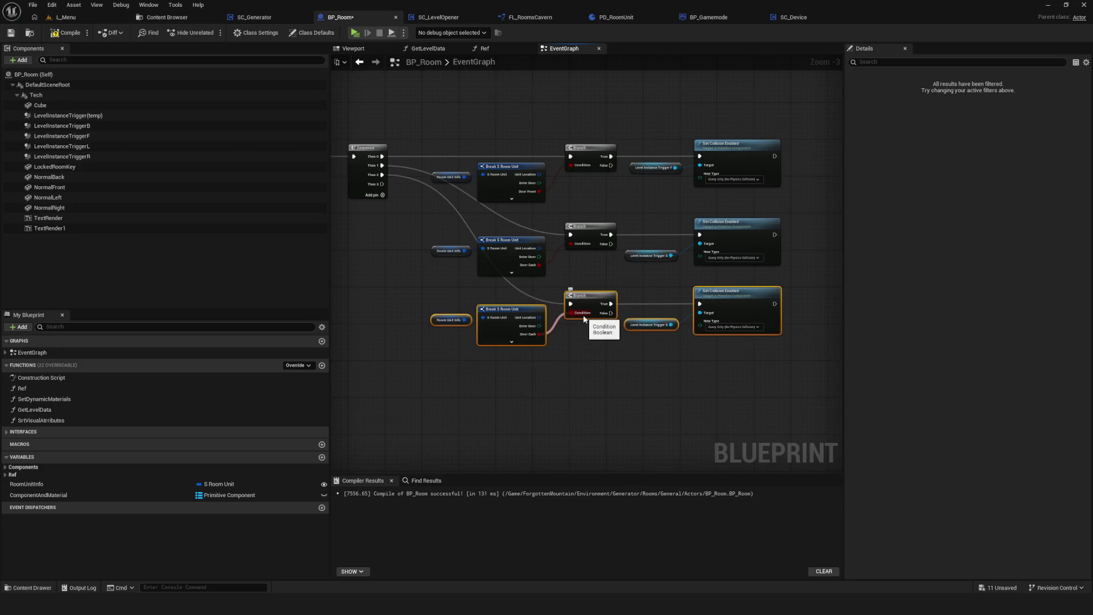
# Collapse the bottom row of nodes into a single collapsed graph node.
pyautogui.scroll(1, 572, 287)
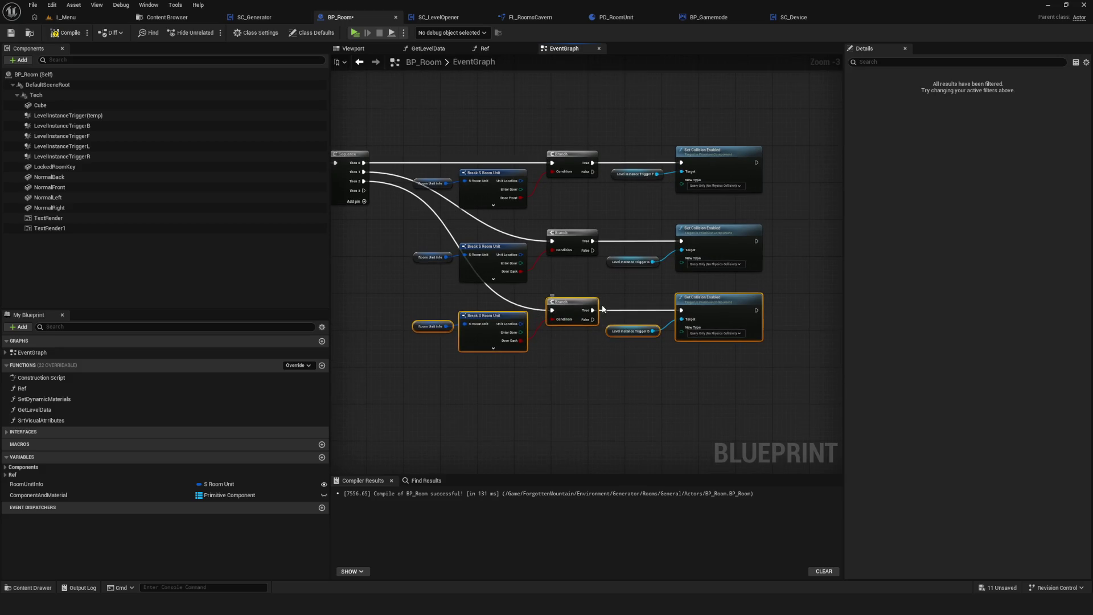
pyautogui.moveTo(405, 136)
pyautogui.mouseDown()
pyautogui.moveTo(569, 285)
pyautogui.moveTo(850, 430)
pyautogui.mouseUp()
pyautogui.moveTo(359, 296); pyautogui.dragTo(713, 368)
pyautogui.scroll(-5, 683, 310)
pyautogui.scroll(6, 549, 272)
pyautogui.moveTo(659, 340); pyautogui.dragTo(477, 339)
pyautogui.rightClick(664, 301)
pyautogui.scroll(-3, 664, 301)
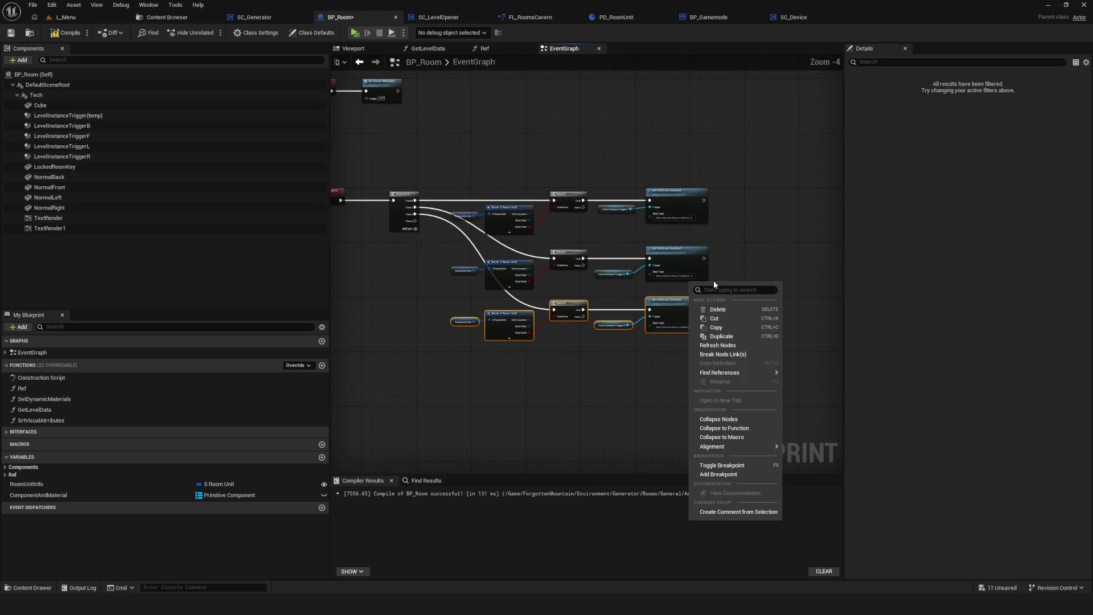
pyautogui.scroll(4, 664, 301)
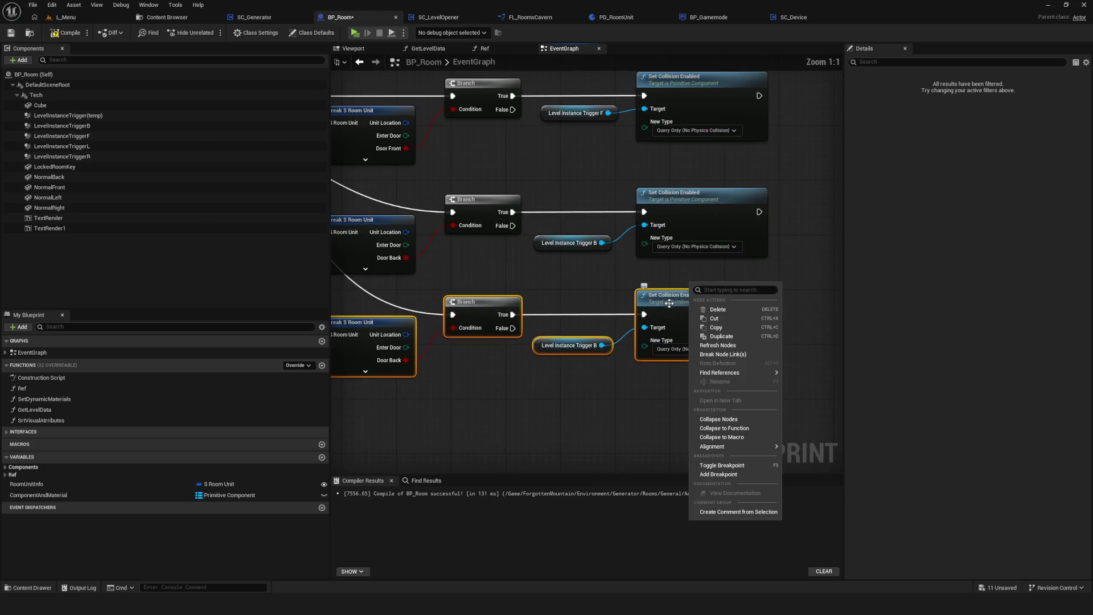
pyautogui.click(728, 422)
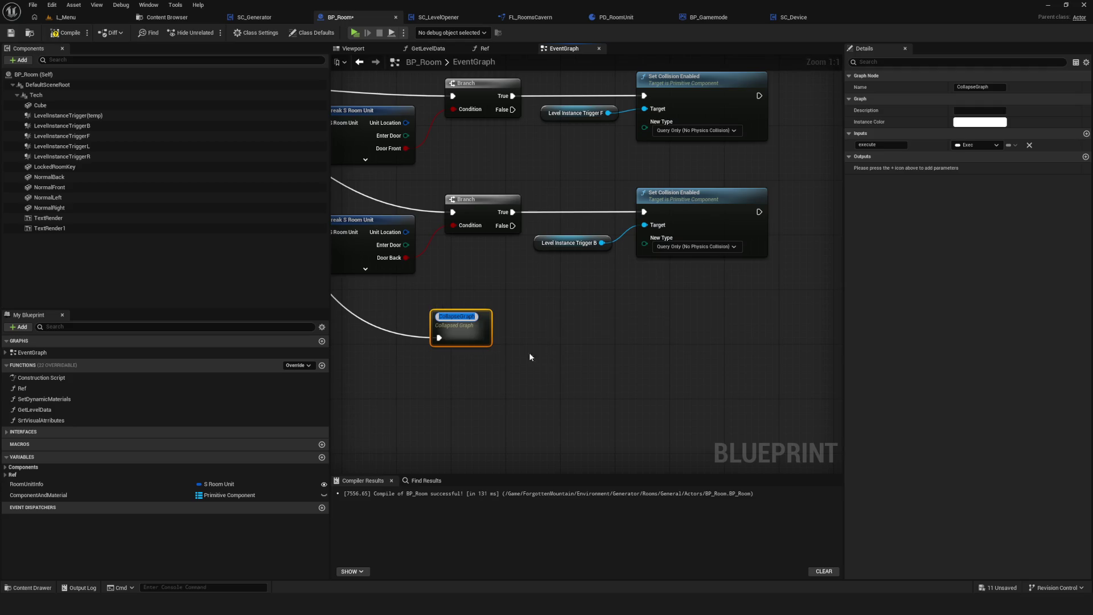
pyautogui.moveTo(515, 348); pyautogui.dragTo(731, 303)
# Duplicate the collapsed graph node, undoing the extra copy.
pyautogui.hotkey('ctrl', 'd')
pyautogui.moveTo(818, 312); pyautogui.dragTo(608, 275)
pyautogui.hotkey('ctrl', 'd')
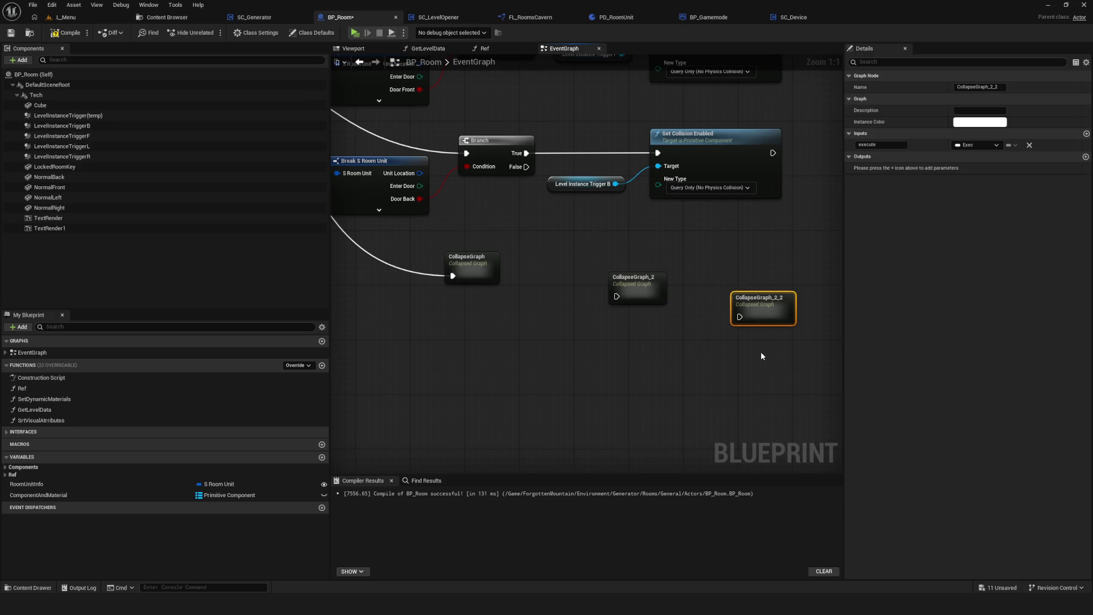
pyautogui.hotkey('ctrl', 'z')
pyautogui.hotkey('ctrl', 'z')
pyautogui.hotkey('ctrl', 'z')
pyautogui.moveTo(507, 293); pyautogui.dragTo(584, 296)
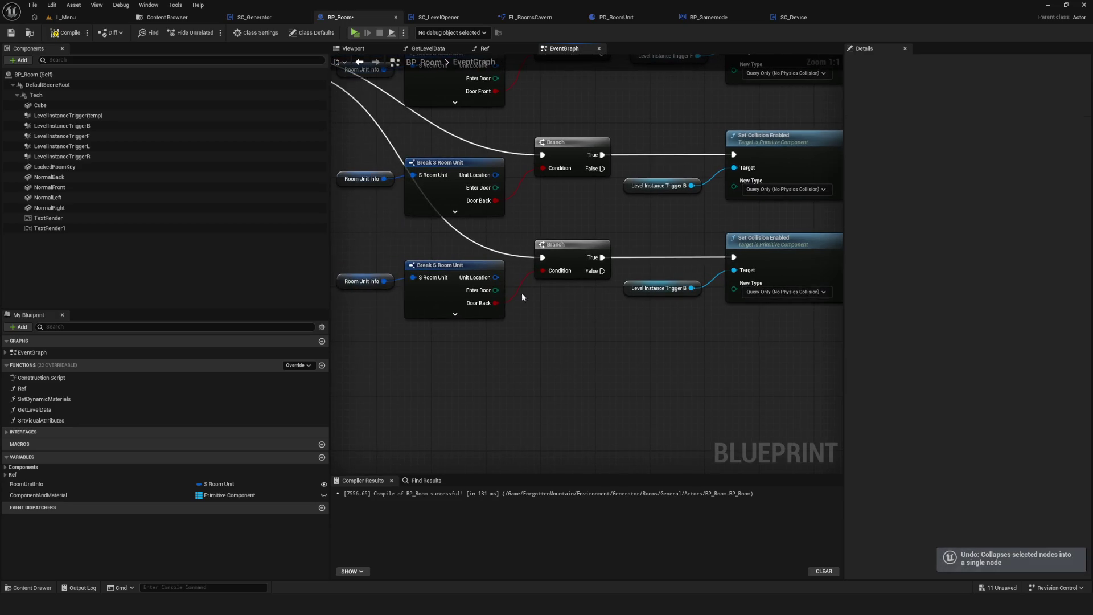
pyautogui.scroll(-5, 589, 233)
pyautogui.scroll(4, 589, 233)
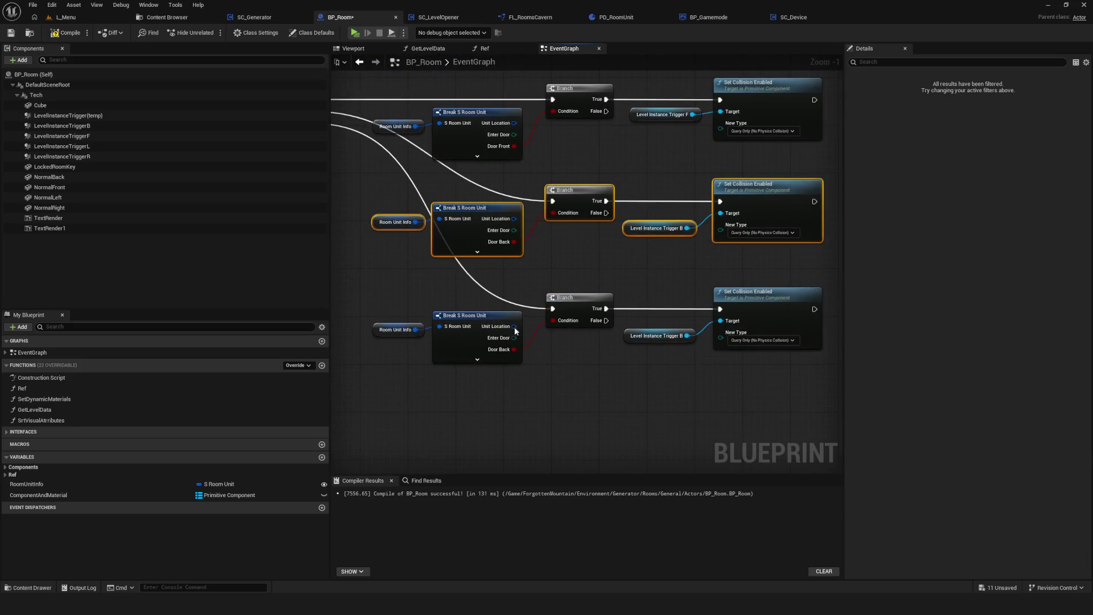
pyautogui.scroll(1, 405, 298)
pyautogui.click(786, 400)
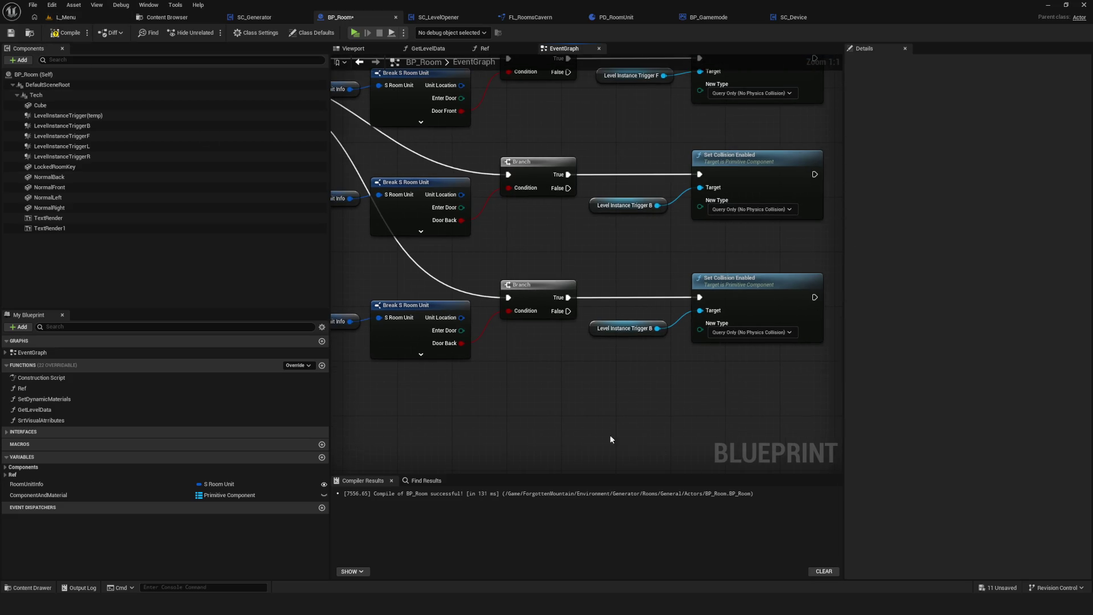
# Connect Sequence Then 3 to the bottom row's Branch.
pyautogui.scroll(-5, 629, 454)
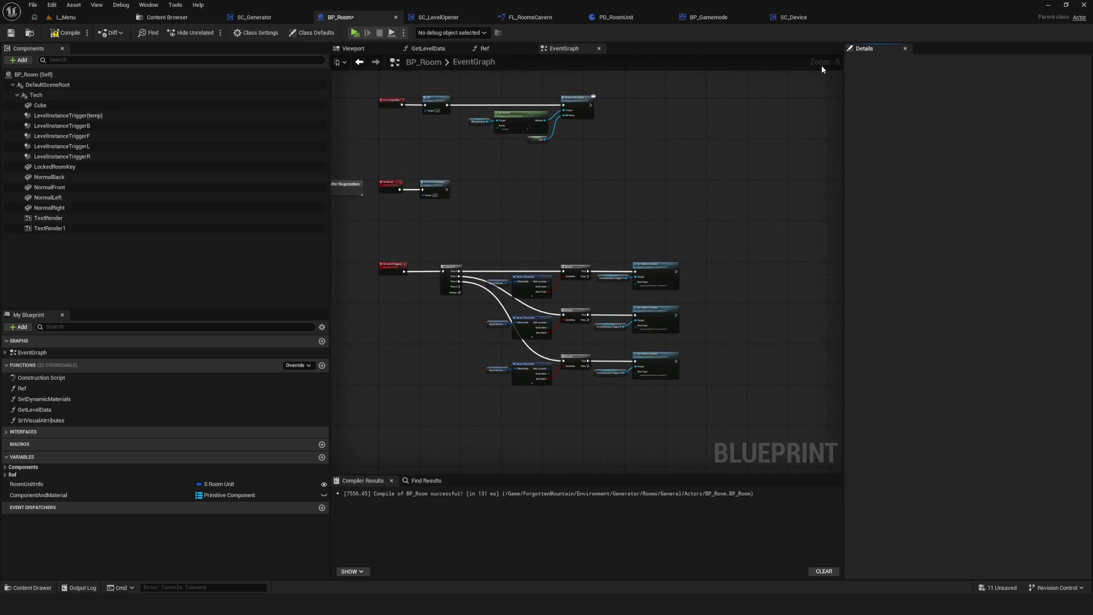
pyautogui.hscroll(2, 824, 313)
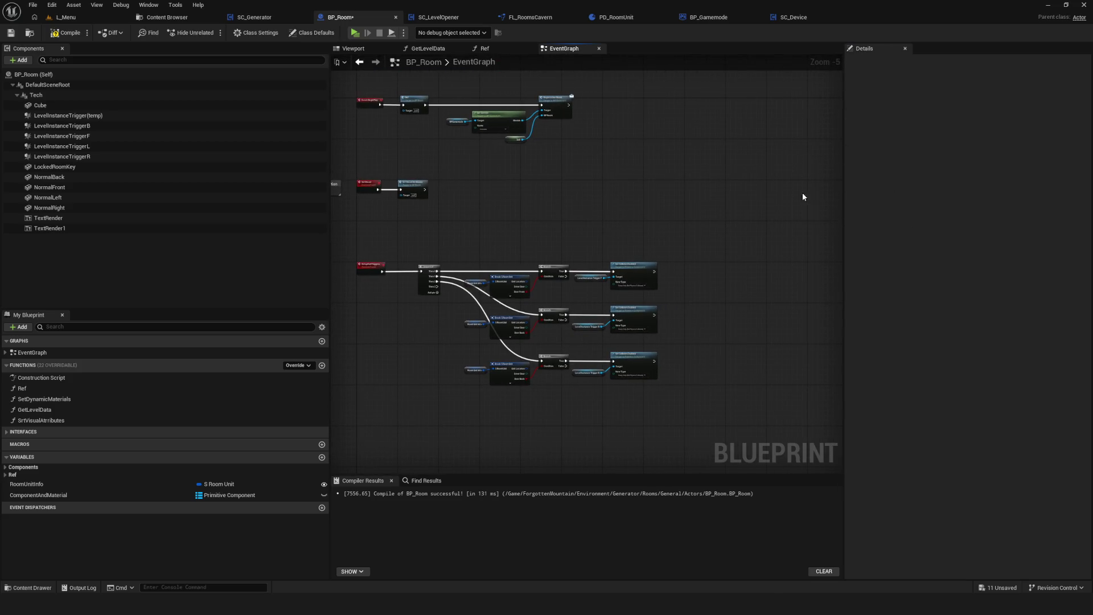
pyautogui.moveTo(671, 348)
pyautogui.mouseDown()
pyautogui.moveTo(691, 310)
pyautogui.moveTo(808, 332)
pyautogui.moveTo(745, 331)
pyautogui.mouseUp()
pyautogui.scroll(2, 617, 313)
pyautogui.moveTo(420, 303); pyautogui.dragTo(754, 346)
pyautogui.scroll(2, 558, 345)
pyautogui.moveTo(588, 321)
pyautogui.mouseDown()
pyautogui.moveTo(593, 393)
pyautogui.moveTo(697, 431)
pyautogui.mouseUp()
pyautogui.moveTo(432, 163)
pyautogui.mouseDown()
pyautogui.moveTo(688, 448)
pyautogui.moveTo(678, 445)
pyautogui.mouseUp()
# Save BP_Room with Ctrl+S and bring up the Content Browser.
pyautogui.scroll(-5, 626, 354)
pyautogui.scroll(7, 539, 296)
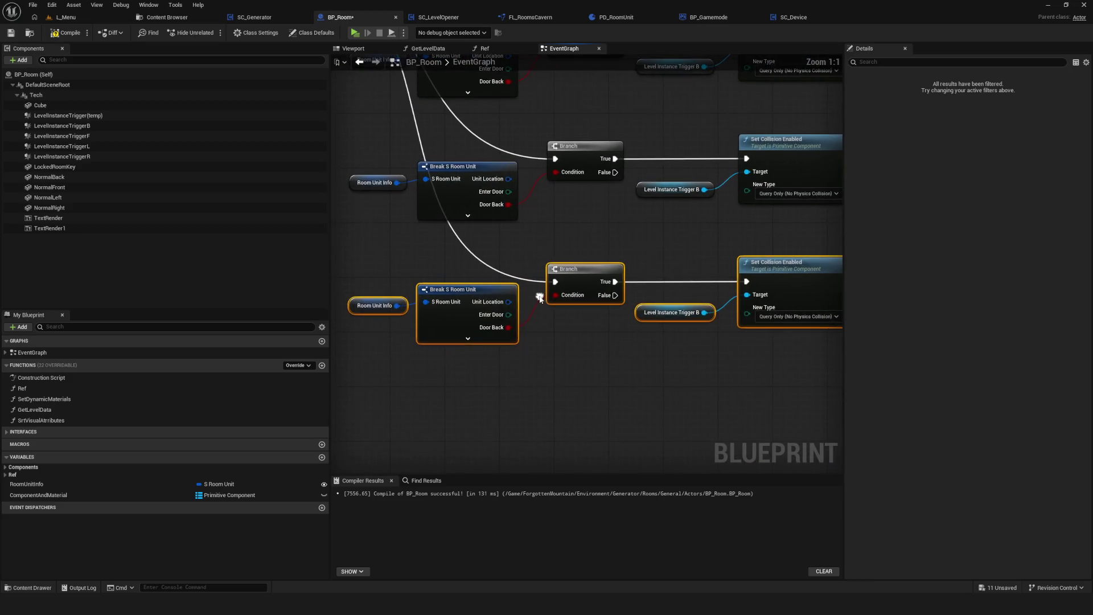
pyautogui.moveTo(539, 296); pyautogui.dragTo(495, 349)
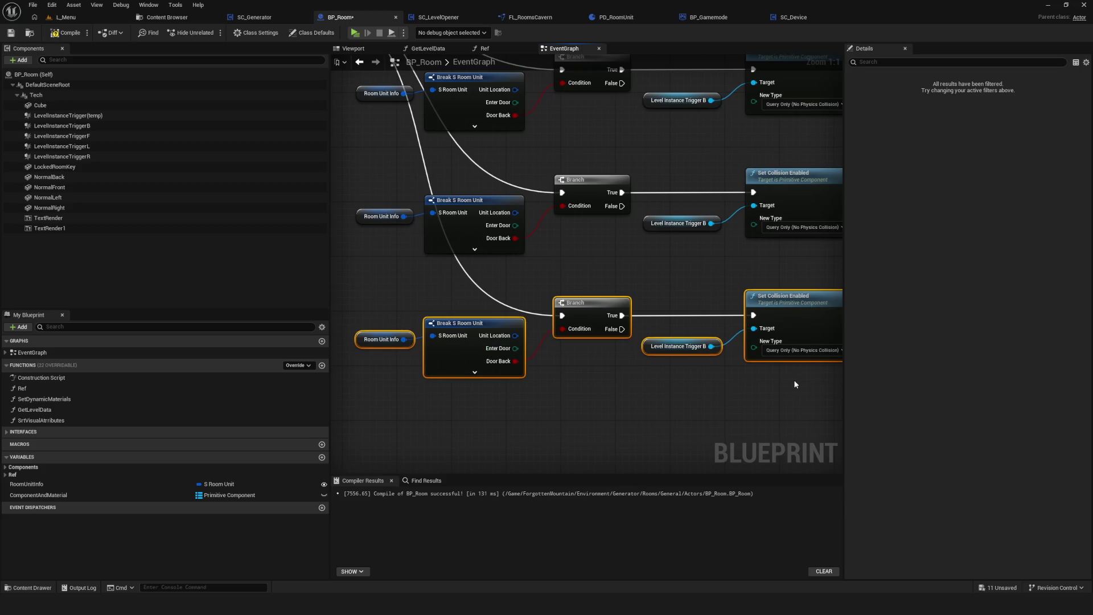
pyautogui.moveTo(792, 378)
pyautogui.mouseDown()
pyautogui.moveTo(816, 391)
pyautogui.moveTo(877, 387)
pyautogui.mouseUp()
pyautogui.hotkey('ctrl', 's')
pyautogui.click(154, 18)
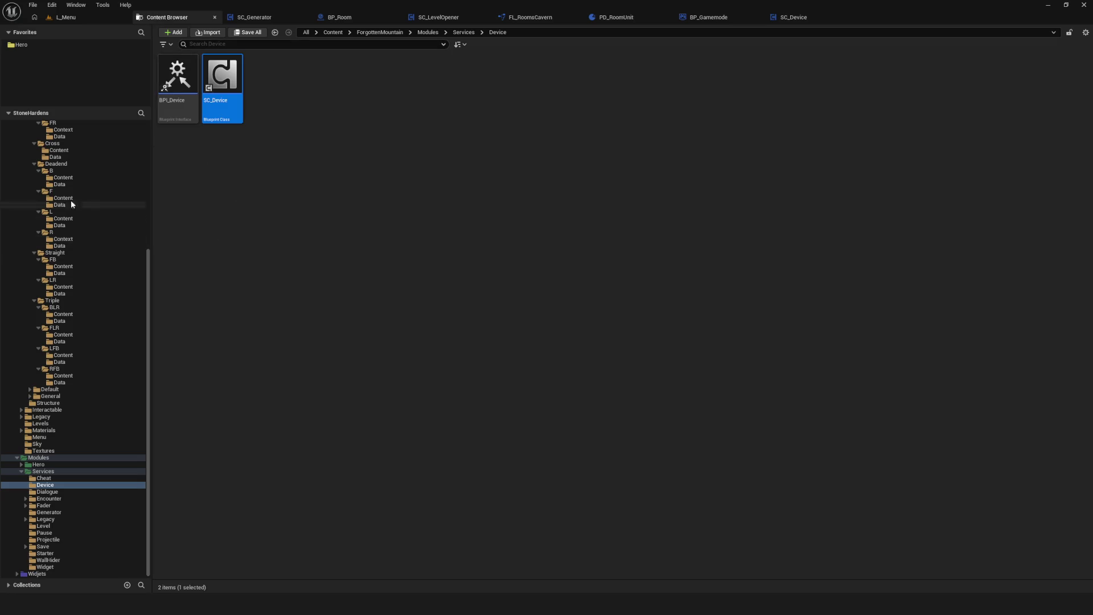
# Browse the Entity folder, then return to the BP_Room event graph.
pyautogui.scroll(10, 74, 319)
pyautogui.click(34, 187)
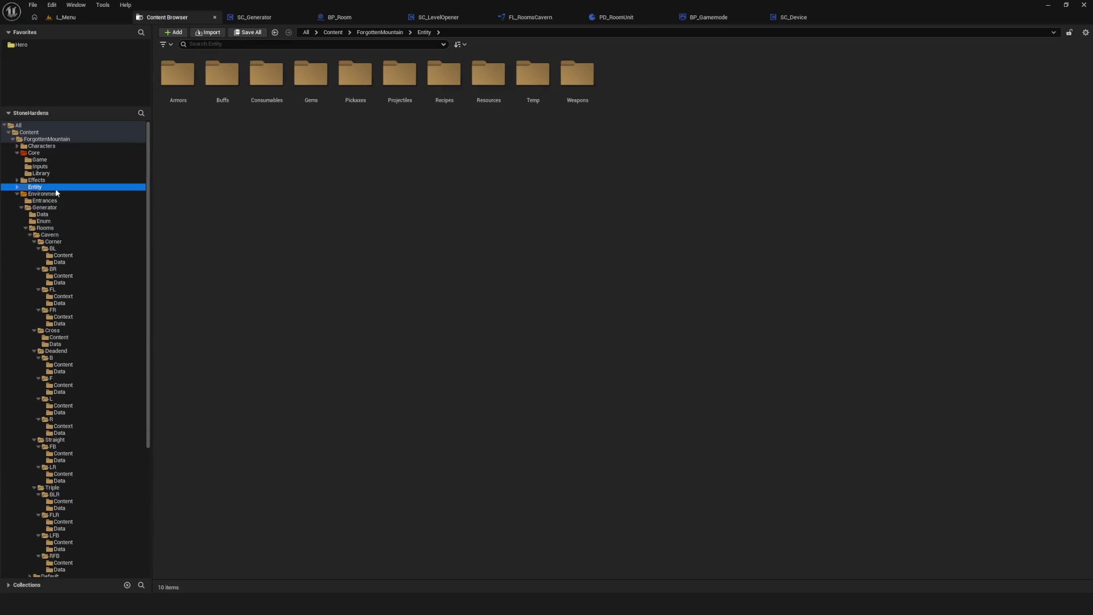
pyautogui.click(340, 17)
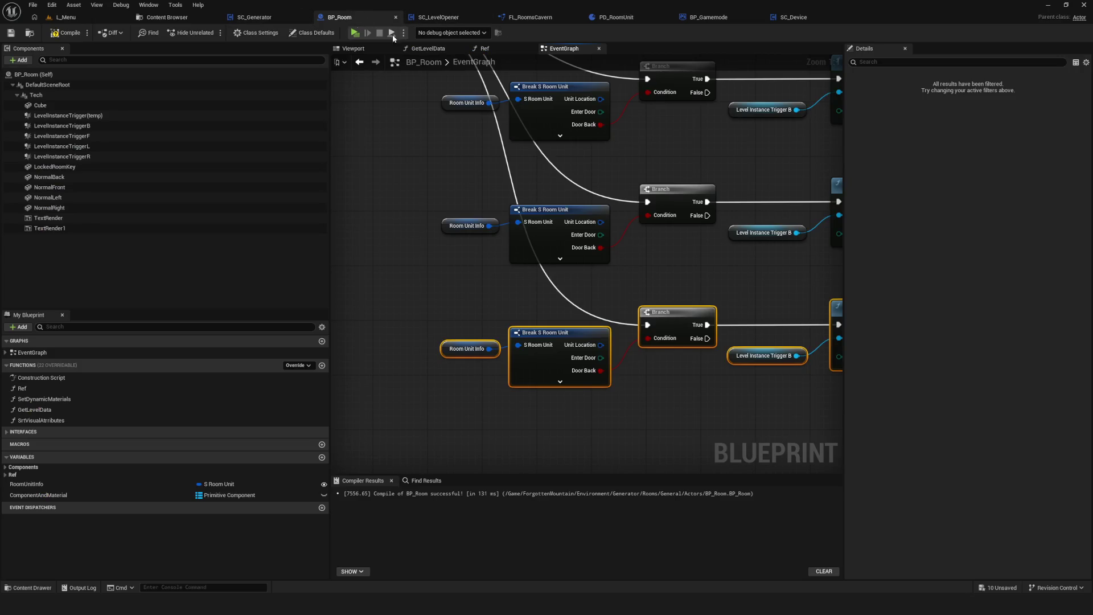
# Compile BP_Room and clear the node selection.
pyautogui.scroll(-3, 541, 275)
pyautogui.scroll(5, 431, 148)
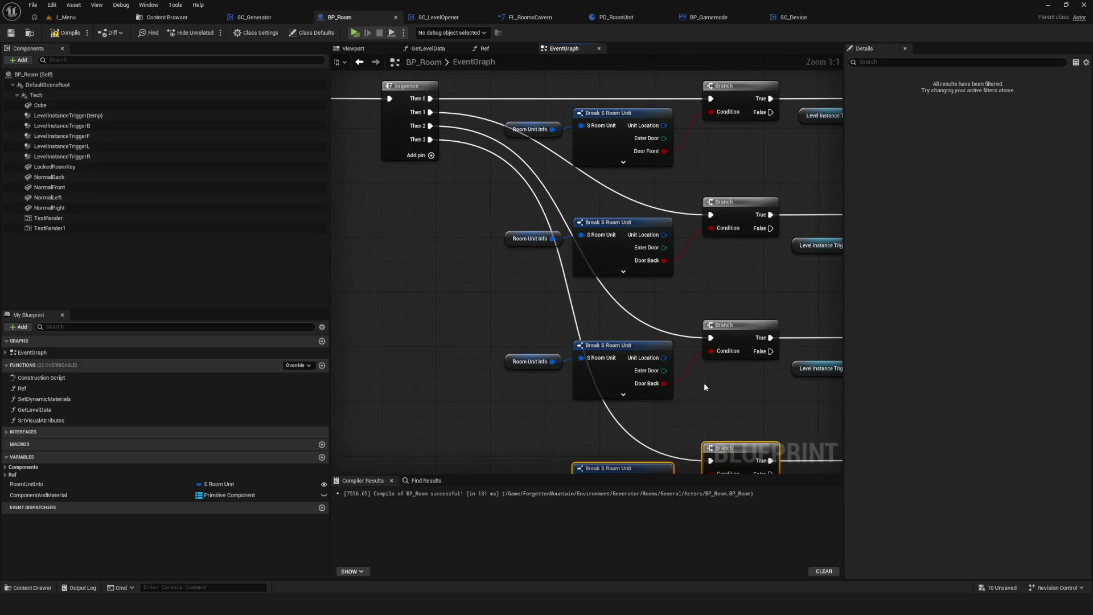
pyautogui.scroll(-1, 721, 384)
pyautogui.scroll(-4, 606, 360)
pyautogui.scroll(4, 605, 361)
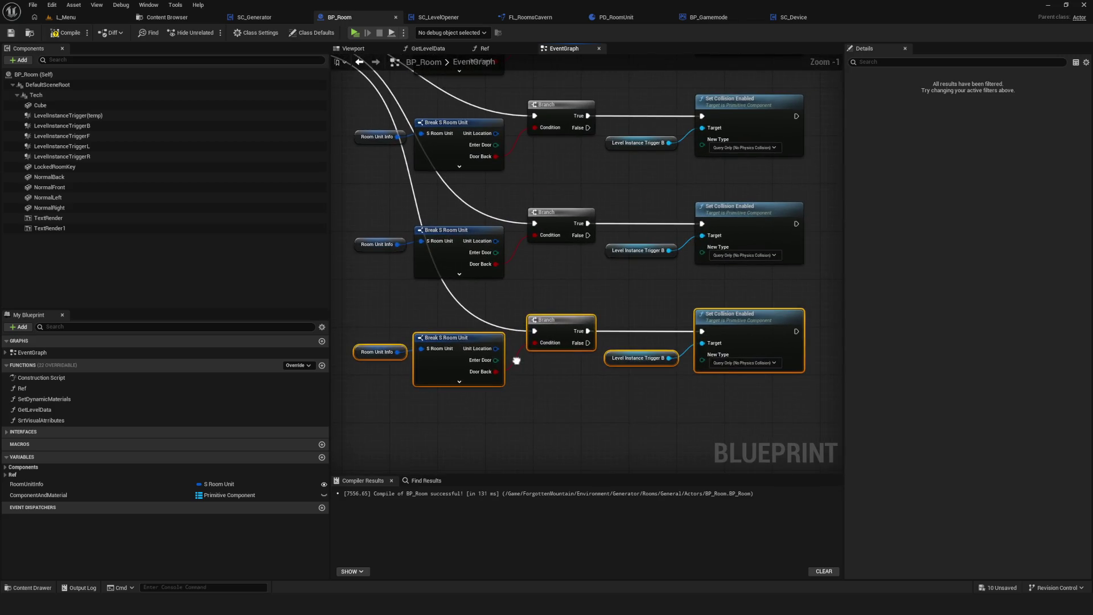
pyautogui.click(62, 33)
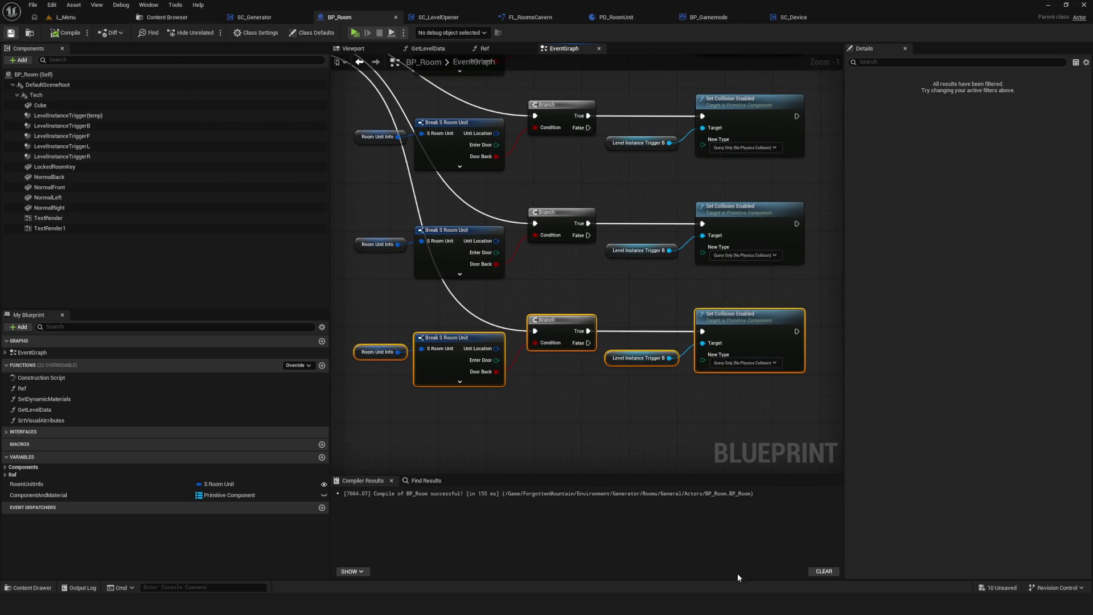
pyautogui.moveTo(510, 367); pyautogui.dragTo(526, 349)
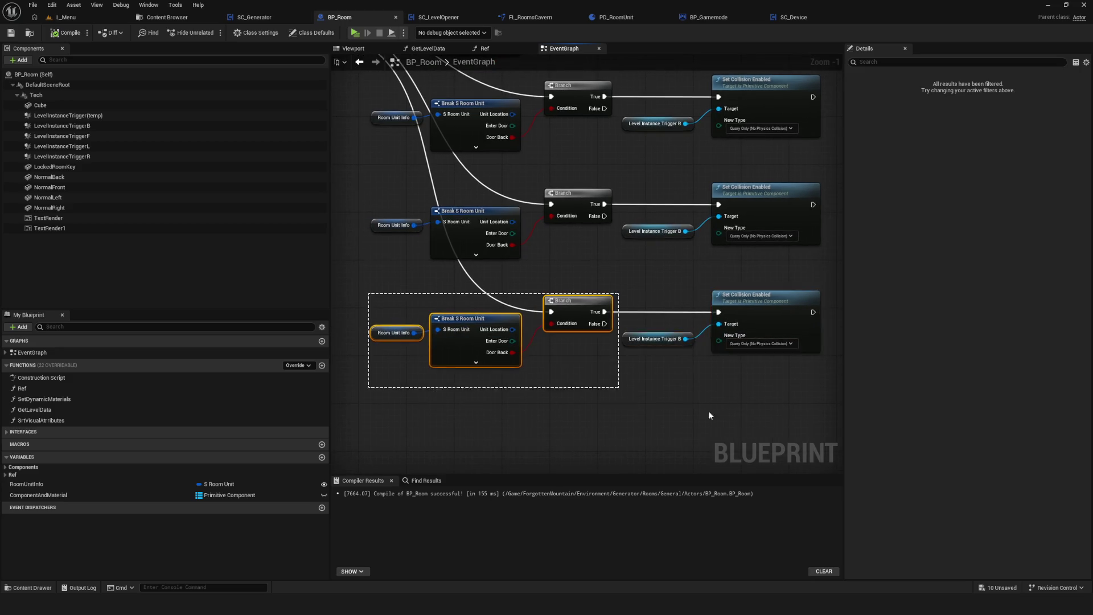
pyautogui.click(742, 418)
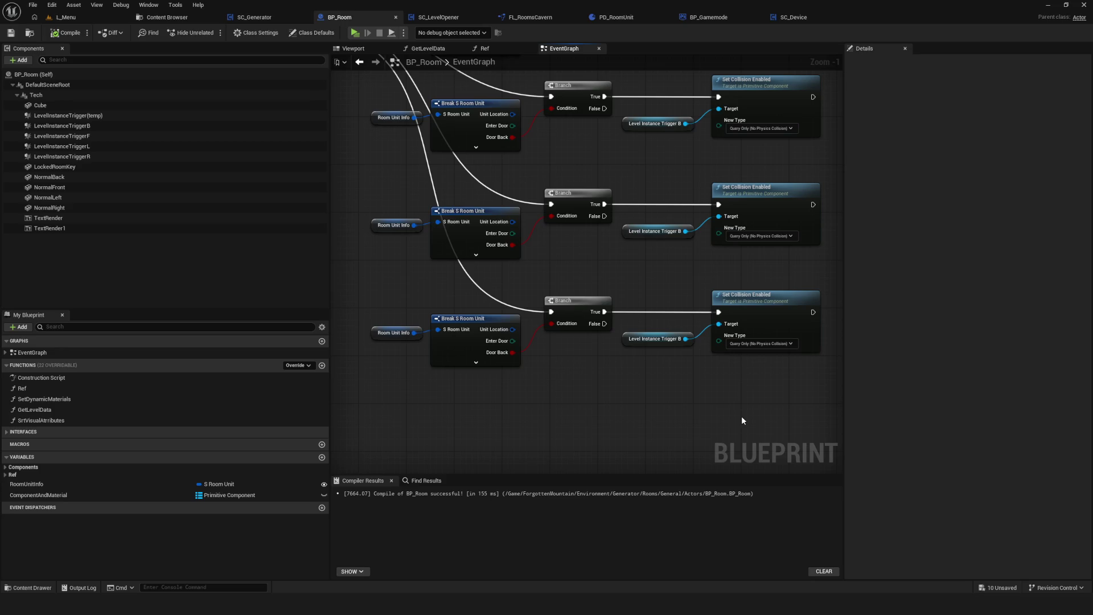
# Shift the Room Unit Info getters left, aligning the top two in a column.
pyautogui.scroll(-4, 627, 352)
pyautogui.scroll(2, 558, 342)
pyautogui.scroll(3, 542, 348)
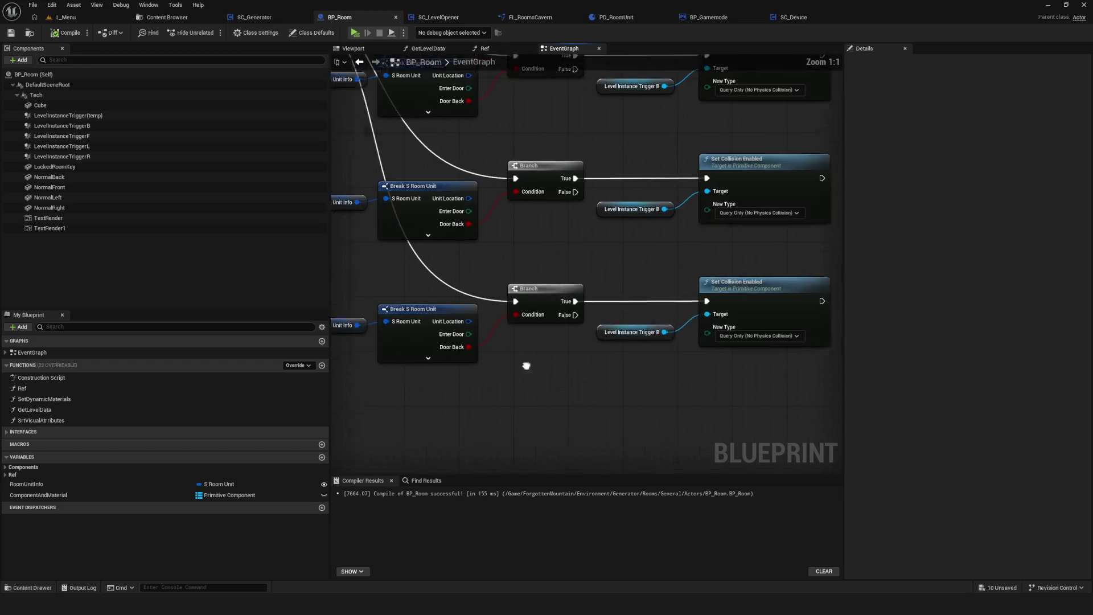
pyautogui.moveTo(356, 273); pyautogui.dragTo(643, 359)
pyautogui.scroll(-1, 627, 356)
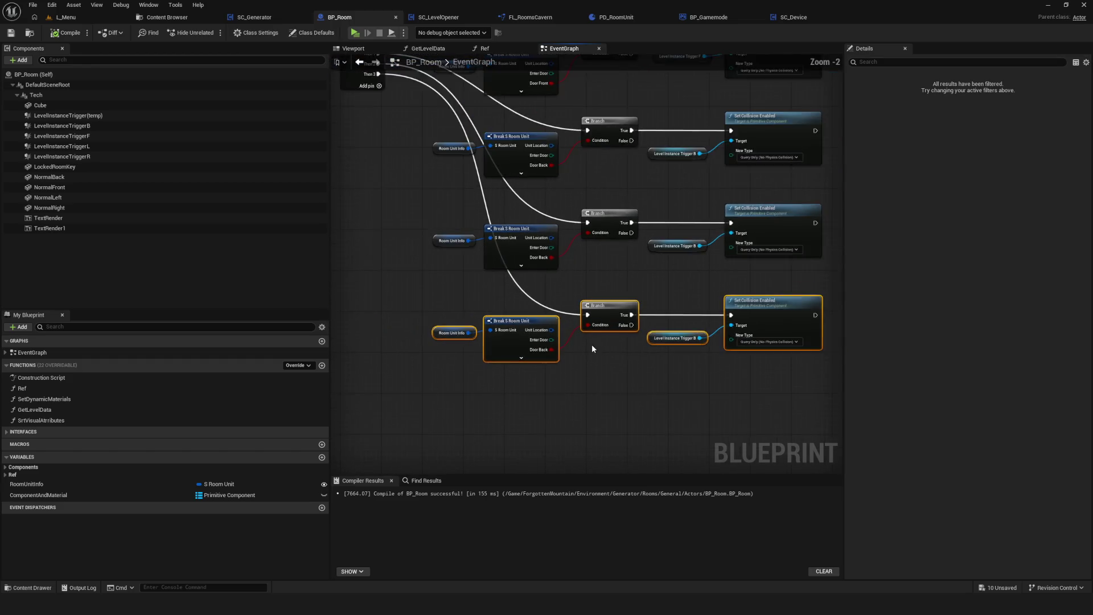
pyautogui.moveTo(594, 334)
pyautogui.mouseDown()
pyautogui.moveTo(540, 357)
pyautogui.moveTo(576, 360)
pyautogui.moveTo(399, 285)
pyautogui.moveTo(560, 374)
pyautogui.moveTo(393, 278)
pyautogui.moveTo(445, 355)
pyautogui.moveTo(449, 443)
pyautogui.mouseUp()
pyautogui.moveTo(429, 316); pyautogui.dragTo(423, 316)
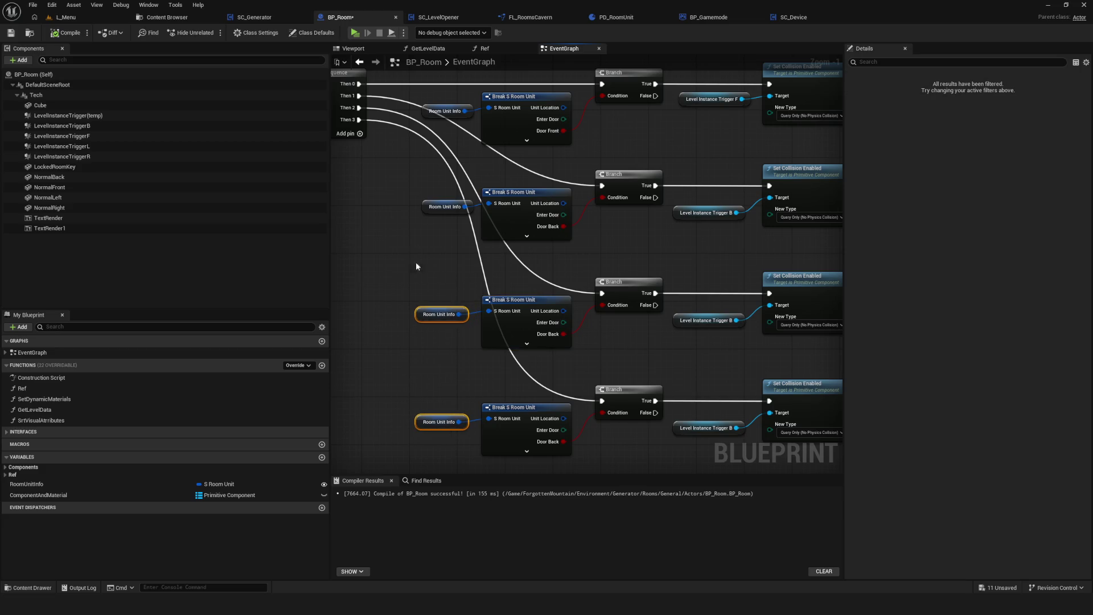
pyautogui.moveTo(419, 101)
pyautogui.mouseDown()
pyautogui.moveTo(455, 214)
pyautogui.moveTo(424, 112)
pyautogui.mouseUp()
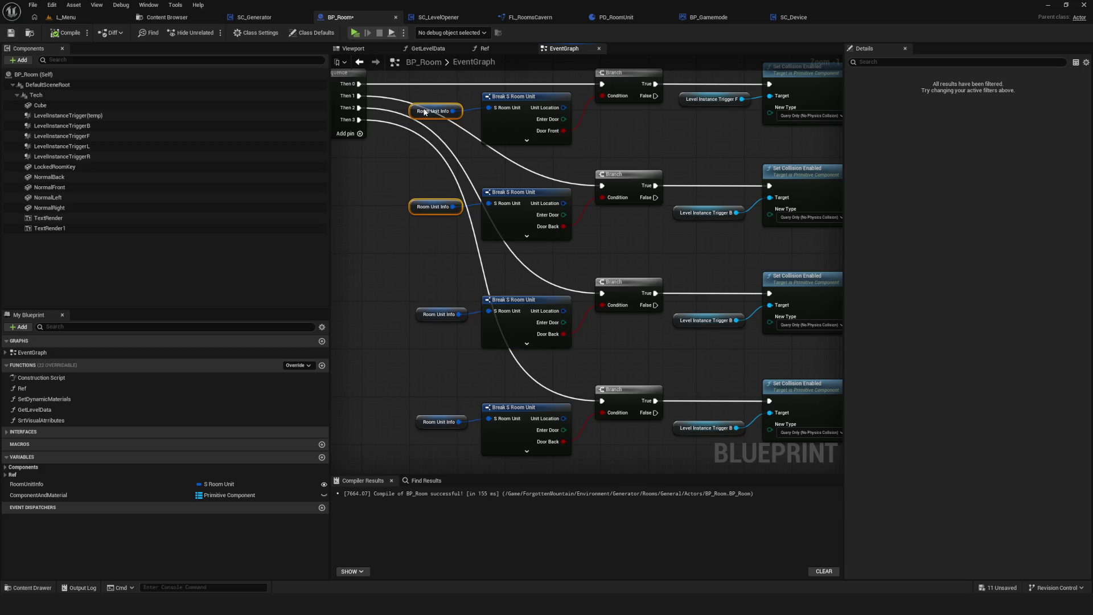
# Line the lower two Room Unit Info getters up with the same column.
pyautogui.scroll(1, 516, 322)
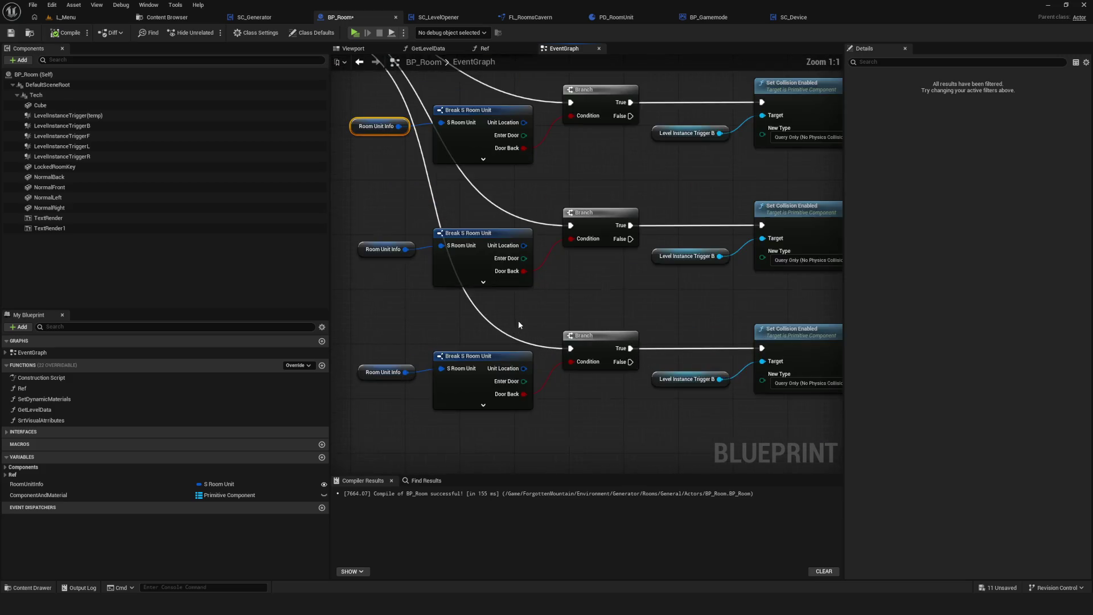
pyautogui.moveTo(518, 320); pyautogui.dragTo(593, 356)
pyautogui.moveTo(412, 289); pyautogui.dragTo(459, 455)
pyautogui.moveTo(437, 276); pyautogui.dragTo(439, 276)
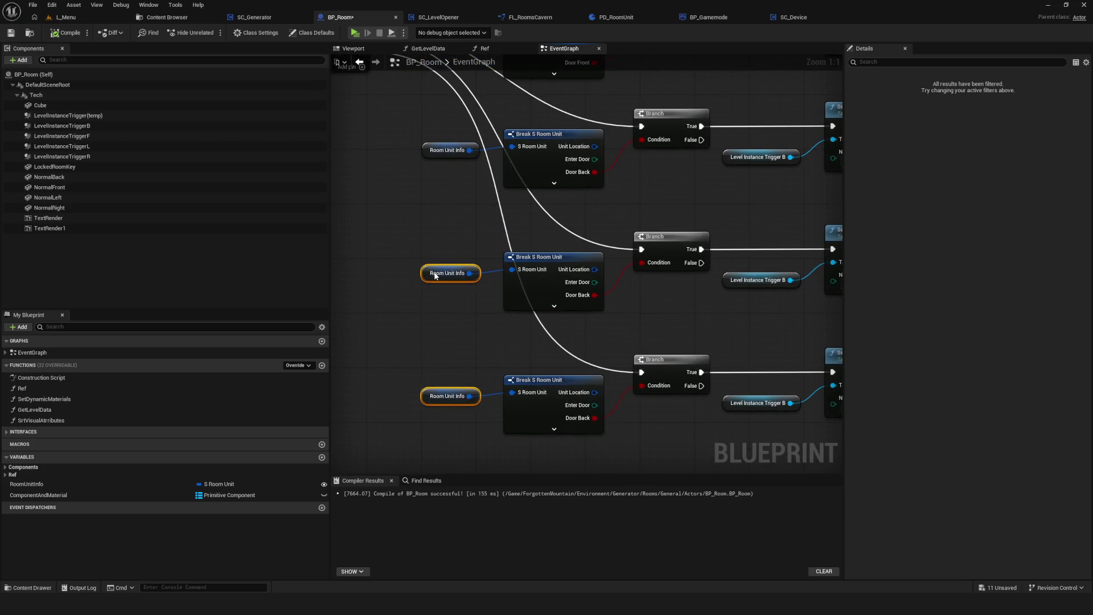
pyautogui.scroll(-2, 451, 305)
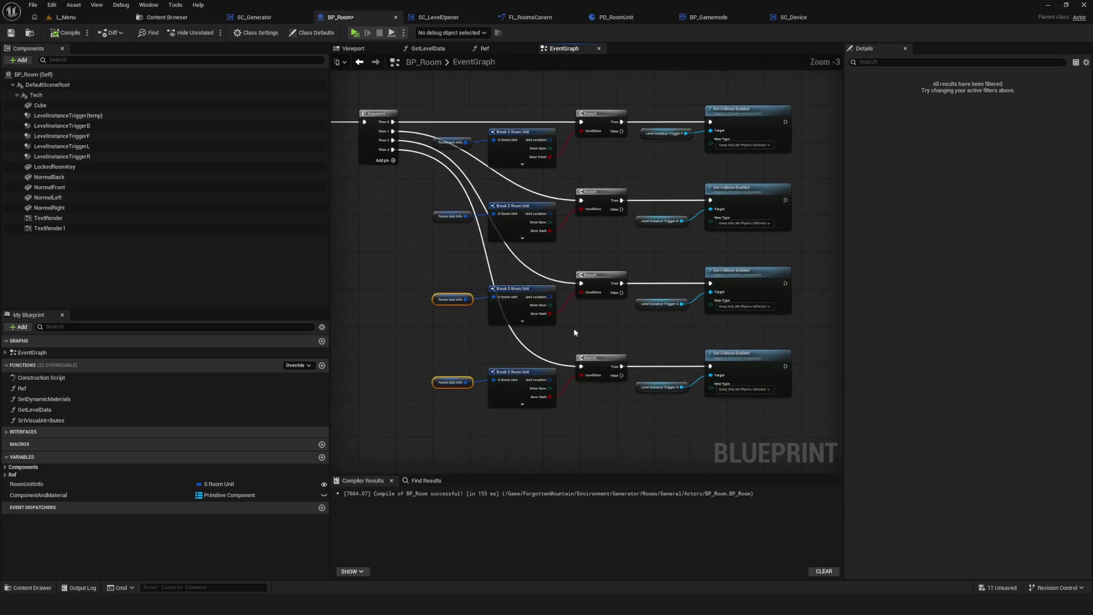
pyautogui.scroll(2, 566, 332)
pyautogui.click(600, 334)
pyautogui.moveTo(599, 334)
pyautogui.mouseDown()
pyautogui.moveTo(571, 351)
pyautogui.moveTo(592, 362)
pyautogui.moveTo(567, 330)
pyautogui.mouseUp()
# Make the third Branch test Door Left from its Break S Room Unit.
pyautogui.click(484, 335)
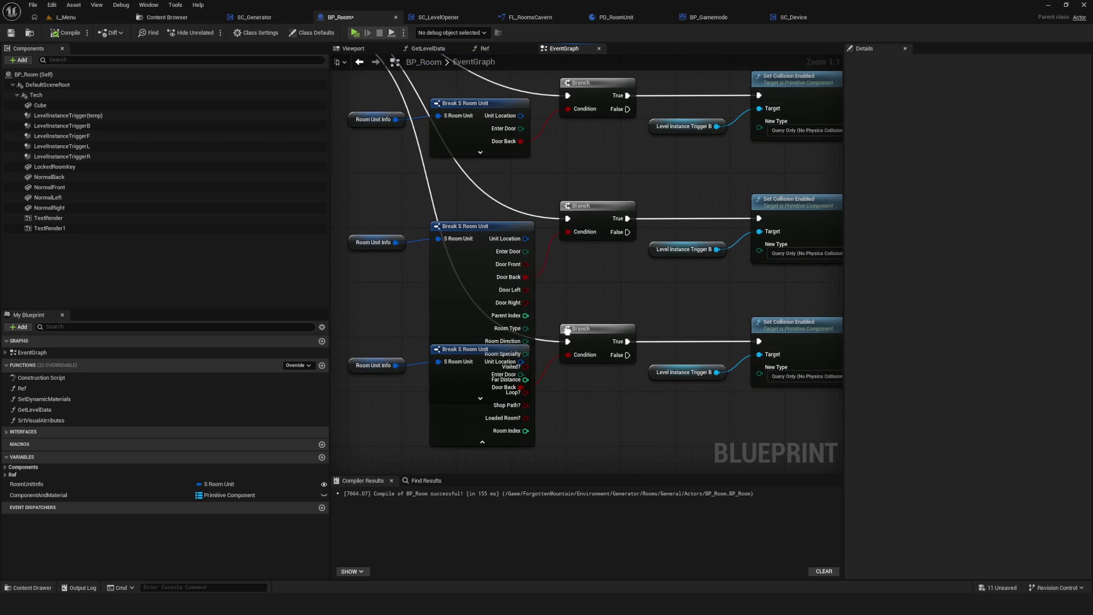
pyautogui.moveTo(526, 277)
pyautogui.mouseDown()
pyautogui.moveTo(545, 282)
pyautogui.moveTo(526, 290)
pyautogui.moveTo(557, 324)
pyautogui.mouseUp()
pyautogui.click(482, 442)
pyautogui.scroll(-2, 557, 325)
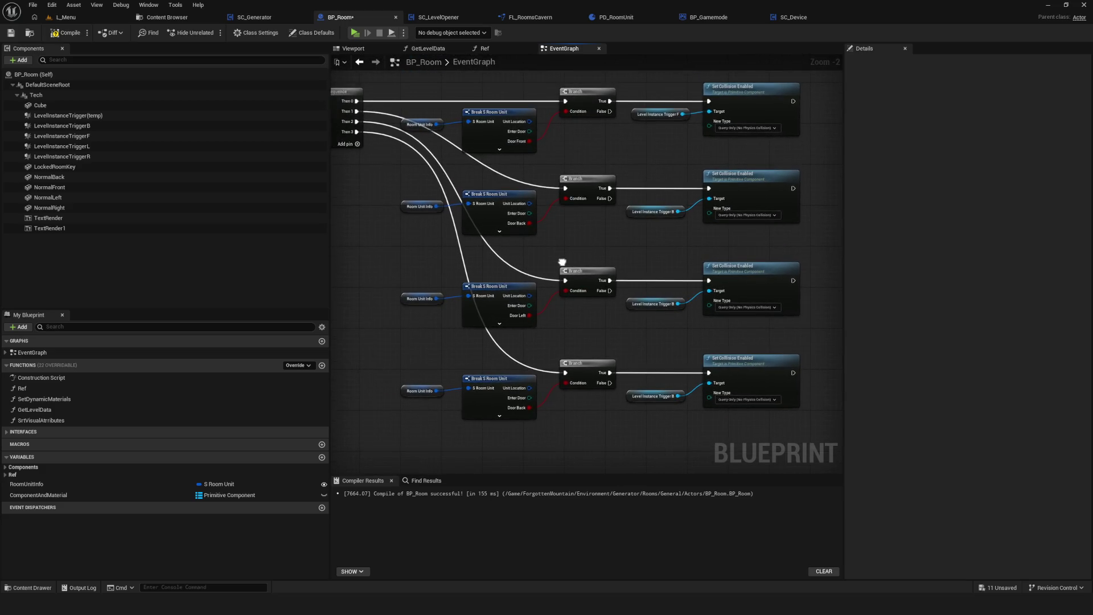
pyautogui.scroll(1, 540, 238)
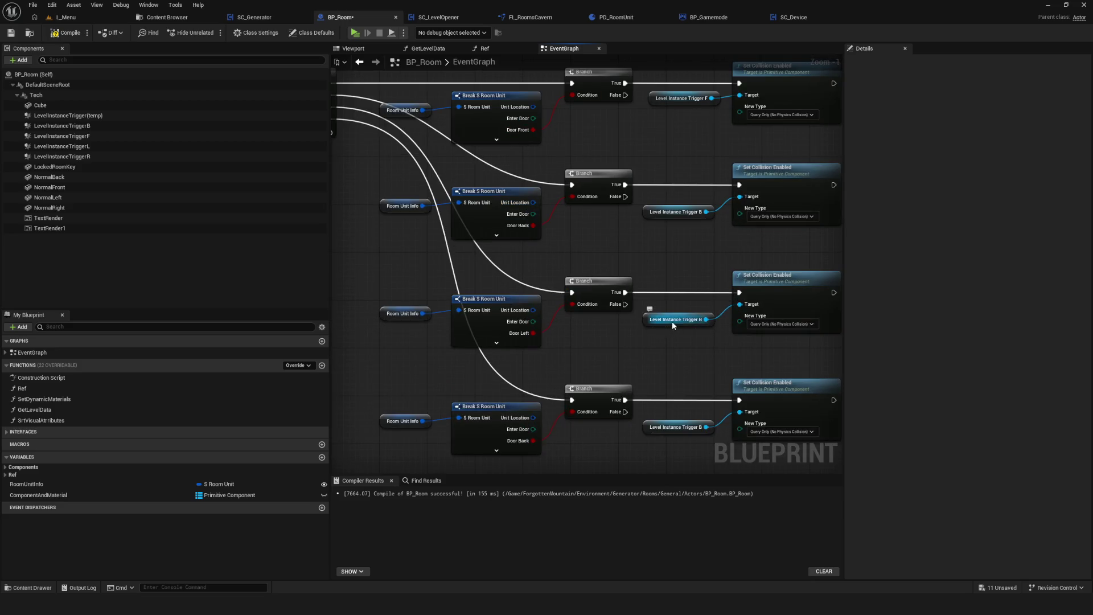
pyautogui.moveTo(600, 321); pyautogui.dragTo(574, 326)
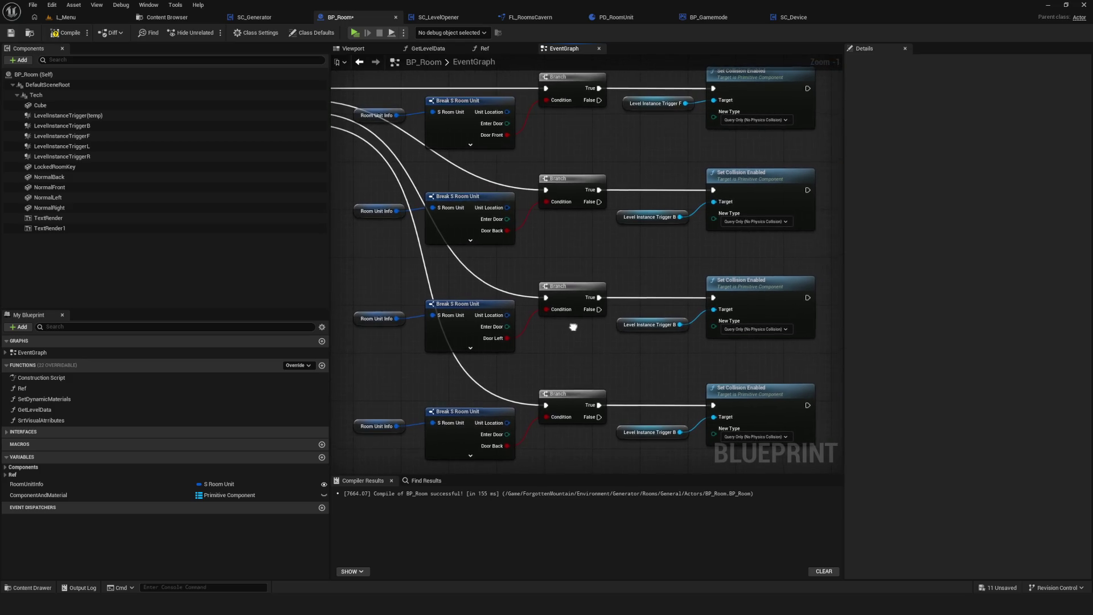
pyautogui.moveTo(357, 295); pyautogui.dragTo(481, 365)
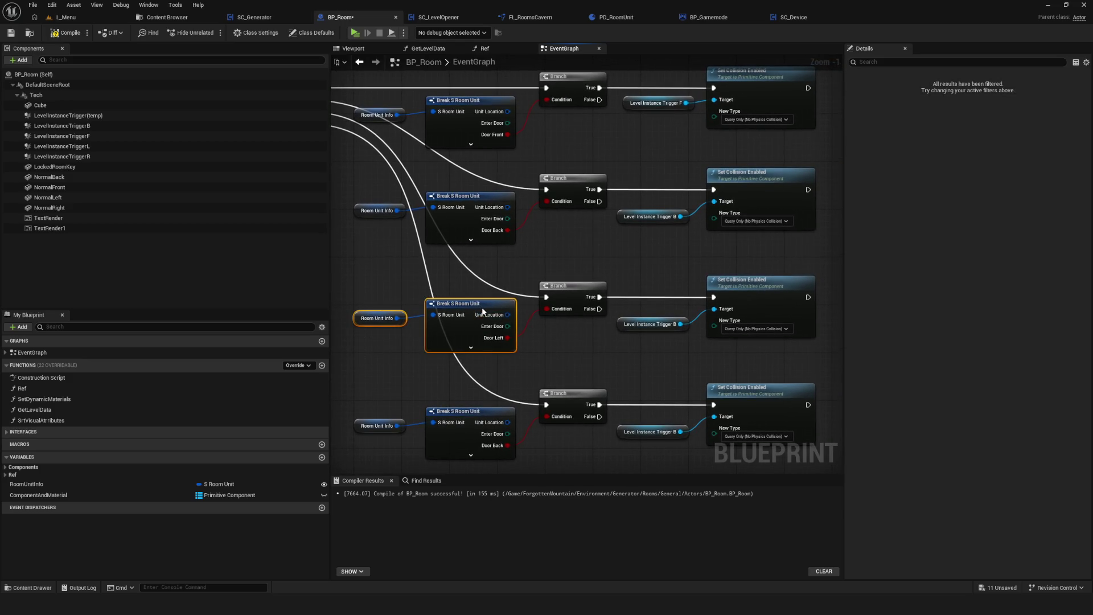
pyautogui.moveTo(600, 369)
pyautogui.mouseDown()
pyautogui.moveTo(617, 343)
pyautogui.moveTo(579, 268)
pyautogui.moveTo(542, 283)
pyautogui.mouseUp()
# Make the bottom Branch test Door Right, hiding the Break node's unused pins.
pyautogui.click(520, 295)
pyautogui.moveTo(576, 319)
pyautogui.mouseDown()
pyautogui.moveTo(557, 323)
pyautogui.moveTo(568, 257)
pyautogui.mouseUp()
pyautogui.click(557, 295)
pyautogui.moveTo(531, 309); pyautogui.dragTo(563, 257)
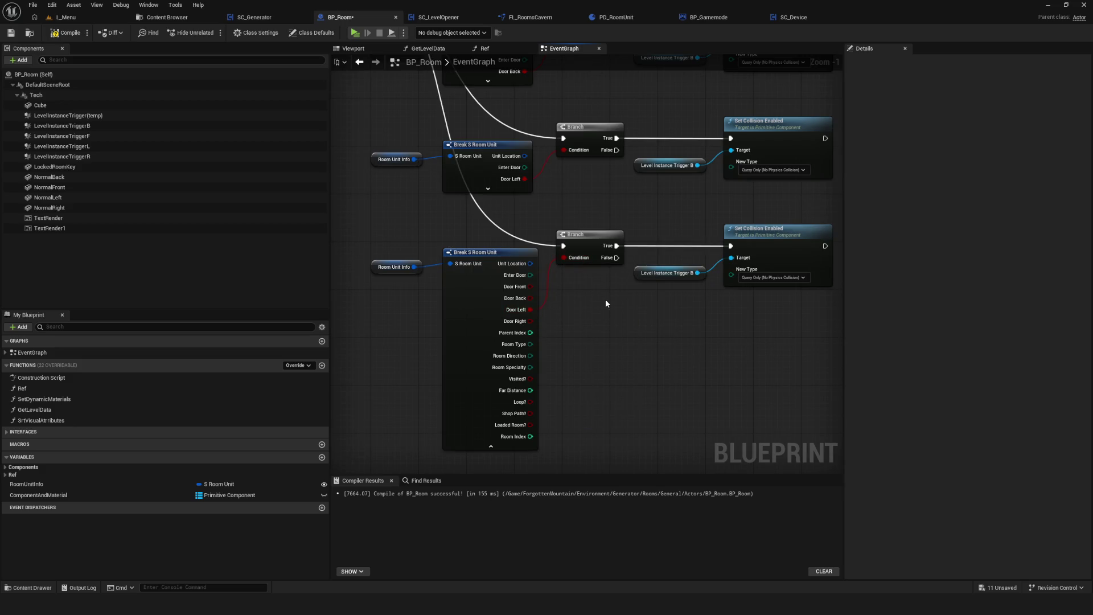
pyautogui.moveTo(530, 322); pyautogui.dragTo(564, 257)
pyautogui.click(491, 446)
# Replace both Level Instance Trigger B targets with LevelInstanceTriggerL and LevelInstanceTriggerR.
pyautogui.moveTo(535, 188); pyautogui.dragTo(481, 219)
pyautogui.click(621, 197)
pyautogui.press('Delete')
pyautogui.click(621, 304)
pyautogui.press('Delete')
pyautogui.moveTo(92, 146)
pyautogui.mouseDown()
pyautogui.moveTo(585, 195)
pyautogui.moveTo(698, 187)
pyautogui.mouseUp()
pyautogui.click(116, 154)
pyautogui.moveTo(591, 305); pyautogui.dragTo(678, 290)
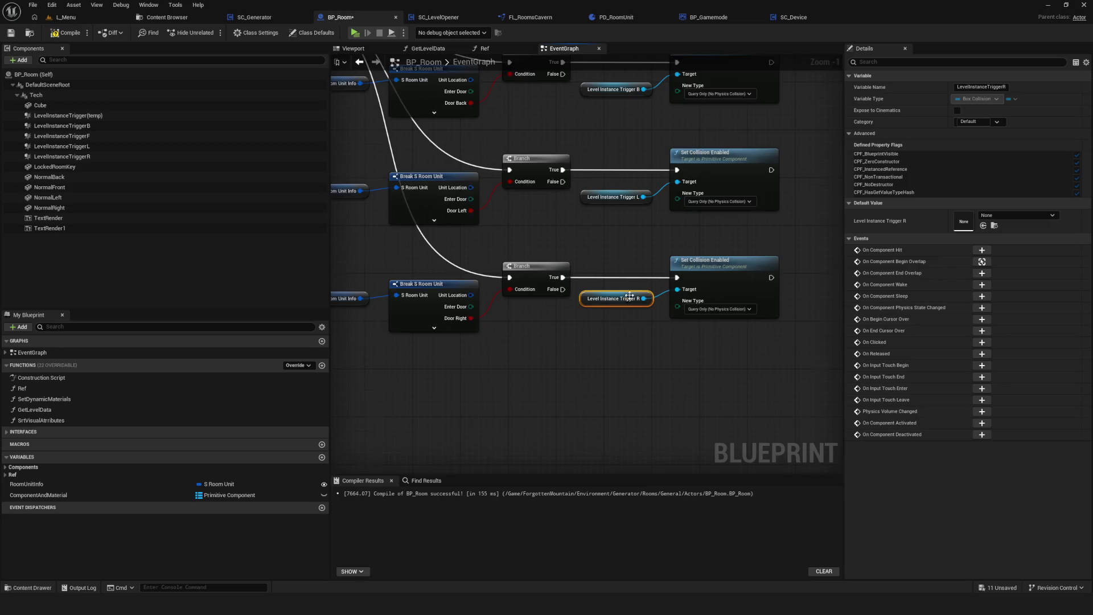
pyautogui.scroll(-4, 623, 292)
pyautogui.moveTo(439, 133); pyautogui.dragTo(815, 342)
pyautogui.scroll(3, 466, 132)
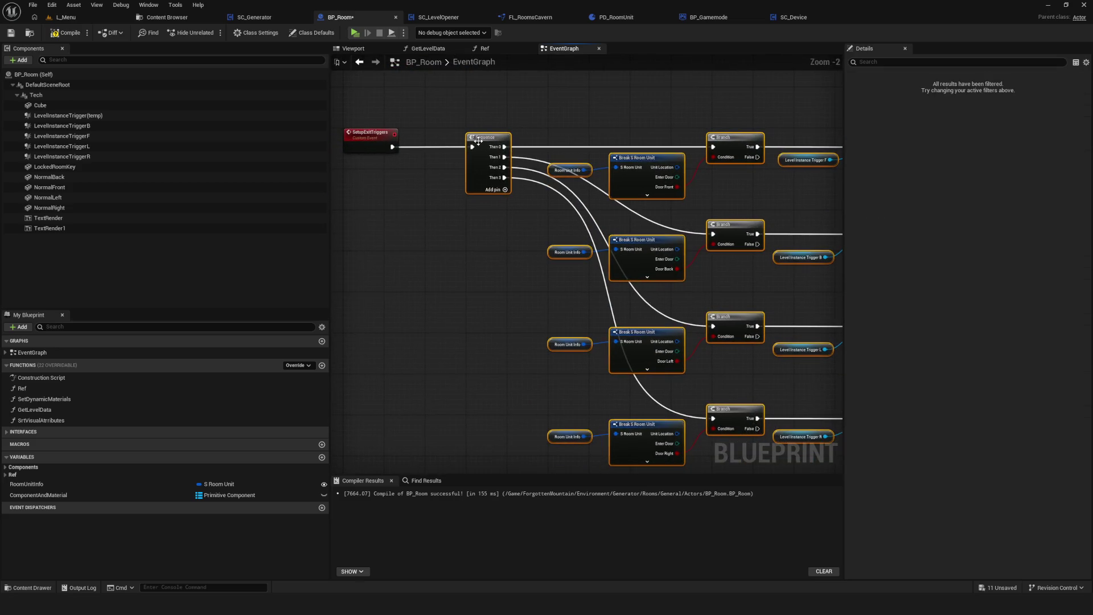
# Collapse the selected exit-trigger nodes into a new function placed beside SetupExitTriggers.
pyautogui.rightClick(484, 146)
pyautogui.click(515, 287)
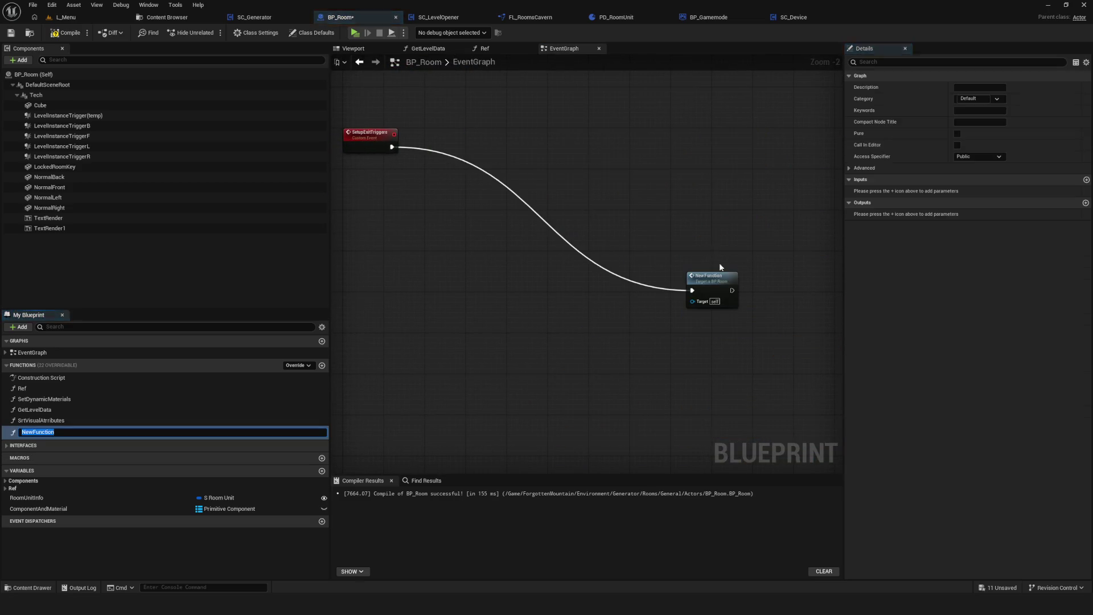
pyautogui.moveTo(723, 273); pyautogui.dragTo(449, 133)
pyautogui.scroll(-3, 576, 325)
pyautogui.scroll(5, 576, 325)
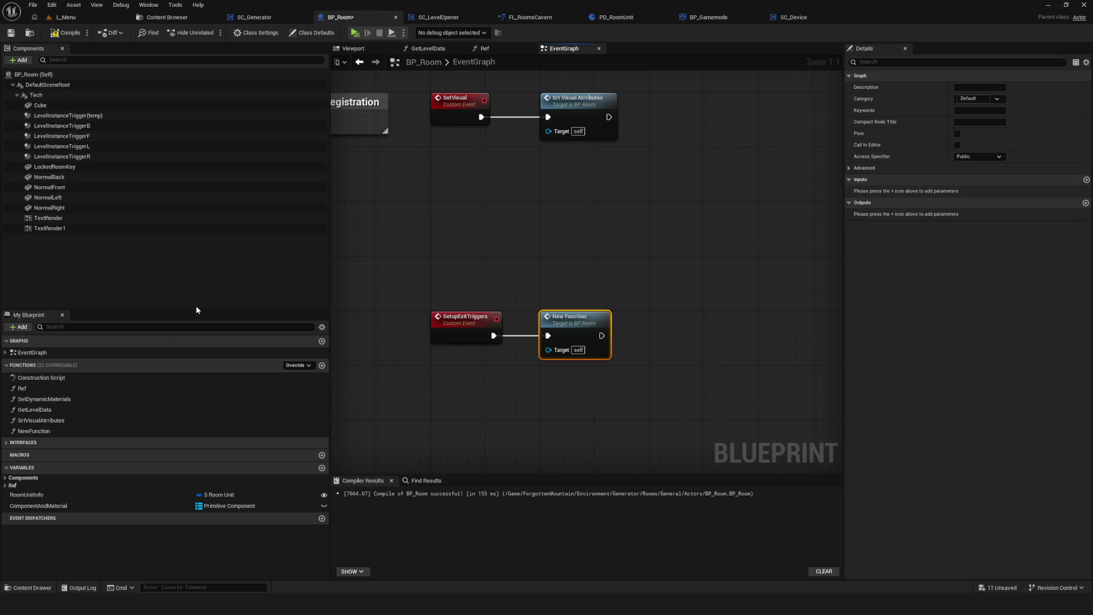
# Name NewFunction 'SetExitTriggersColliders' and open its function graph.
pyautogui.click(51, 431)
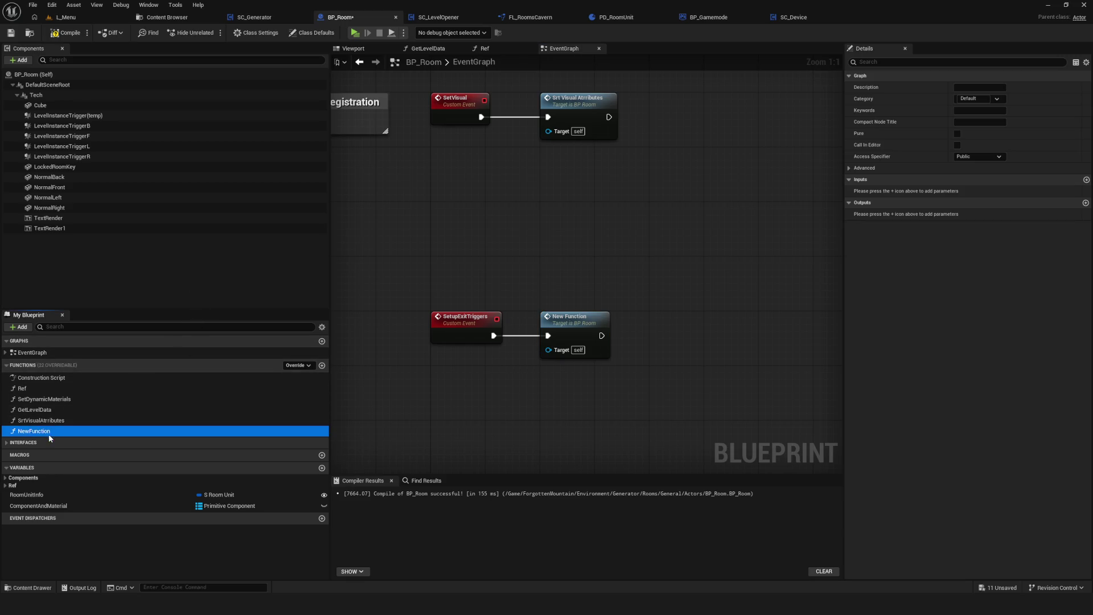
pyautogui.press('F2')
pyautogui.write('SD')
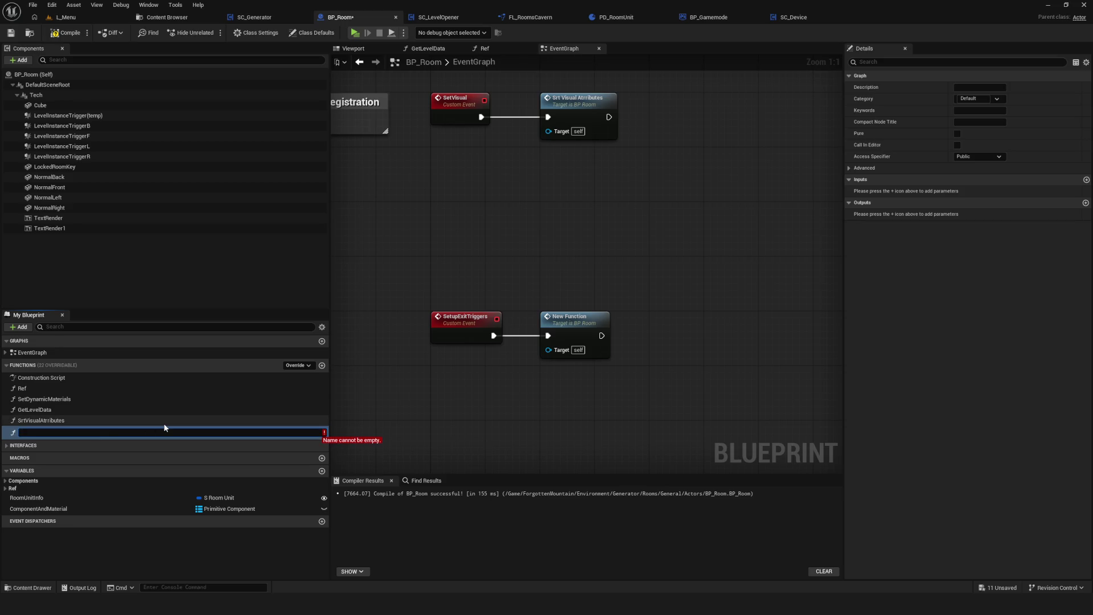
pyautogui.press('BackSpace')
pyautogui.press('BackSpace')
pyautogui.write('Str')
pyautogui.press('BackSpace')
pyautogui.press('BackSpace')
pyautogui.press('BackSpace')
pyautogui.press('Escape')
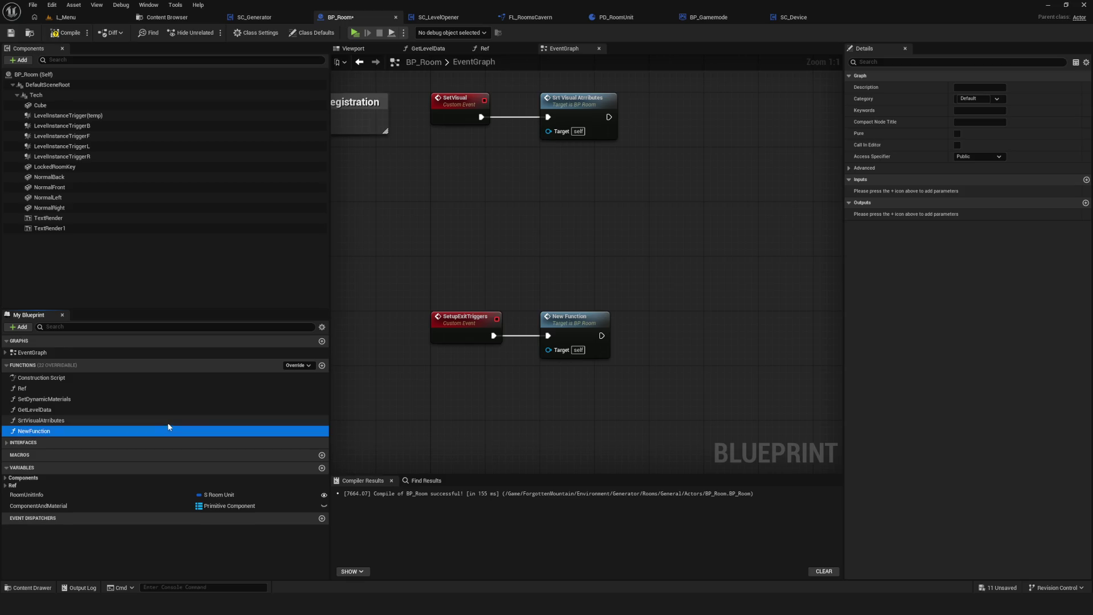
pyautogui.click(59, 431)
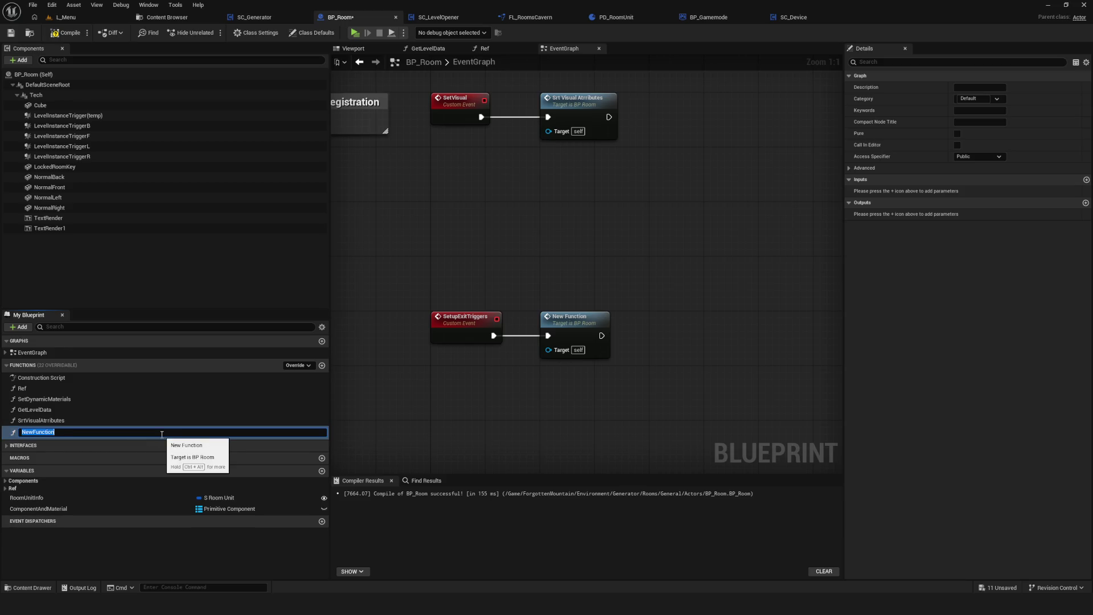
pyautogui.write('Se')
pyautogui.press('BackSpace')
pyautogui.write('Set')
pyautogui.write('ExitTri')
pyautogui.write('ggersCo')
pyautogui.write('lliders')
pyautogui.press('Return')
pyautogui.doubleClick(593, 330)
# Straighten all nodes in SetExitTriggersColliders with Q so the wires run level, then save the blueprint.
pyautogui.scroll(-6, 570, 257)
pyautogui.moveTo(721, 168); pyautogui.dragTo(506, 346)
pyautogui.scroll(2, 489, 257)
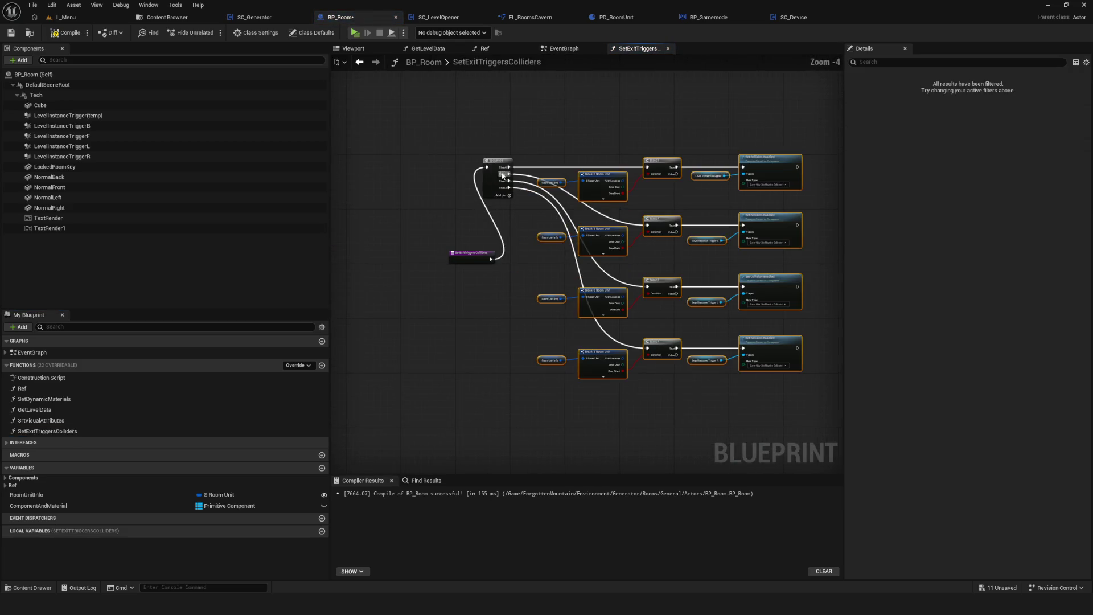
pyautogui.press('q')
pyautogui.hotkey('ctrl', 's')
pyautogui.press('Home')
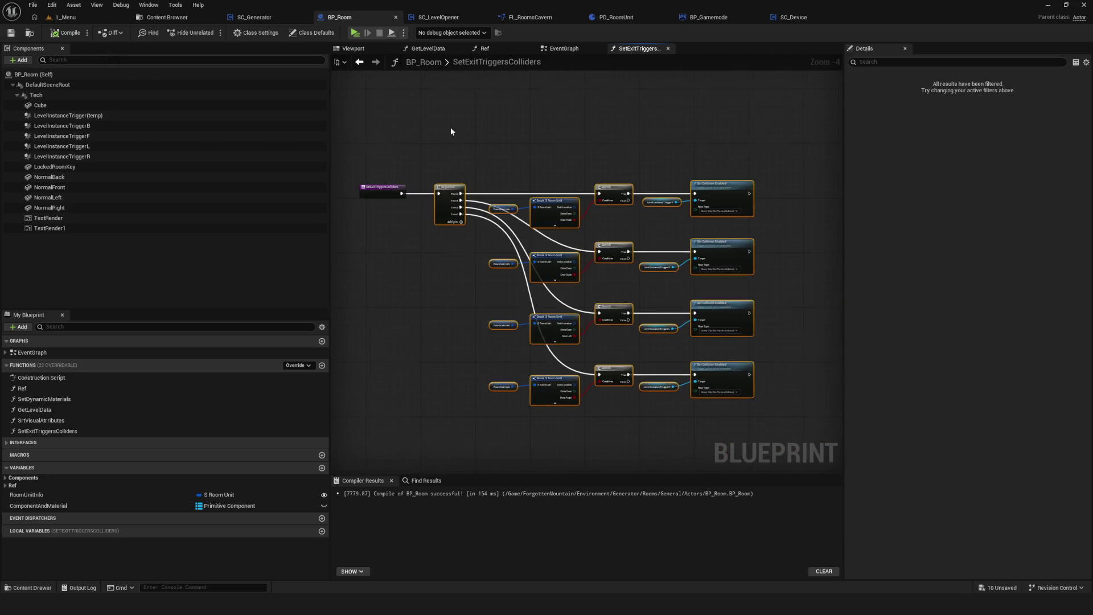
# Switch back to the BP_Room EventGraph.
pyautogui.click(562, 49)
pyautogui.scroll(-1, 510, 196)
pyautogui.scroll(3, 535, 239)
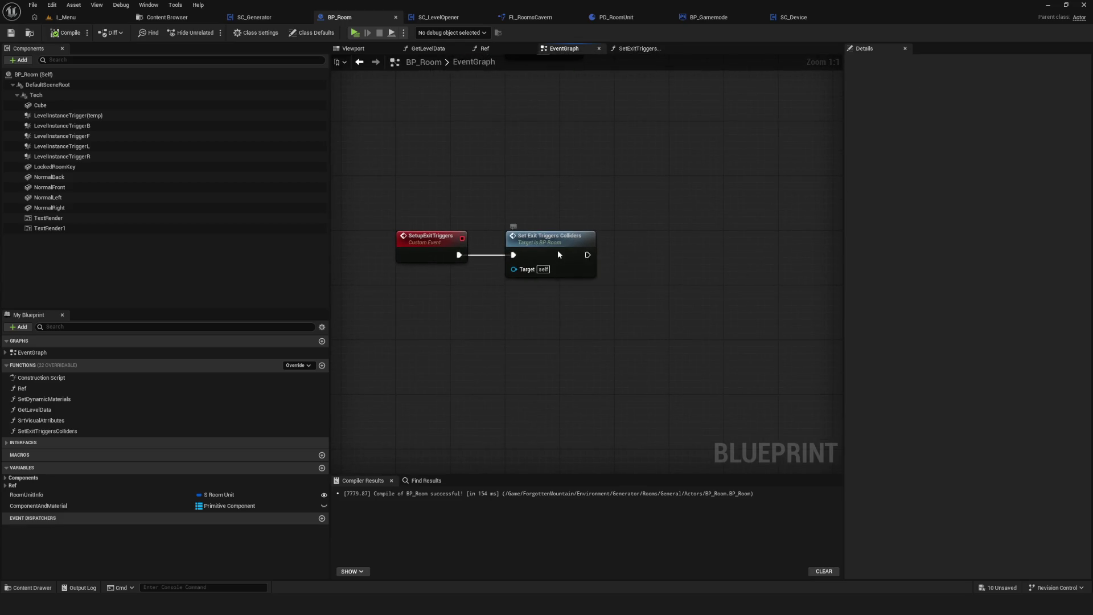
# Reopen Set Exit Triggers Colliders and review its branch nodes and Door Left/Door Right rows.
pyautogui.doubleClick(558, 251)
pyautogui.scroll(5, 538, 268)
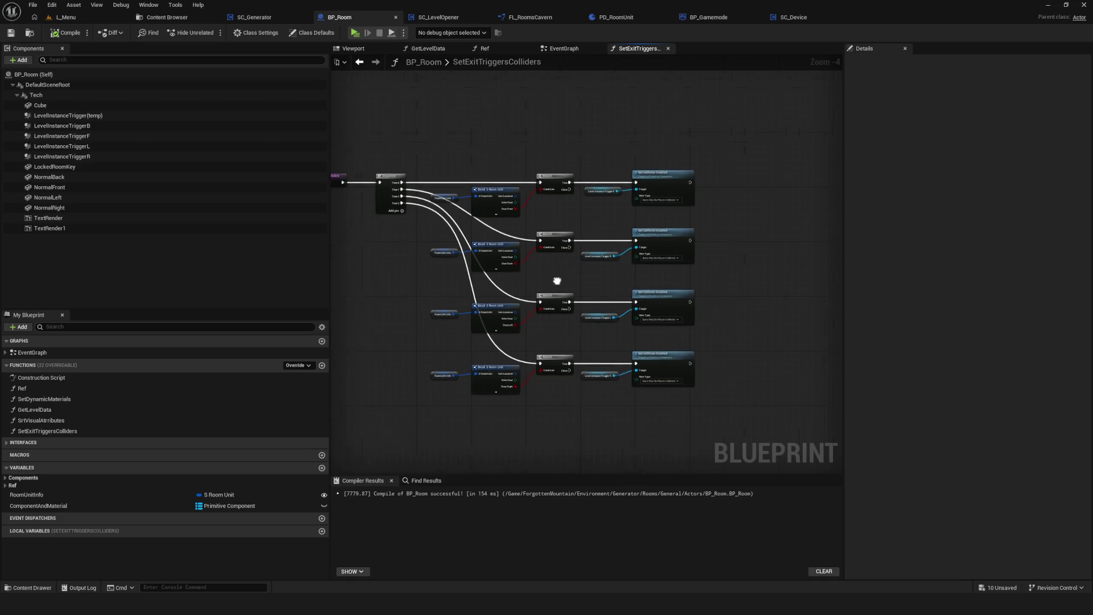
pyautogui.moveTo(538, 148); pyautogui.dragTo(433, 205)
pyautogui.moveTo(433, 205)
pyautogui.mouseDown()
pyautogui.moveTo(461, 230)
pyautogui.moveTo(508, 246)
pyautogui.mouseUp()
pyautogui.moveTo(719, 235); pyautogui.dragTo(688, 152)
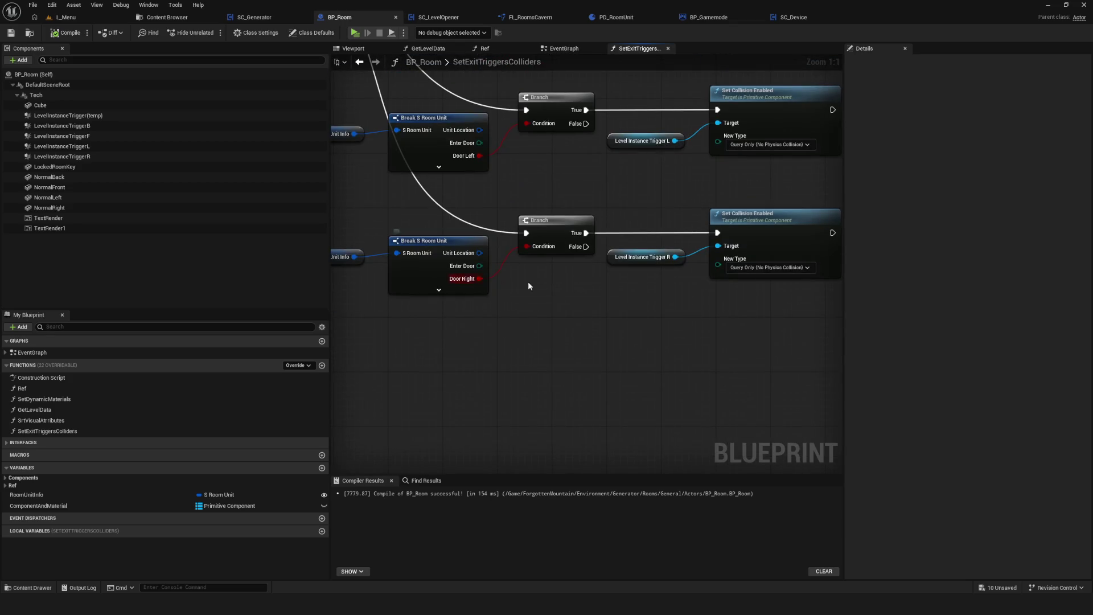
pyautogui.moveTo(522, 226); pyautogui.dragTo(655, 188)
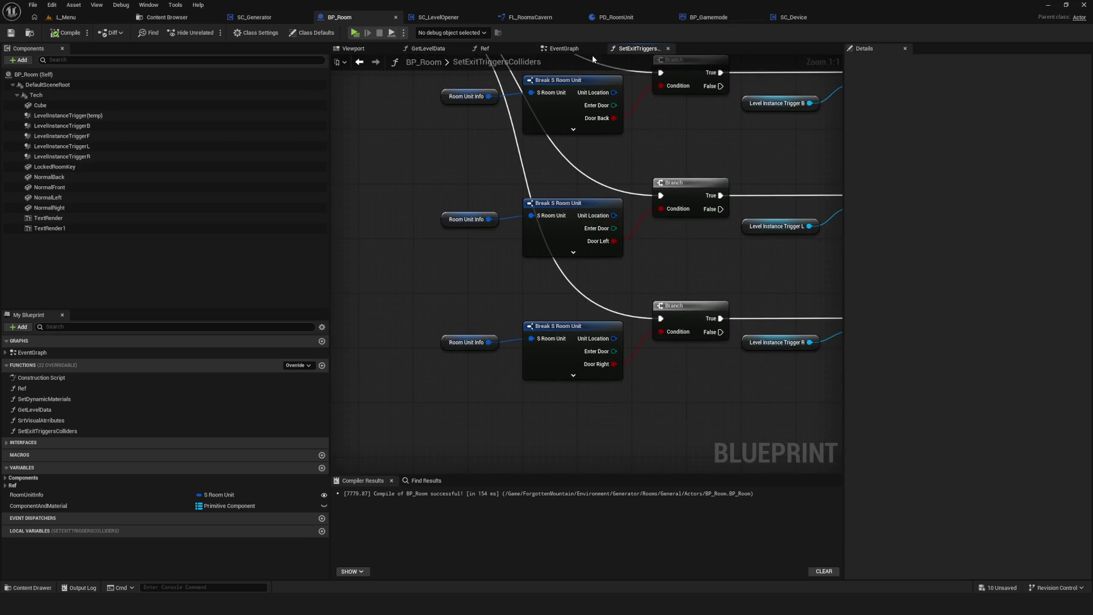
# Return to the EventGraph with the SetVisual row and its comment box in view.
pyautogui.click(564, 49)
pyautogui.scroll(-3, 516, 166)
pyautogui.moveTo(515, 167)
pyautogui.mouseDown()
pyautogui.moveTo(566, 262)
pyautogui.moveTo(637, 308)
pyautogui.mouseUp()
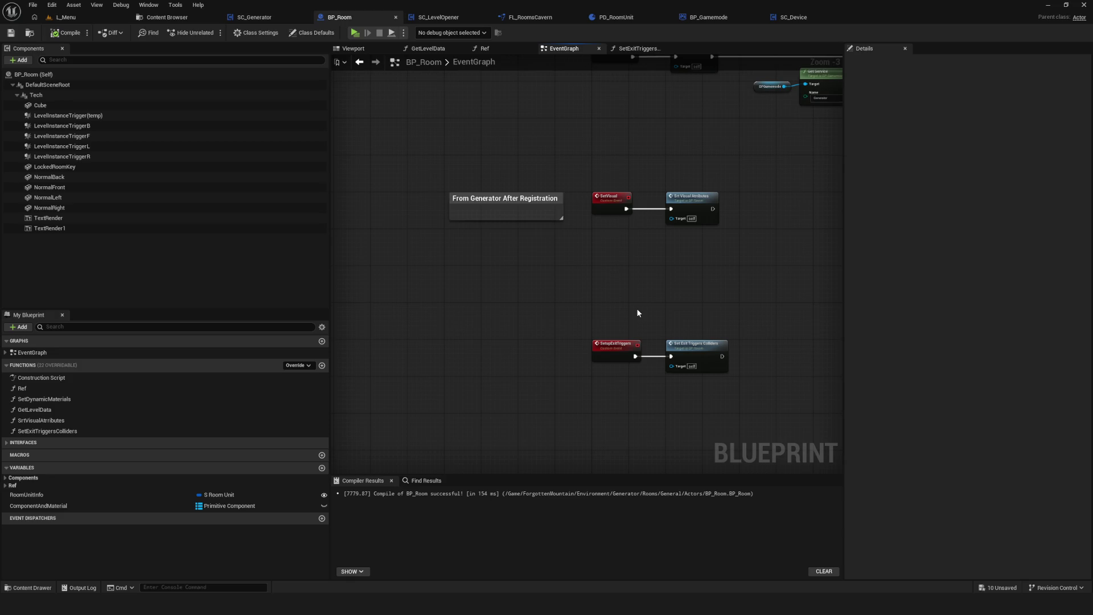
pyautogui.scroll(-6, 501, 256)
pyautogui.scroll(5, 497, 254)
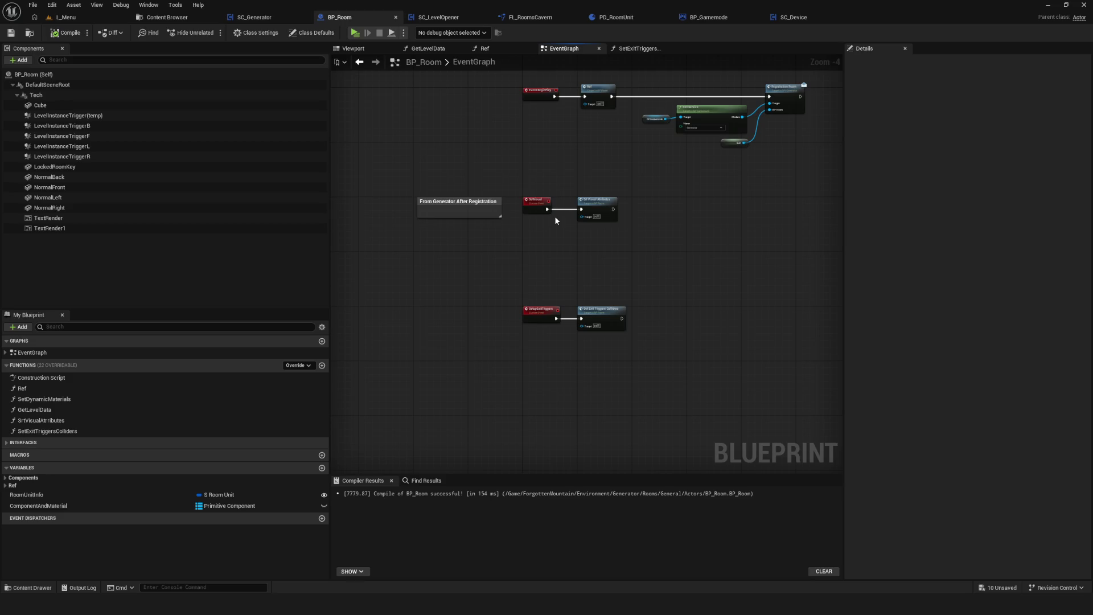
pyautogui.scroll(-3, 495, 309)
pyautogui.scroll(4, 518, 277)
pyautogui.moveTo(518, 277)
pyautogui.mouseDown()
pyautogui.moveTo(445, 313)
pyautogui.moveTo(638, 391)
pyautogui.moveTo(627, 386)
pyautogui.mouseUp()
pyautogui.scroll(-4, 624, 324)
pyautogui.scroll(2, 513, 325)
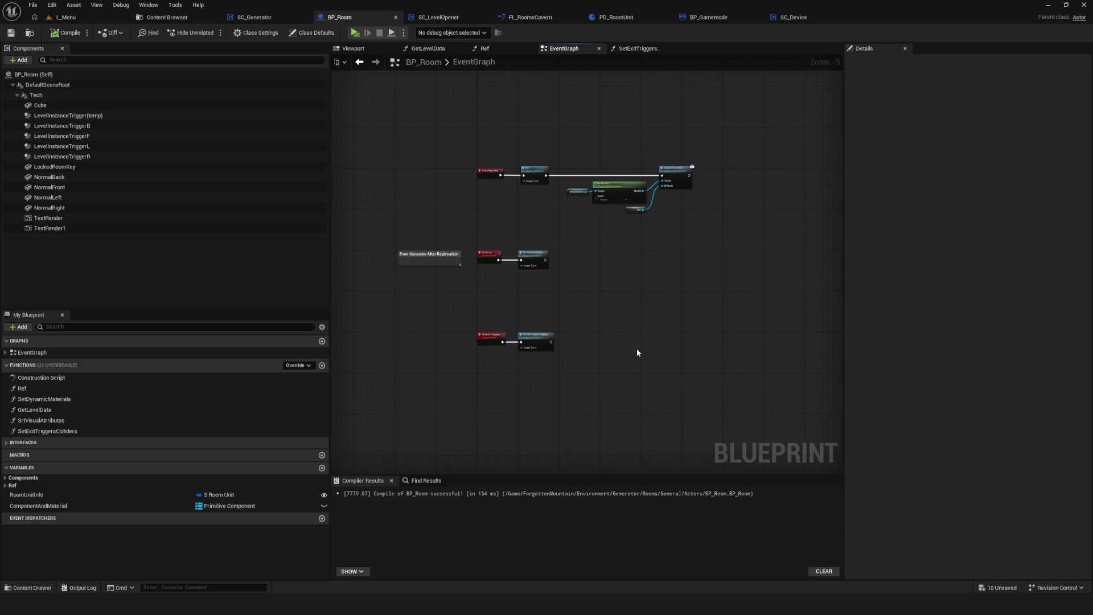
pyautogui.scroll(1, 630, 341)
pyautogui.scroll(-1, 510, 318)
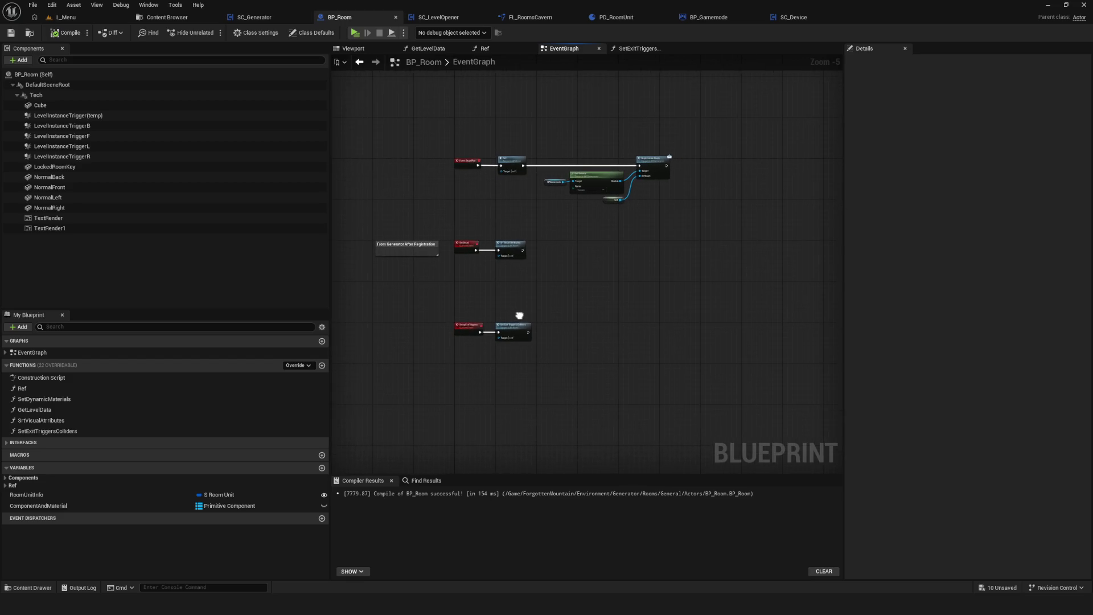
pyautogui.scroll(4, 501, 320)
pyautogui.scroll(-1, 513, 321)
pyautogui.scroll(1, 524, 322)
pyautogui.scroll(-3, 534, 323)
pyautogui.scroll(4, 534, 322)
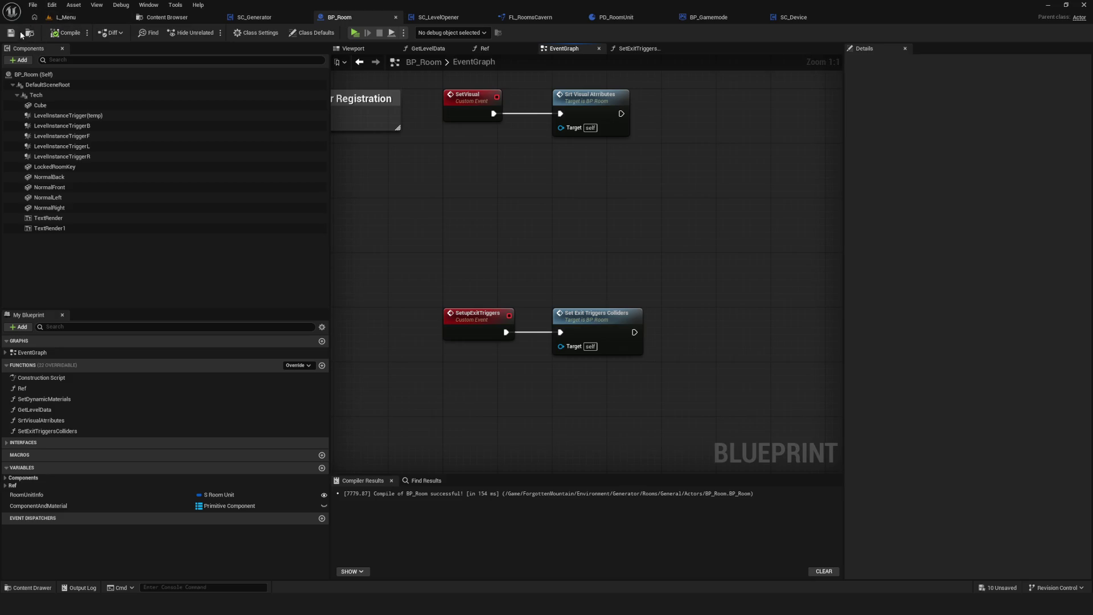
pyautogui.scroll(-7, 542, 260)
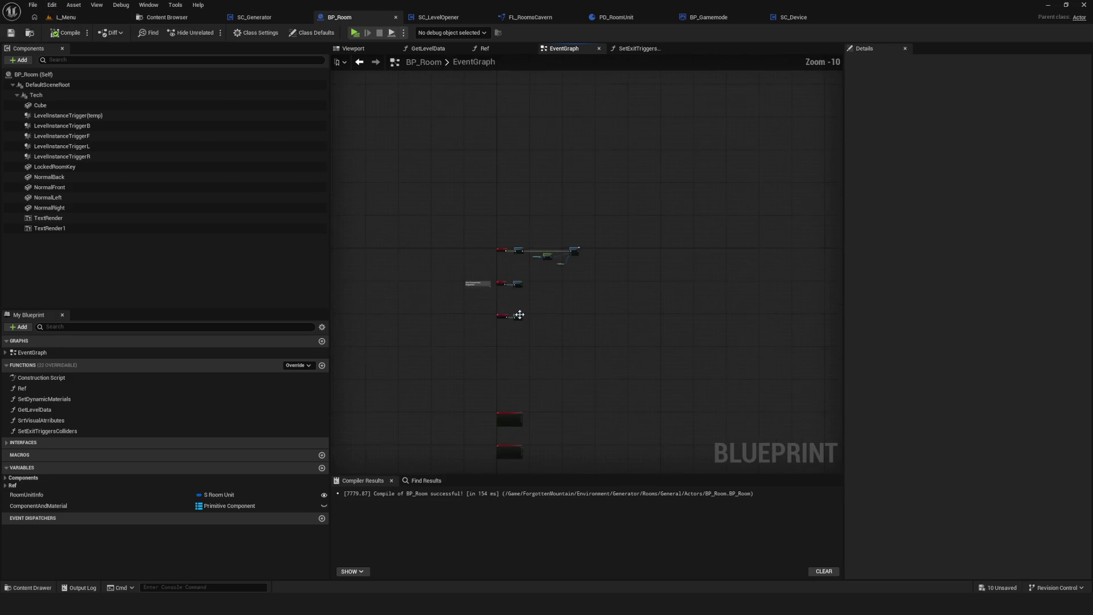
pyautogui.scroll(3, 611, 323)
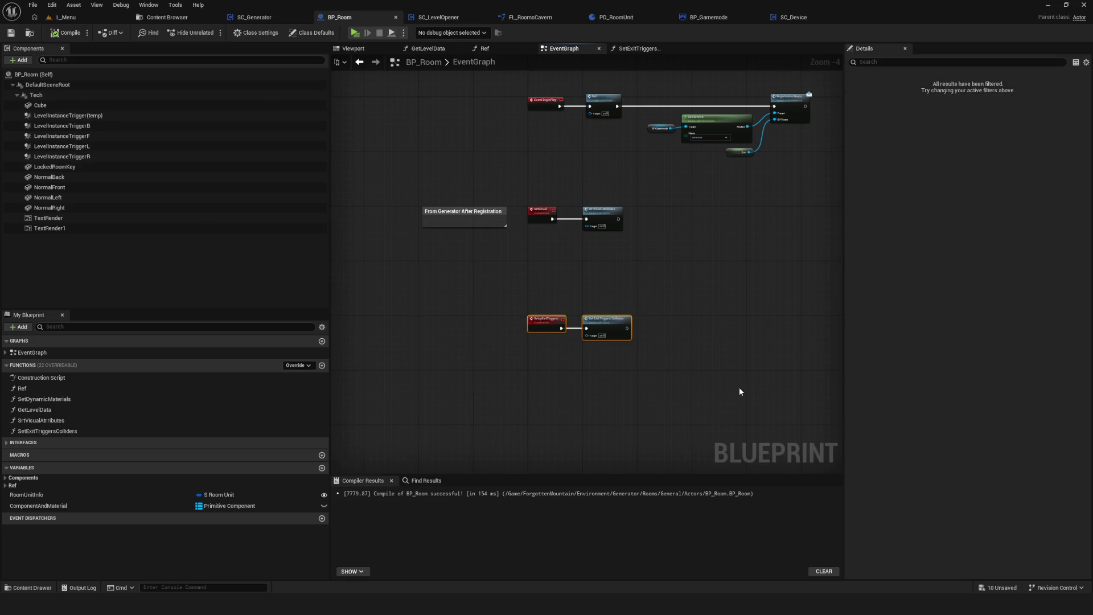
pyautogui.moveTo(737, 382); pyautogui.dragTo(579, 347)
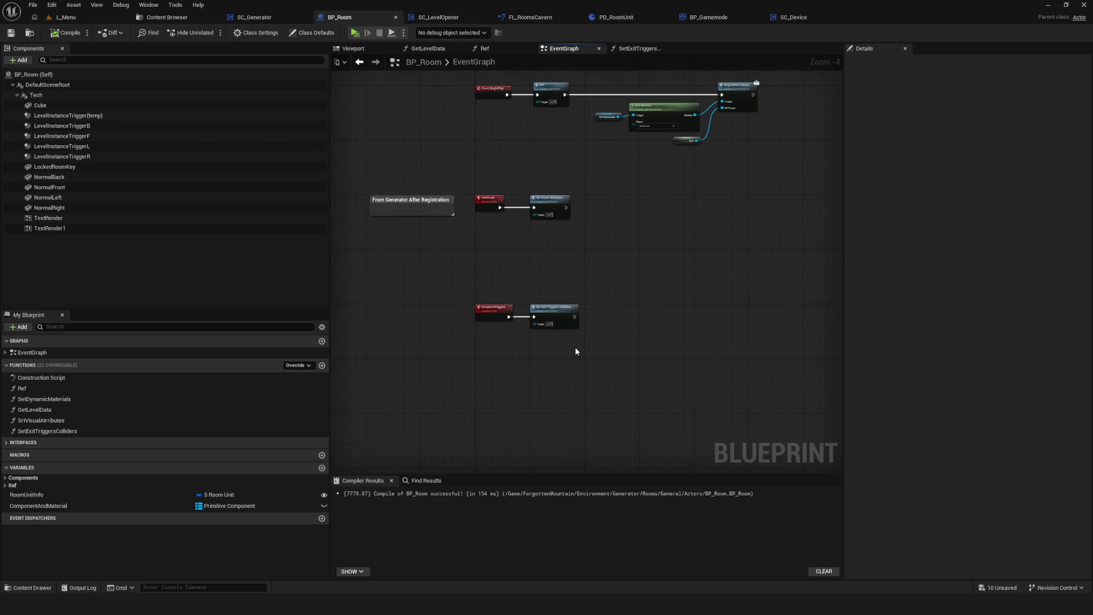
pyautogui.scroll(5, 576, 352)
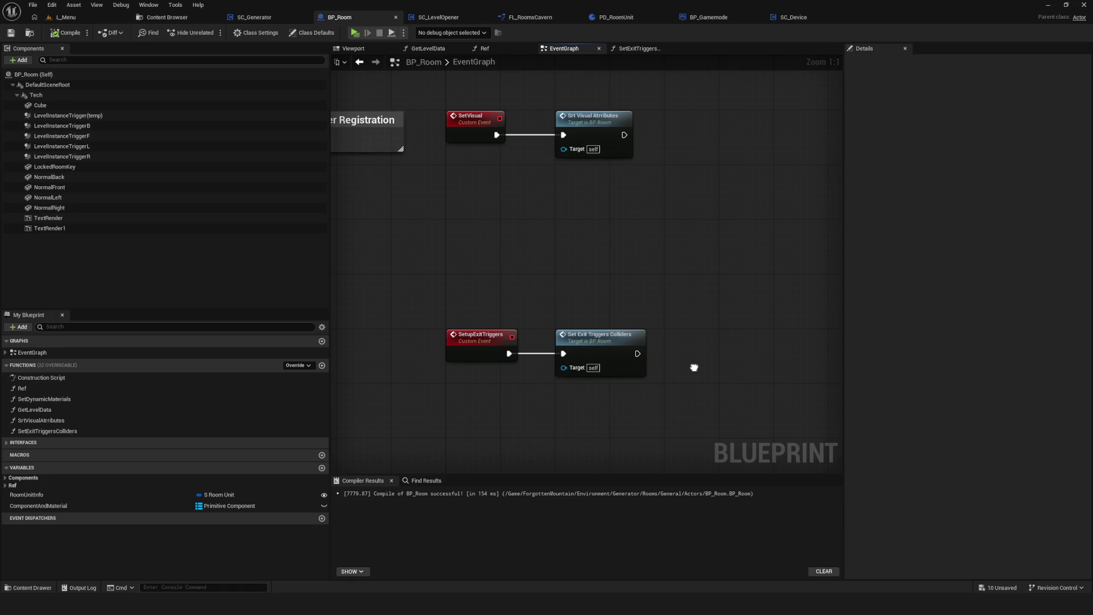
pyautogui.moveTo(707, 361); pyautogui.dragTo(720, 360)
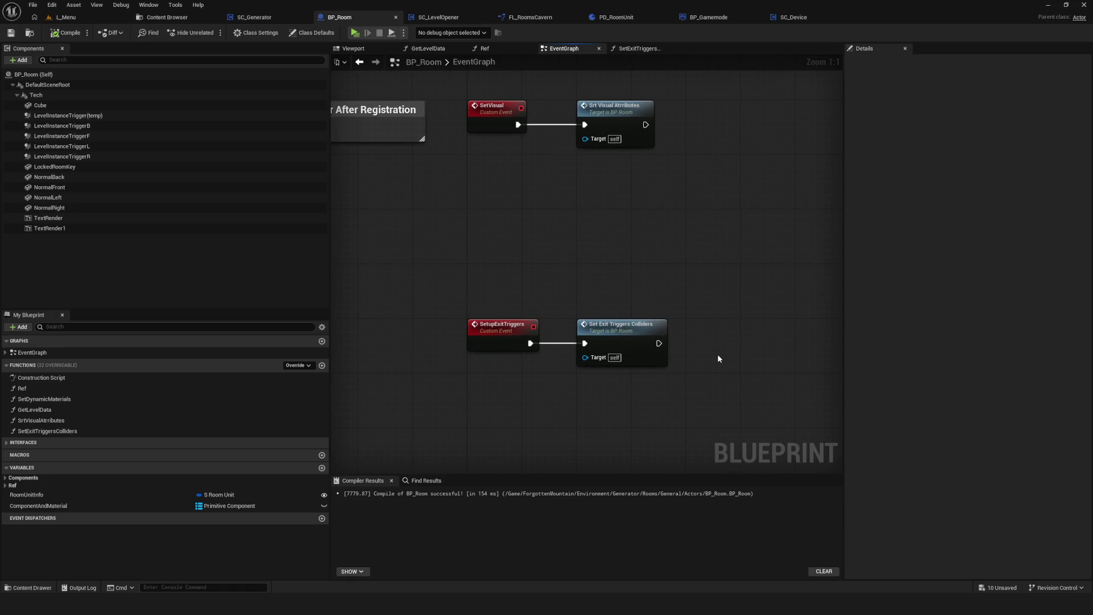
pyautogui.scroll(-5, 664, 355)
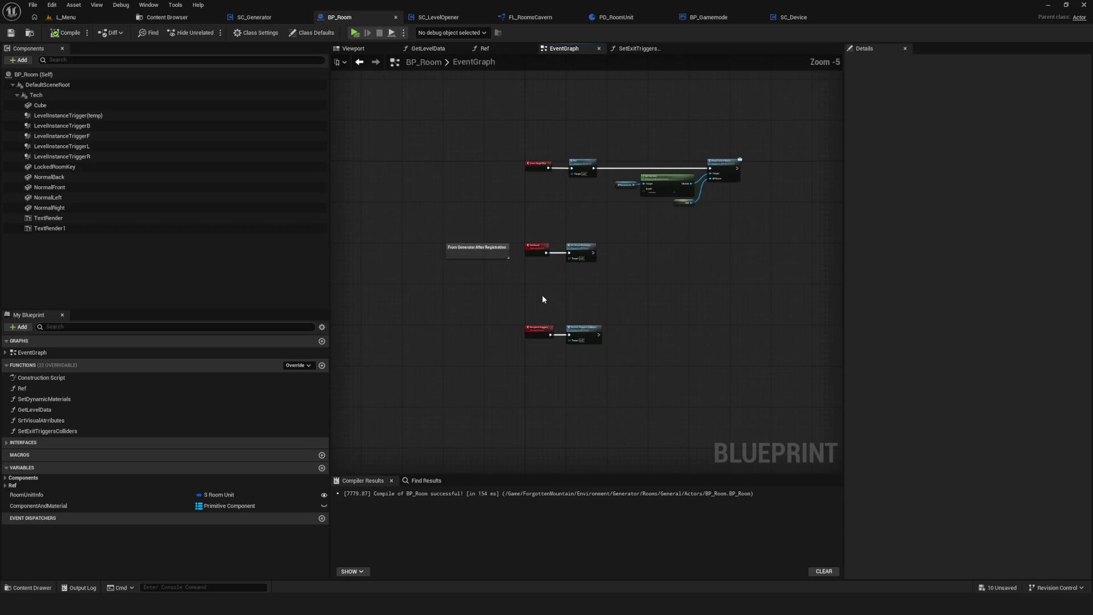
pyautogui.moveTo(582, 290)
pyautogui.mouseDown()
pyautogui.moveTo(486, 361)
pyautogui.moveTo(521, 365)
pyautogui.mouseUp()
pyautogui.scroll(6, 570, 436)
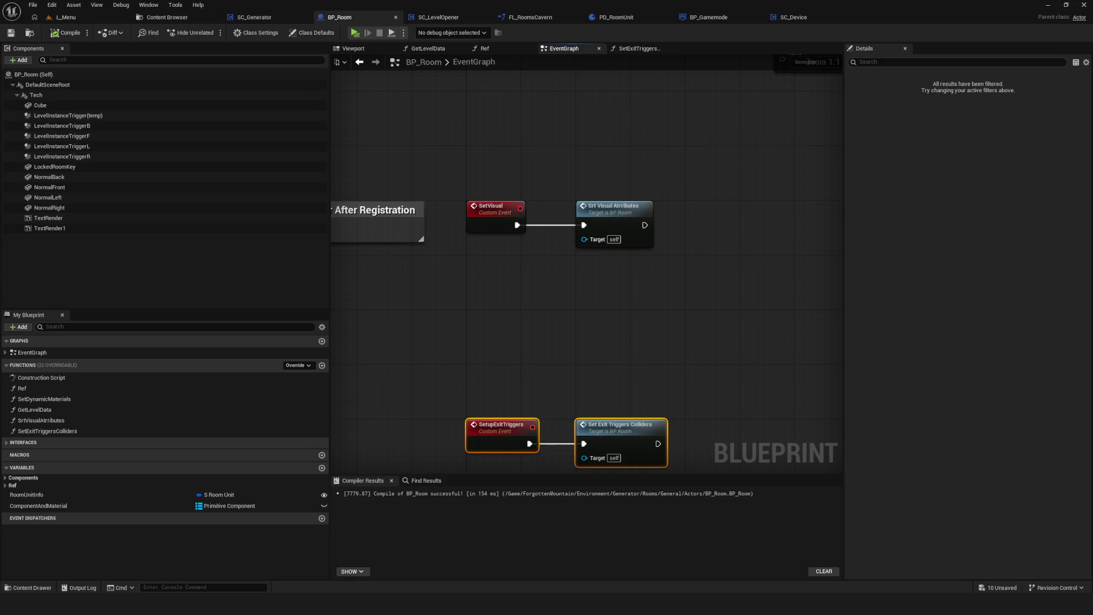
pyautogui.scroll(-5, 585, 299)
# Move the SetVisual and SetupExitTriggers node pairs upward, closer together, and save BP_Room.
pyautogui.scroll(2, 585, 299)
pyautogui.moveTo(417, 327); pyautogui.dragTo(593, 400)
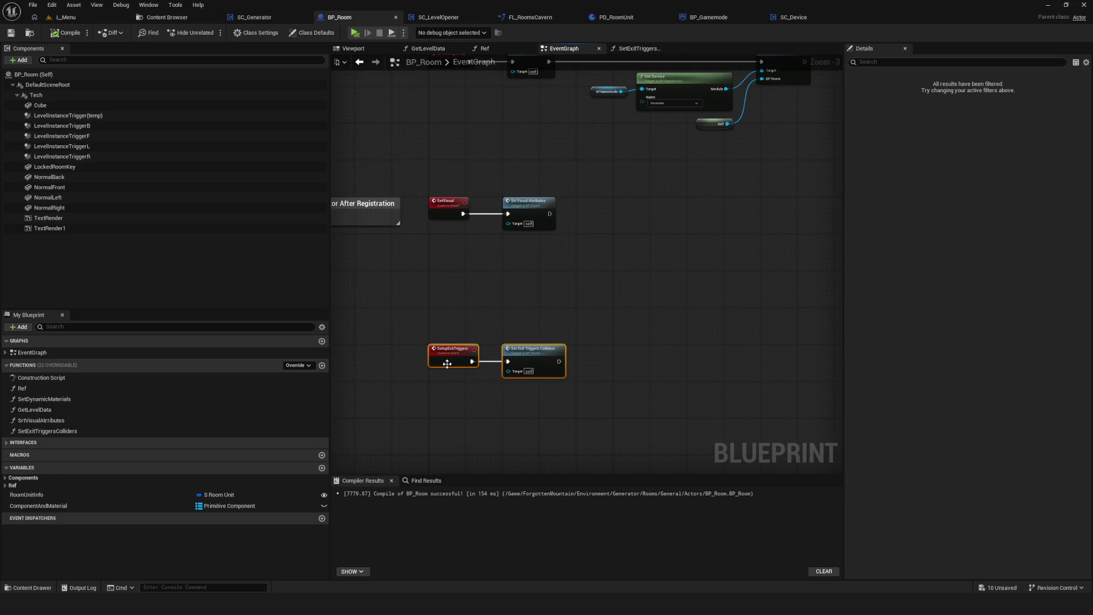
pyautogui.moveTo(447, 360); pyautogui.dragTo(447, 325)
pyautogui.moveTo(411, 260); pyautogui.dragTo(599, 347)
pyautogui.moveTo(434, 273); pyautogui.dragTo(435, 239)
pyautogui.moveTo(410, 381); pyautogui.dragTo(590, 438)
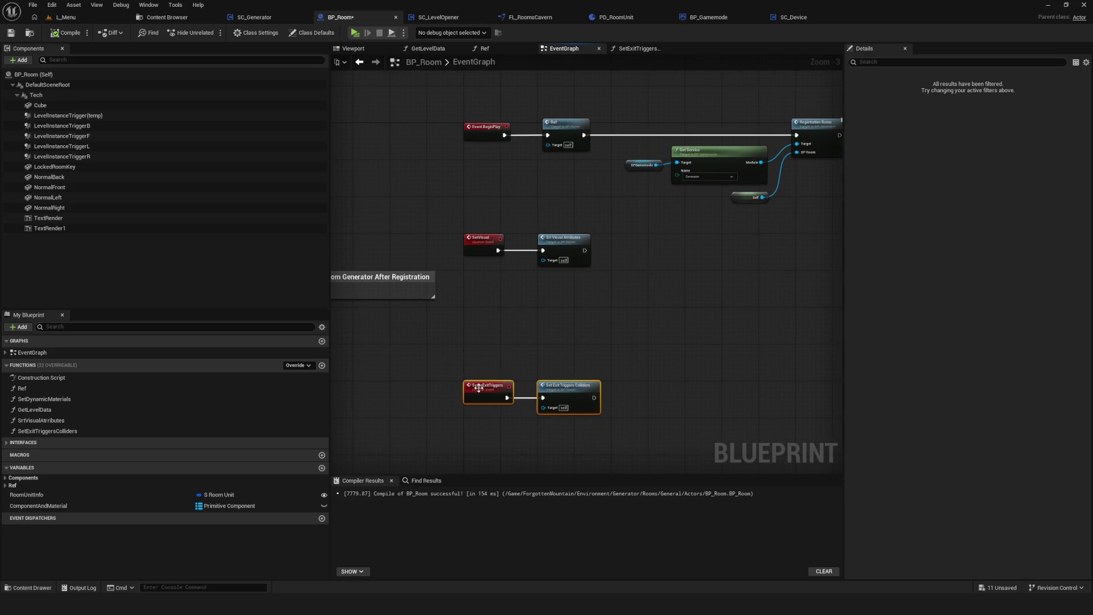
pyautogui.moveTo(478, 388); pyautogui.dragTo(477, 351)
pyautogui.hotkey('ctrl', 's')
# Pan the EventGraph so both event rows are fully visible, then deselect the exit trigger nodes.
pyautogui.scroll(-6, 562, 331)
pyautogui.scroll(9, 562, 330)
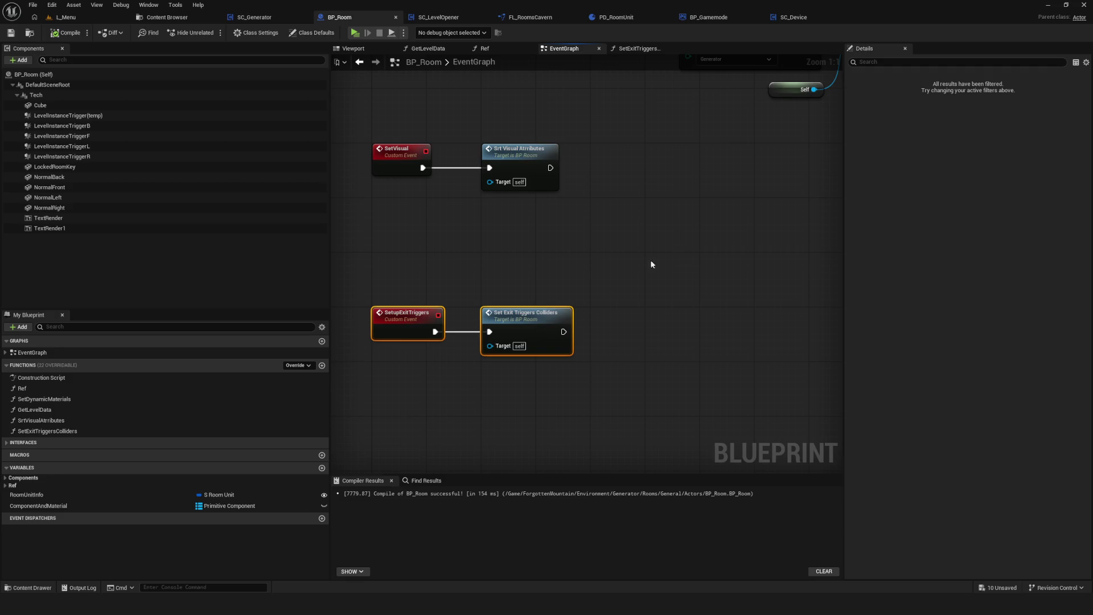
pyautogui.moveTo(606, 340)
pyautogui.mouseDown()
pyautogui.moveTo(671, 309)
pyautogui.moveTo(712, 314)
pyautogui.moveTo(580, 333)
pyautogui.mouseUp()
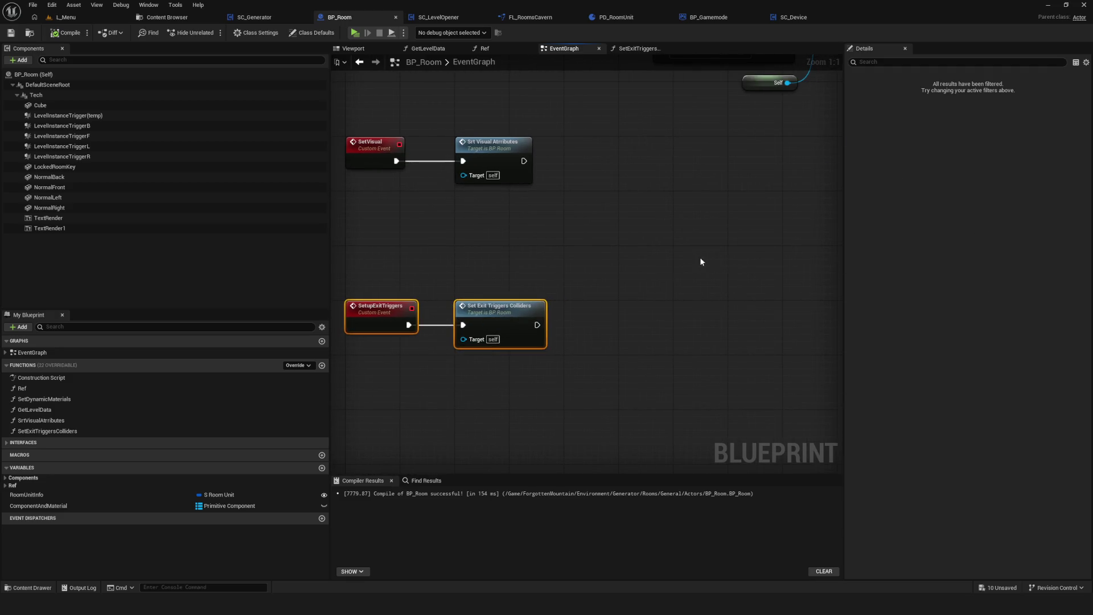
pyautogui.moveTo(704, 261); pyautogui.dragTo(635, 255)
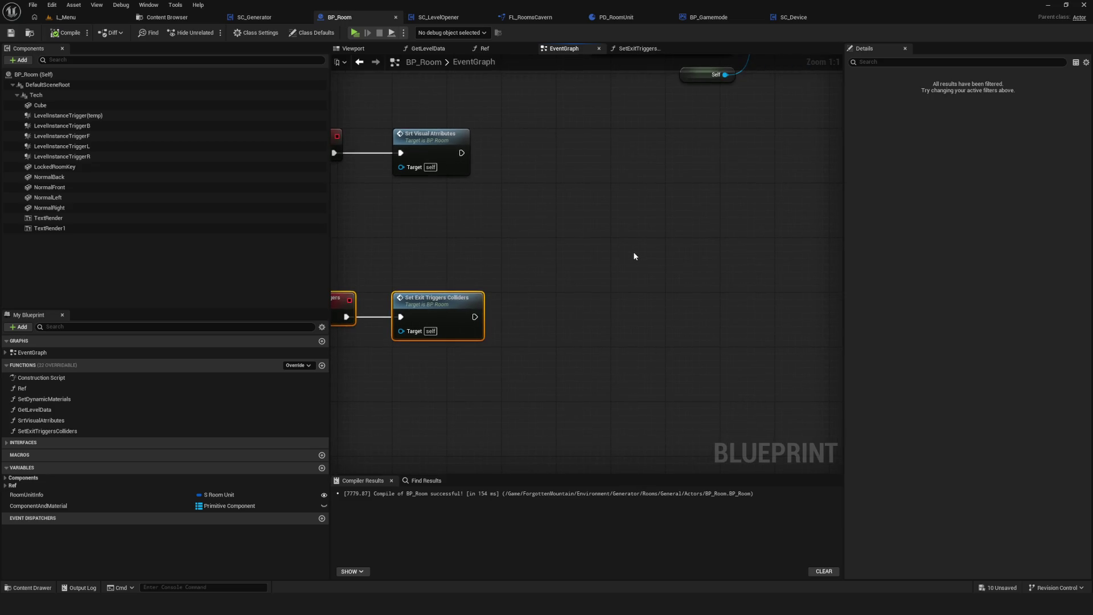
pyautogui.moveTo(622, 254); pyautogui.dragTo(675, 255)
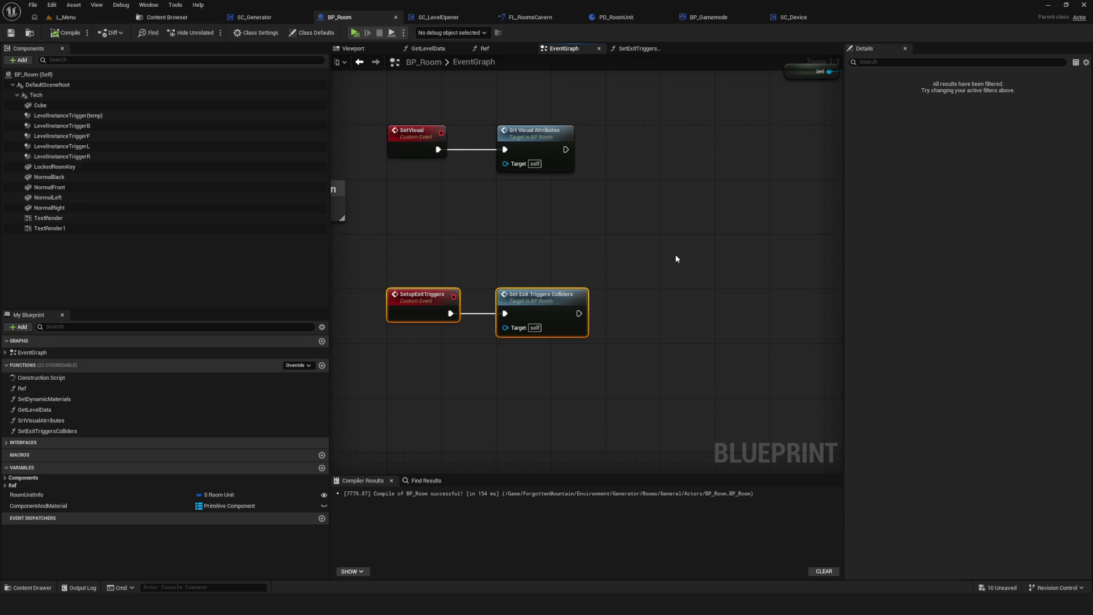
pyautogui.scroll(-5, 675, 254)
pyautogui.scroll(5, 490, 258)
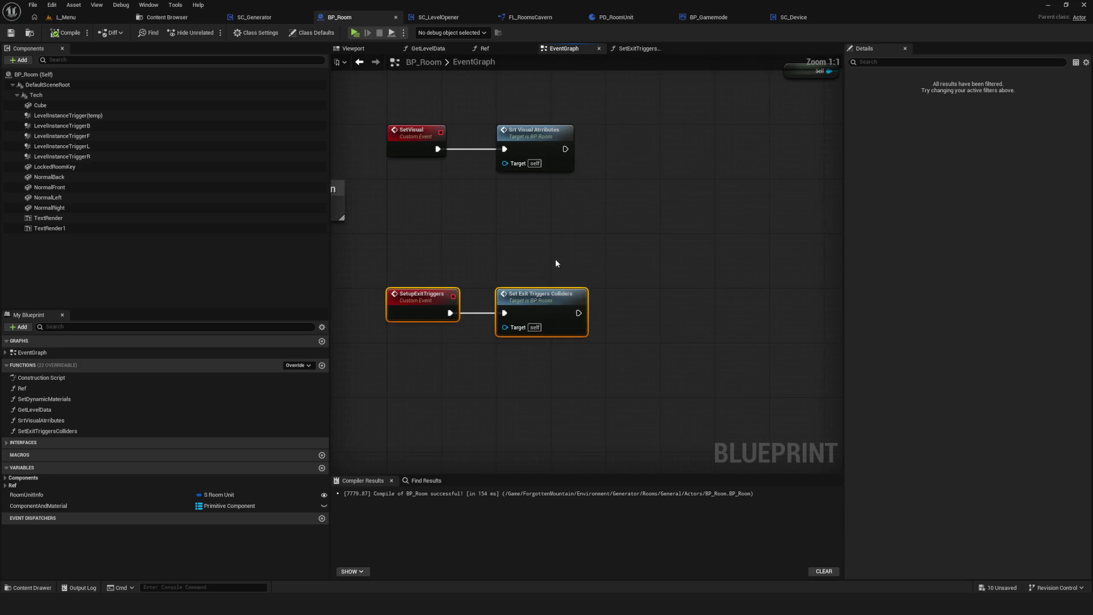
pyautogui.click(587, 252)
# Select the Set Exit Triggers Colliders call node and pan right to inspect its connection to SetupExitTriggers.
pyautogui.moveTo(605, 292)
pyautogui.mouseDown()
pyautogui.moveTo(633, 362)
pyautogui.moveTo(614, 296)
pyautogui.moveTo(558, 274)
pyautogui.mouseUp()
pyautogui.scroll(-2, 604, 291)
pyautogui.scroll(2, 657, 318)
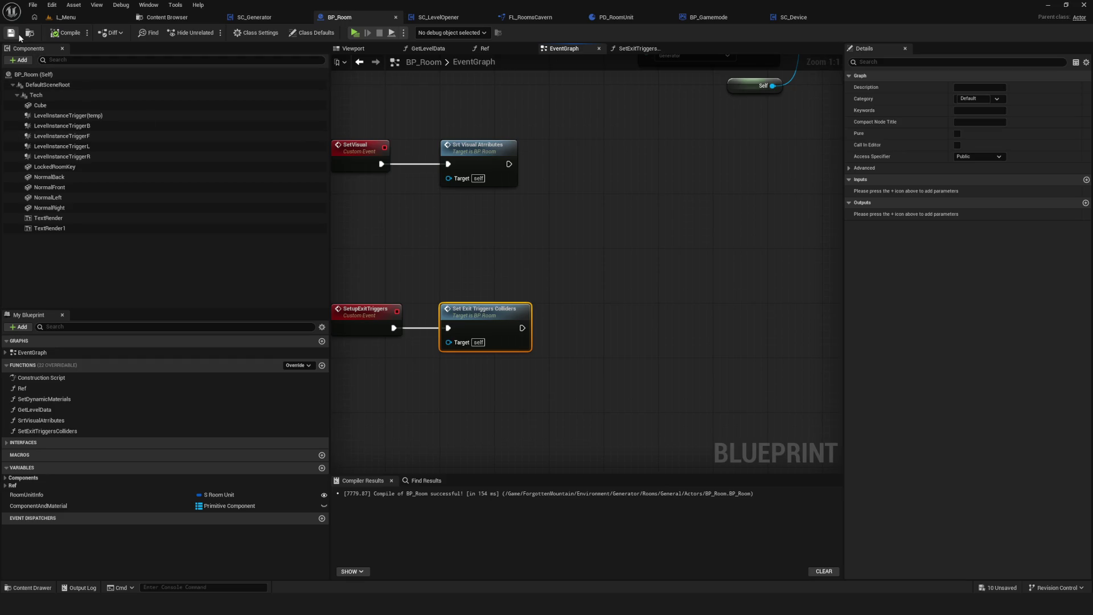
pyautogui.scroll(-3, 586, 301)
pyautogui.scroll(3, 585, 300)
pyautogui.moveTo(586, 301)
pyautogui.mouseDown()
pyautogui.moveTo(642, 286)
pyautogui.moveTo(650, 294)
pyautogui.mouseUp()
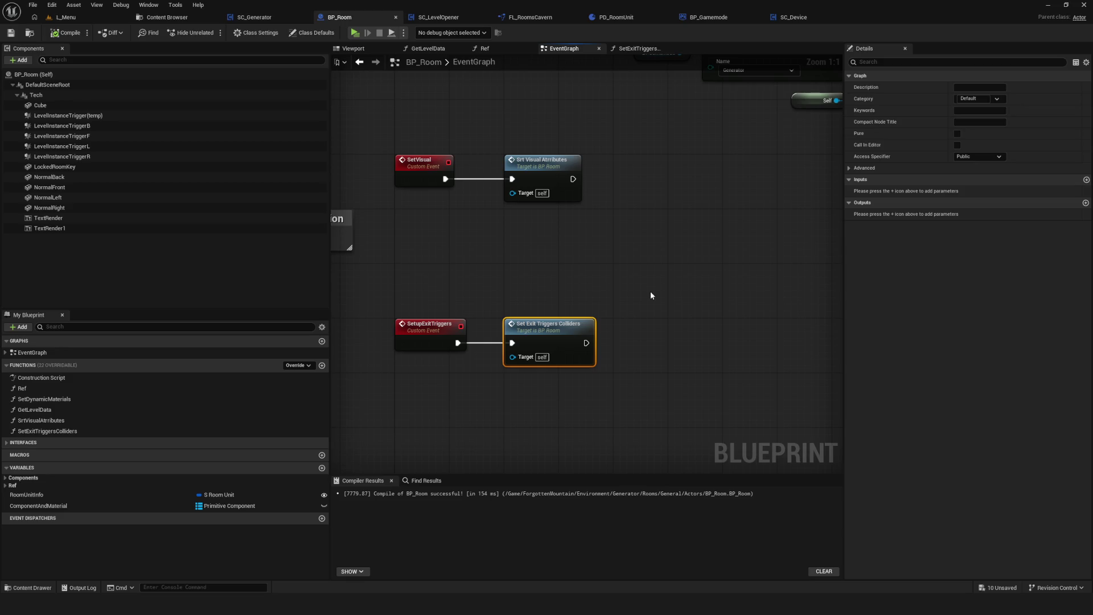
pyautogui.moveTo(651, 295); pyautogui.dragTo(655, 292)
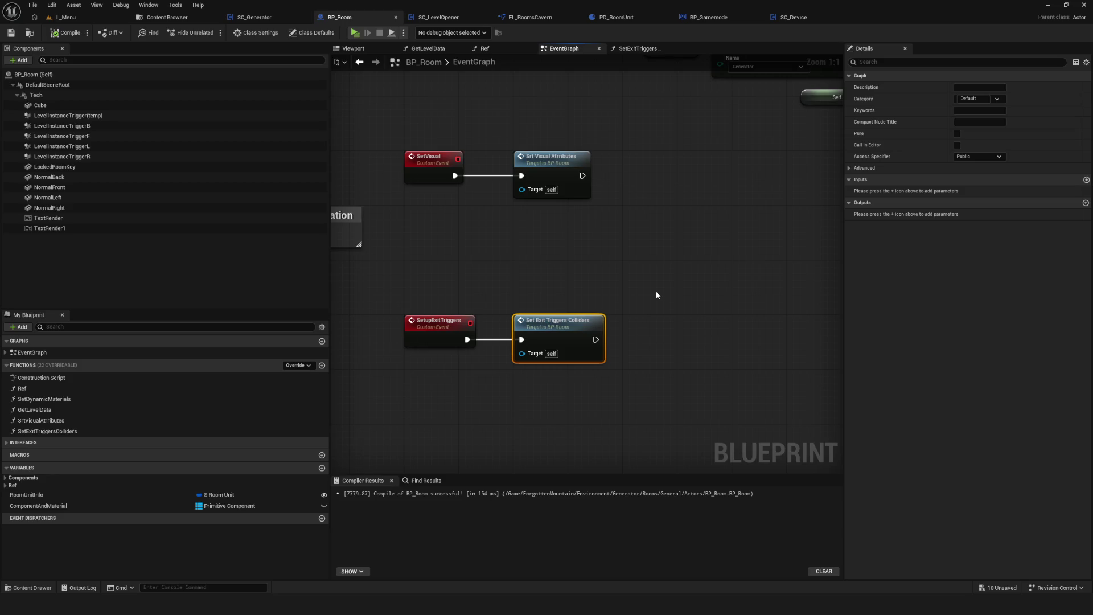
# Pan back left across the EventGraph and deselect the Set Exit Triggers Colliders node.
pyautogui.scroll(-5, 655, 290)
pyautogui.scroll(5, 655, 291)
pyautogui.moveTo(564, 298); pyautogui.dragTo(452, 292)
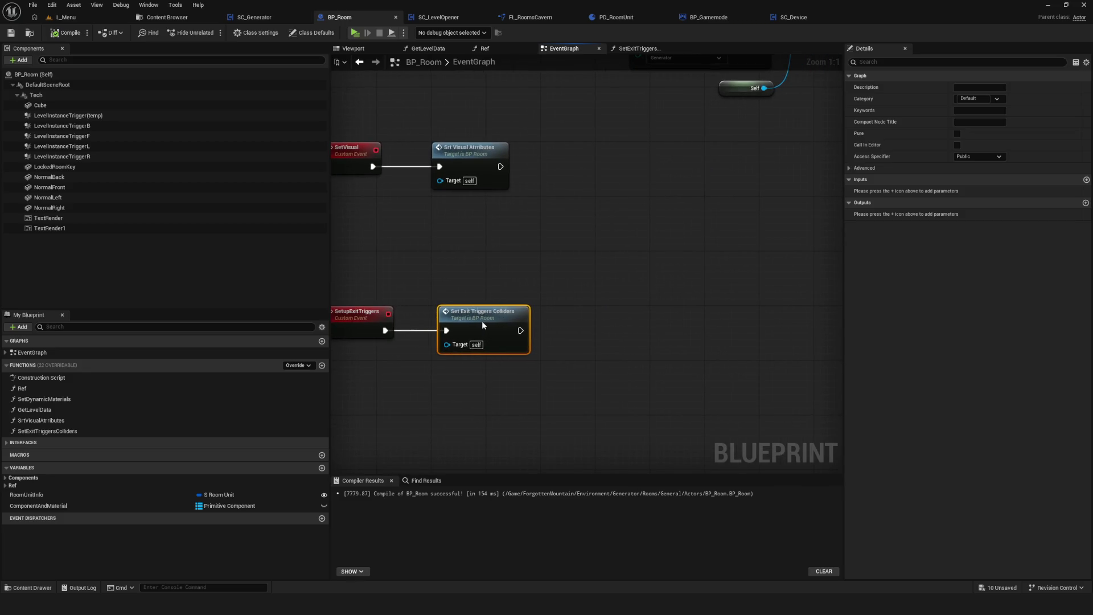
pyautogui.moveTo(527, 325)
pyautogui.mouseDown()
pyautogui.moveTo(712, 324)
pyautogui.moveTo(576, 302)
pyautogui.mouseUp()
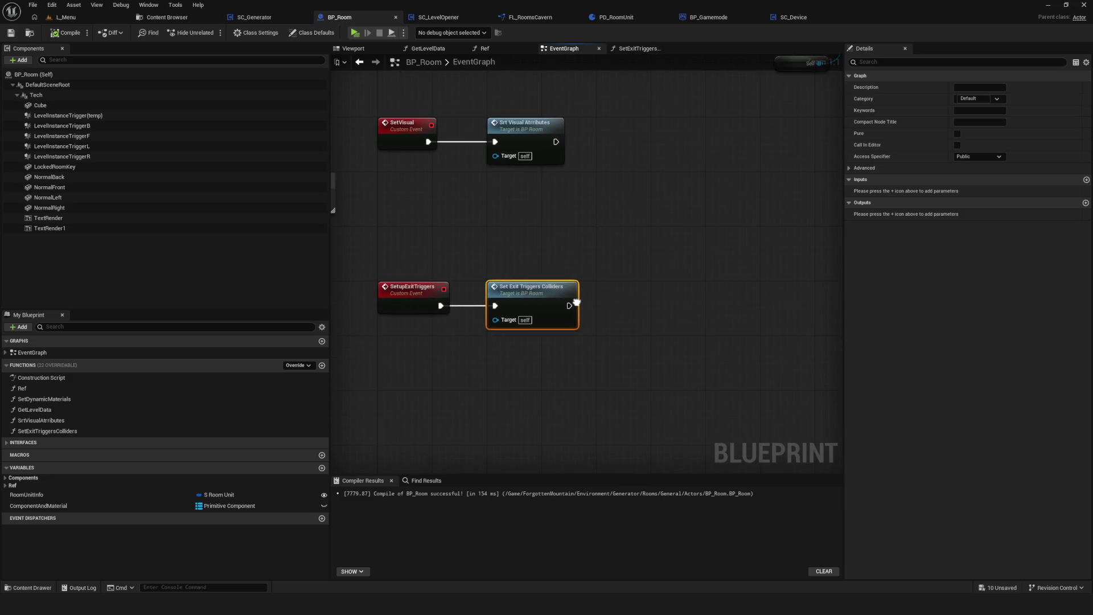
pyautogui.scroll(-3, 415, 300)
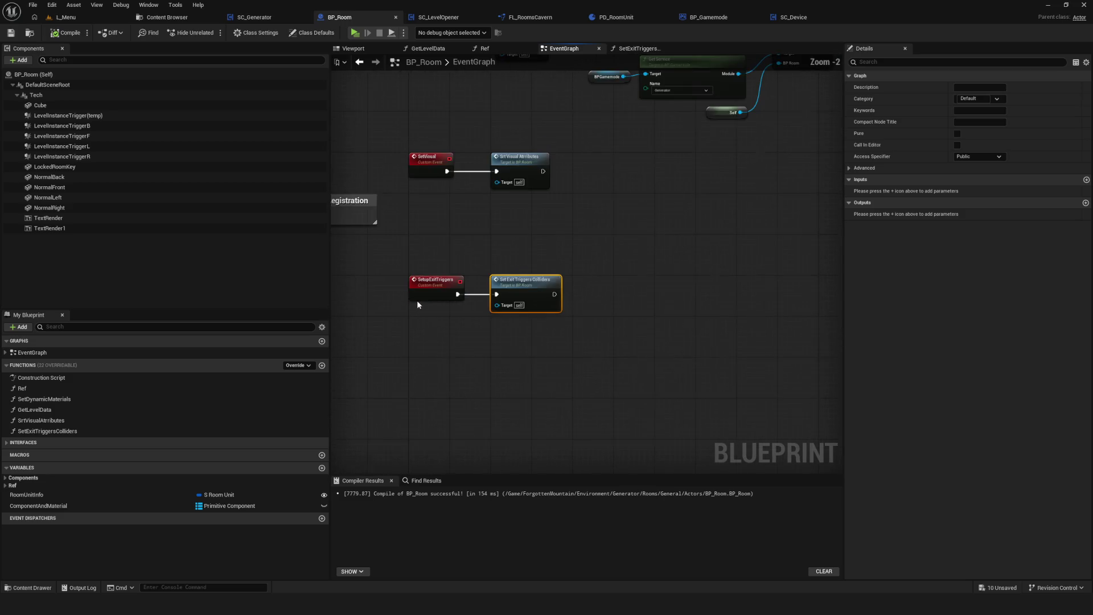
pyautogui.scroll(3, 470, 305)
pyautogui.click(720, 393)
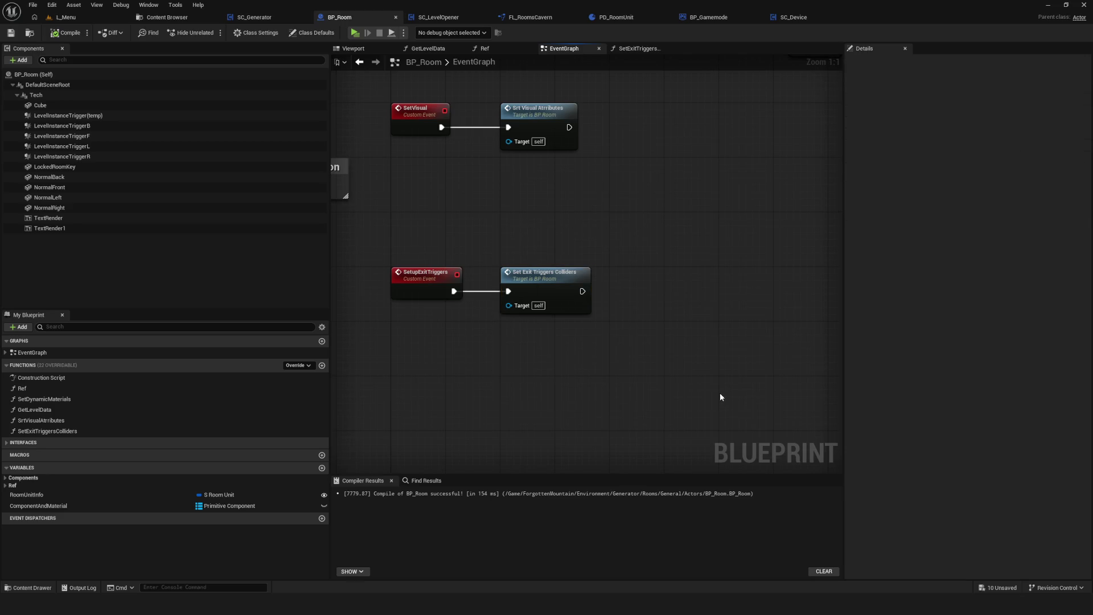
pyautogui.moveTo(720, 397)
pyautogui.mouseDown()
pyautogui.moveTo(430, 374)
pyautogui.moveTo(451, 412)
pyautogui.moveTo(446, 436)
pyautogui.mouseUp()
pyautogui.scroll(-4, 591, 410)
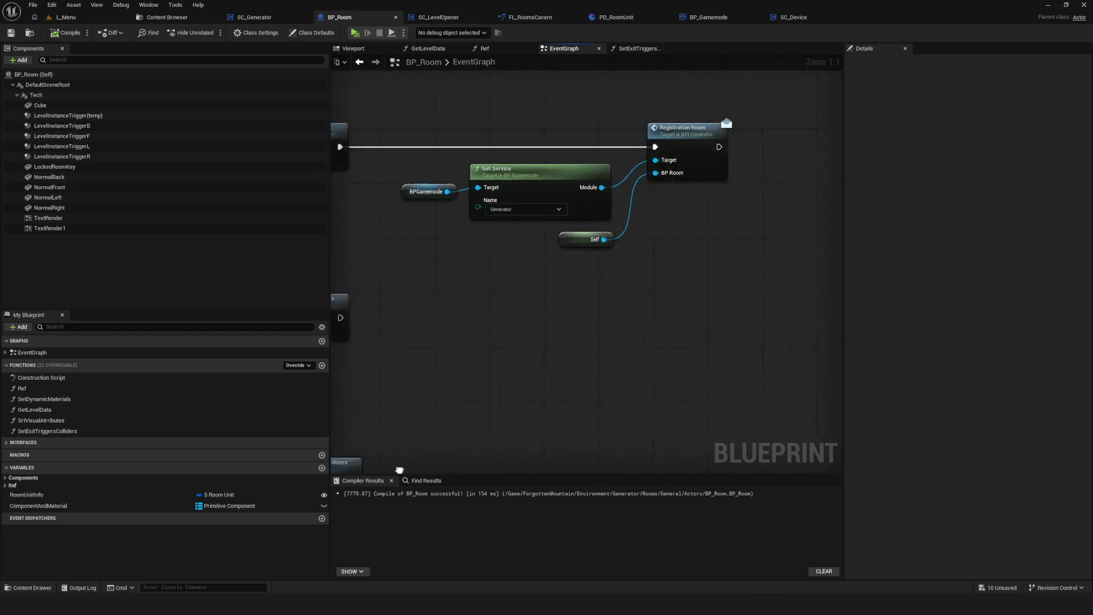
pyautogui.scroll(4, 591, 410)
pyautogui.moveTo(582, 336)
pyautogui.mouseDown()
pyautogui.moveTo(592, 299)
pyautogui.moveTo(577, 363)
pyautogui.moveTo(578, 336)
pyautogui.mouseUp()
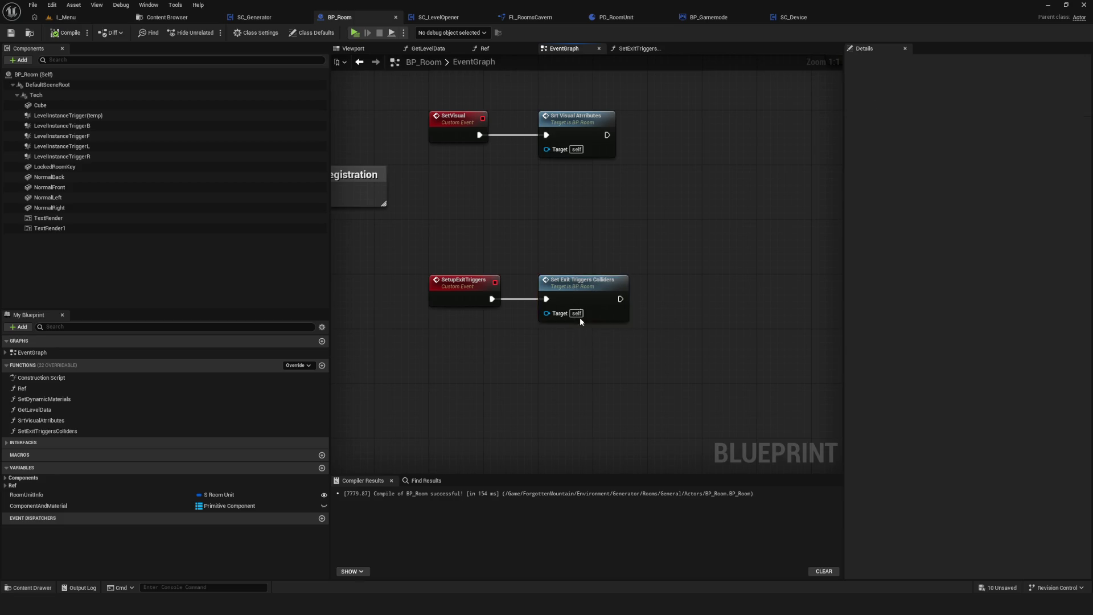
pyautogui.moveTo(582, 229)
pyautogui.mouseDown()
pyautogui.moveTo(568, 390)
pyautogui.moveTo(586, 146)
pyautogui.mouseUp()
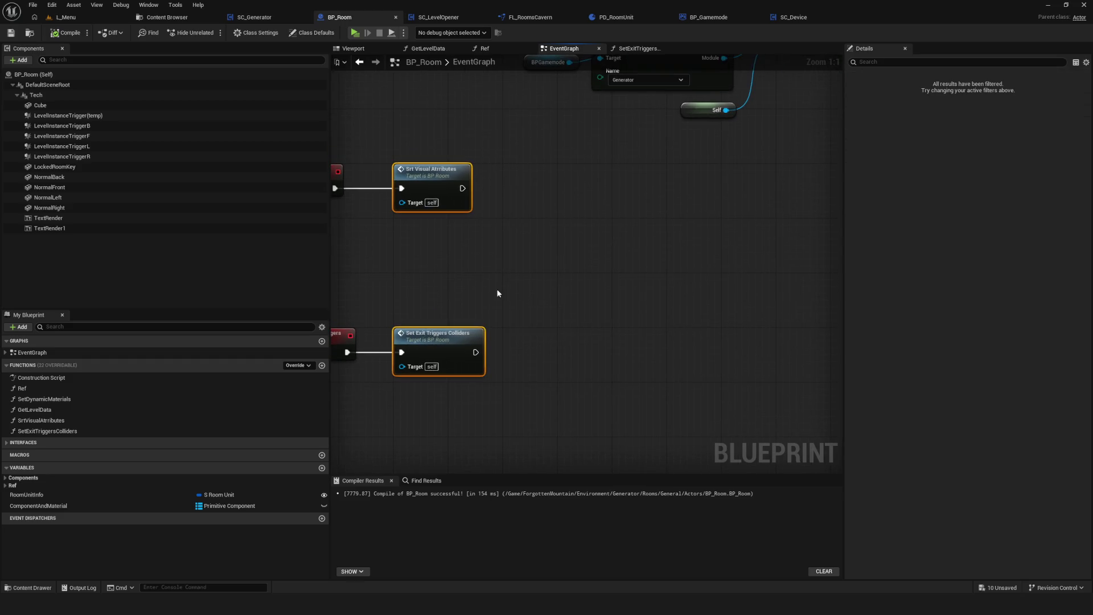
pyautogui.scroll(-2, 522, 312)
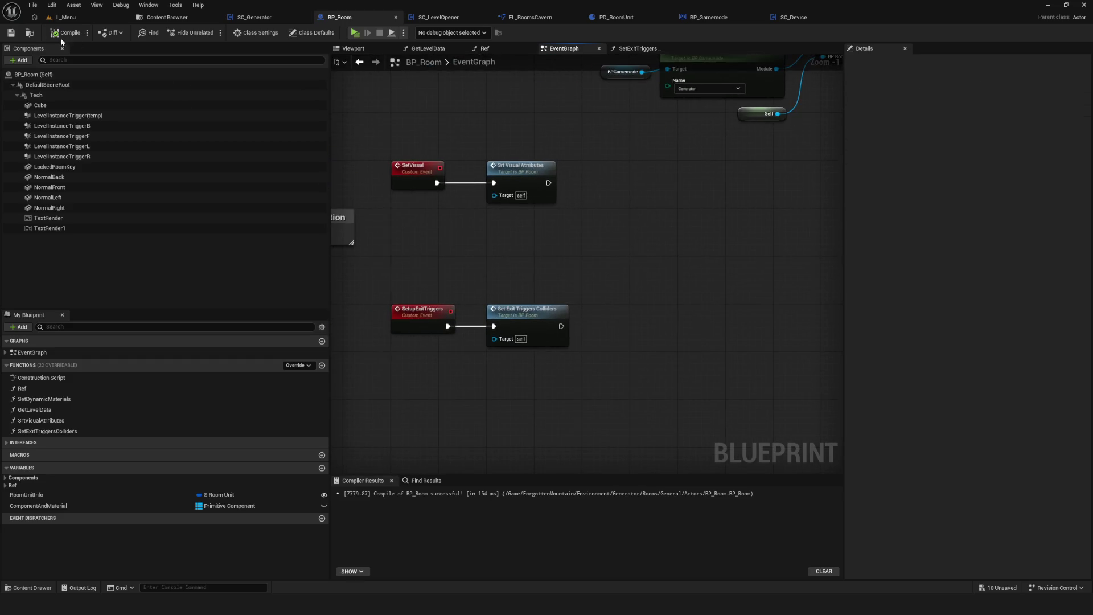
pyautogui.moveTo(554, 232); pyautogui.dragTo(556, 243)
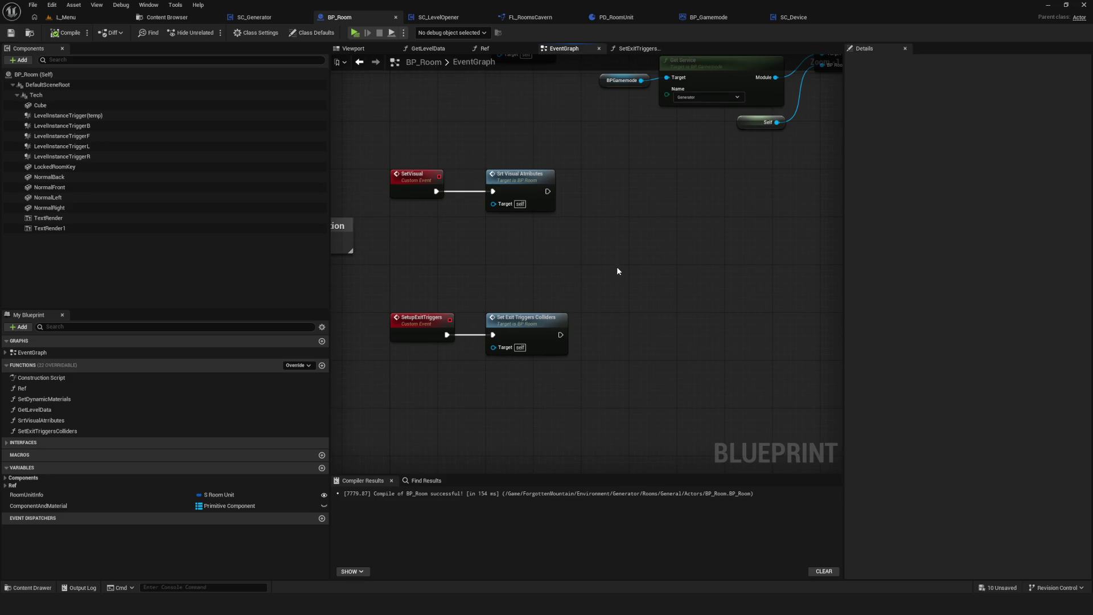
pyautogui.scroll(1, 504, 336)
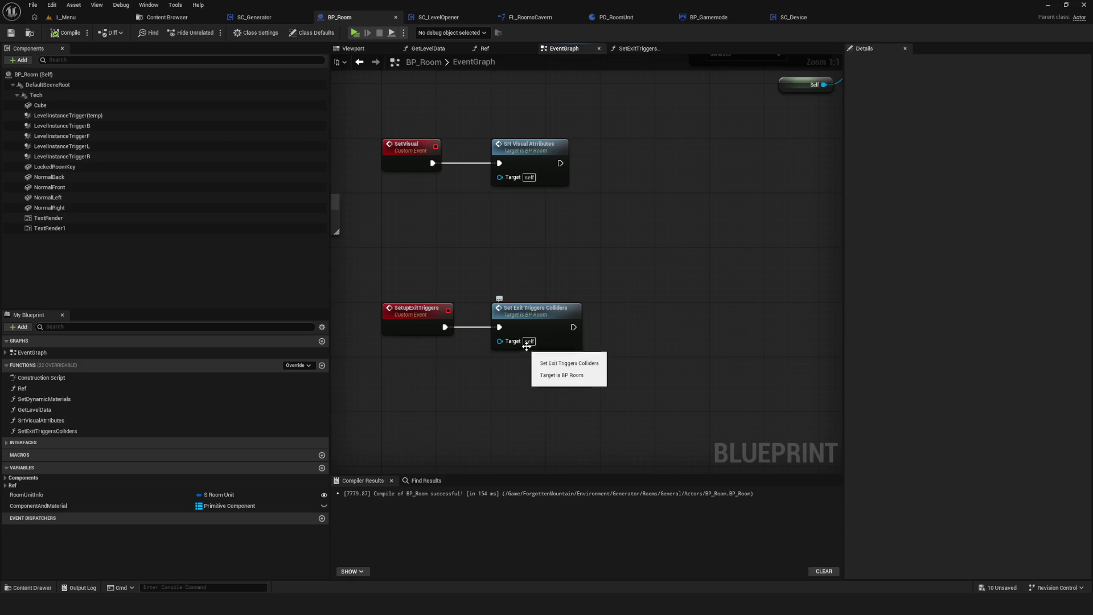
pyautogui.moveTo(530, 336)
pyautogui.mouseDown()
pyautogui.moveTo(512, 344)
pyautogui.moveTo(473, 421)
pyautogui.moveTo(575, 609)
pyautogui.moveTo(509, 289)
pyautogui.mouseUp()
pyautogui.moveTo(560, 356); pyautogui.dragTo(602, 330)
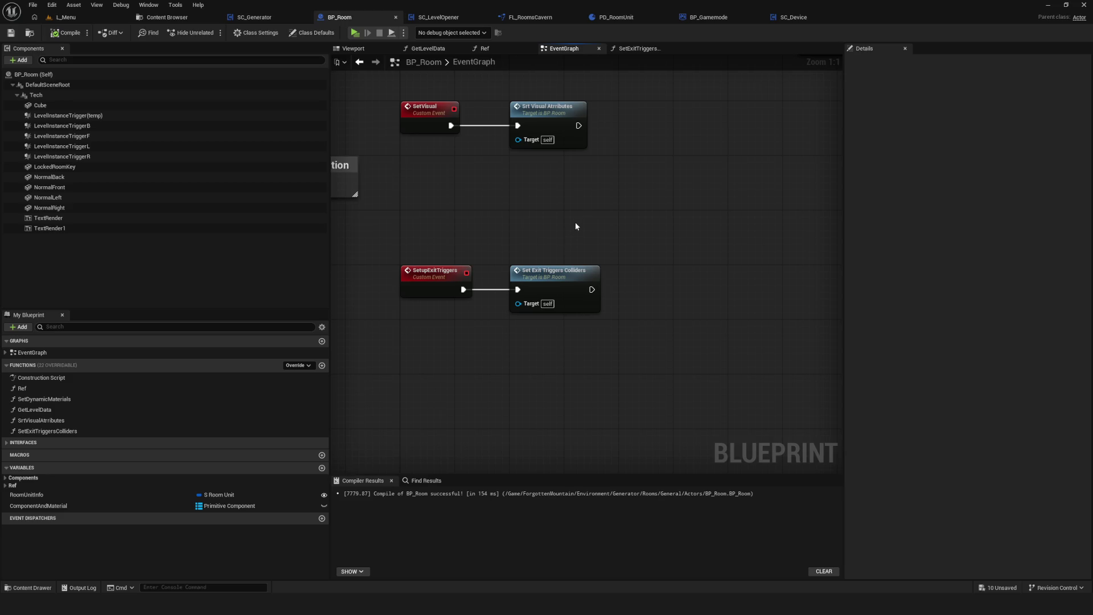
pyautogui.moveTo(528, 249); pyautogui.dragTo(507, 262)
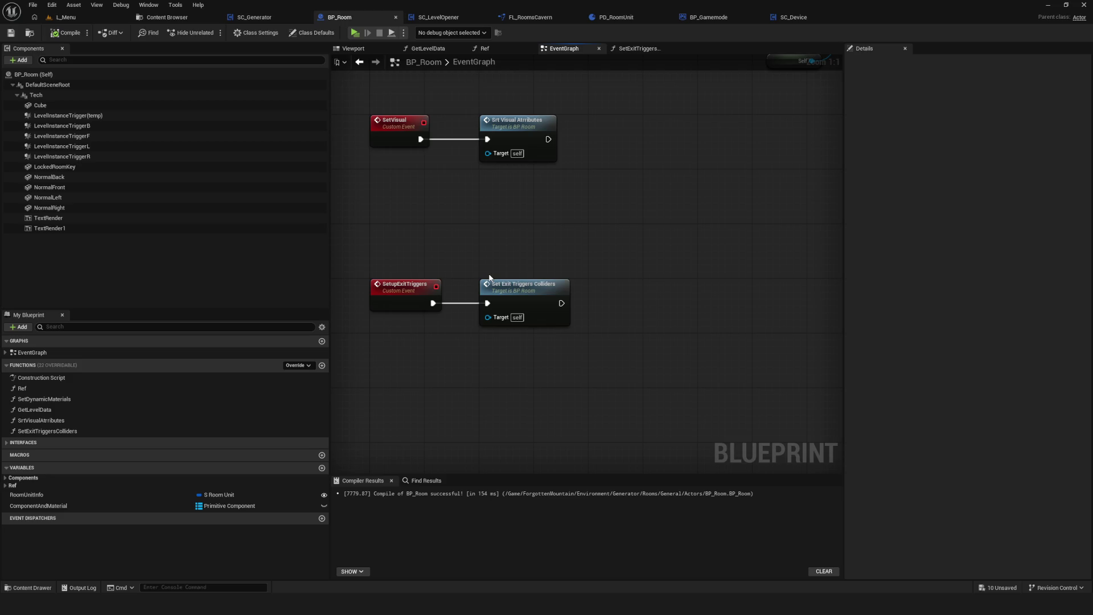
# Open the BP_GameInstance blueprint from the Core > Game folder in the Content Browser.
pyautogui.click(167, 17)
pyautogui.click(34, 153)
pyautogui.click(178, 93)
pyautogui.doubleClick(191, 94)
pyautogui.doubleClick(222, 80)
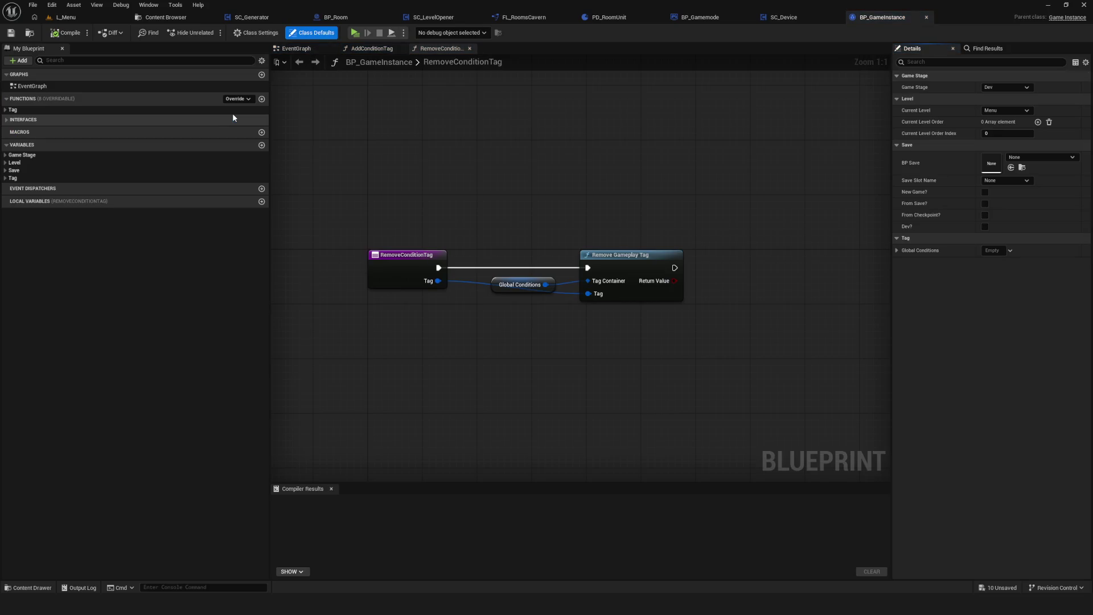
# Browse the + Add menu without adding anything, and check GlobalConditions under the Tag variables.
pyautogui.click(18, 60)
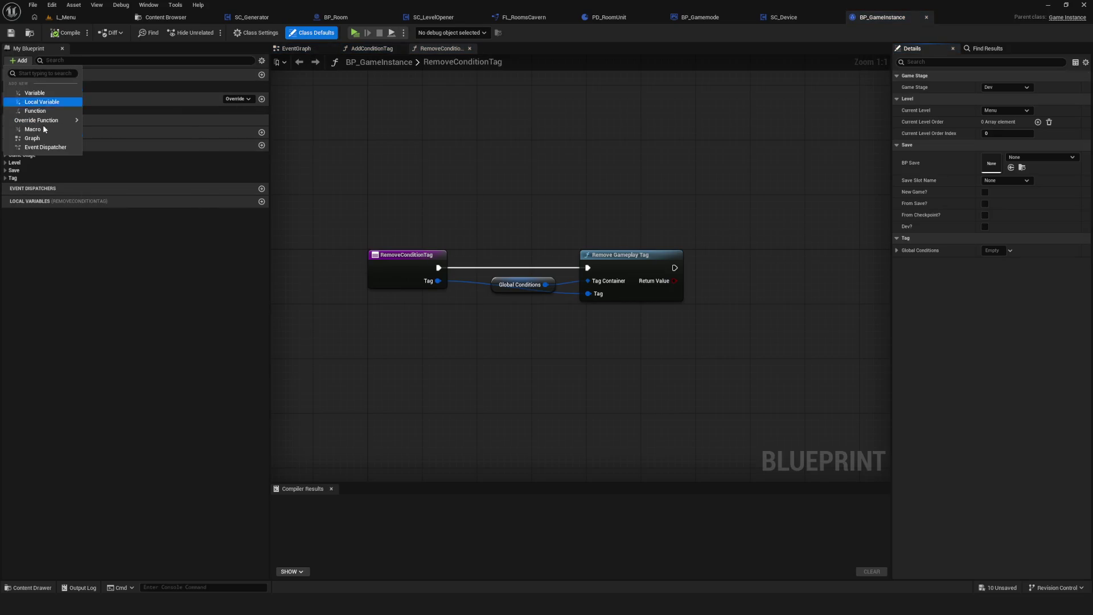
pyautogui.moveTo(34, 121)
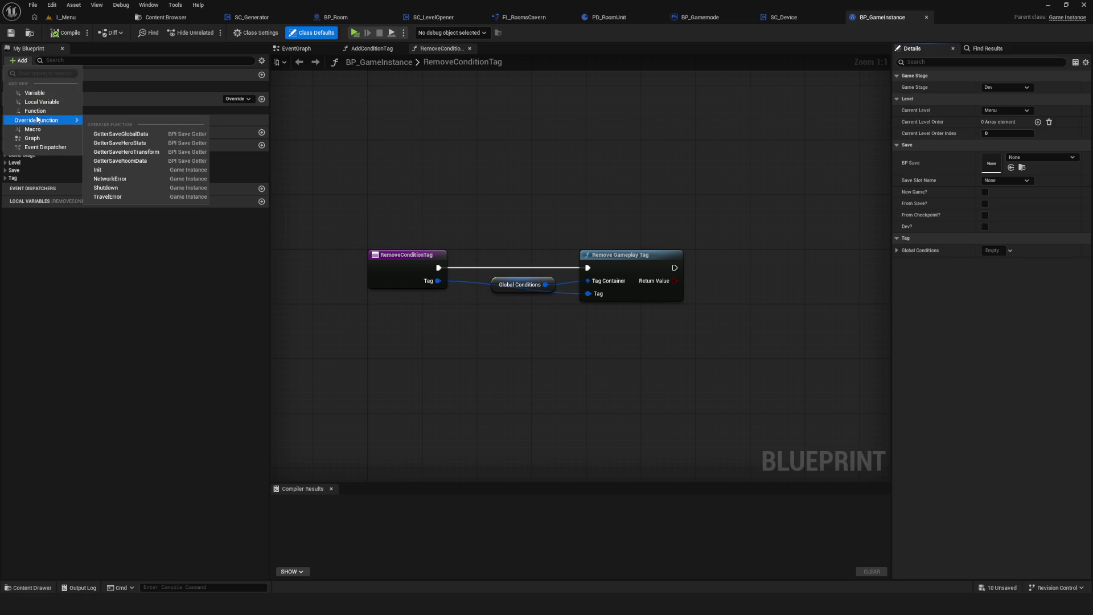
pyautogui.click(55, 241)
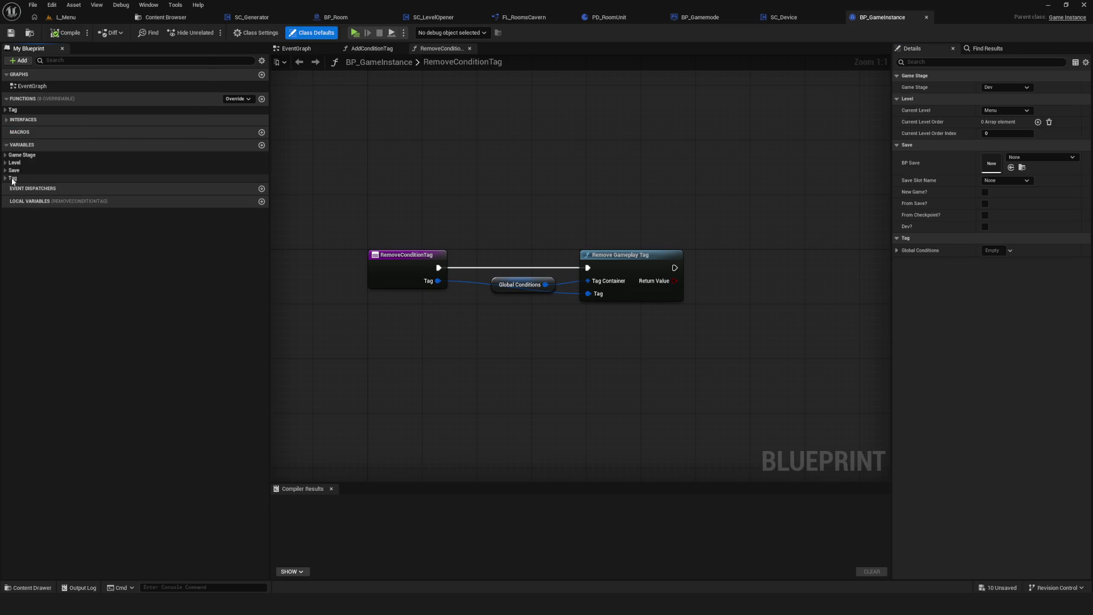
pyautogui.click(8, 180)
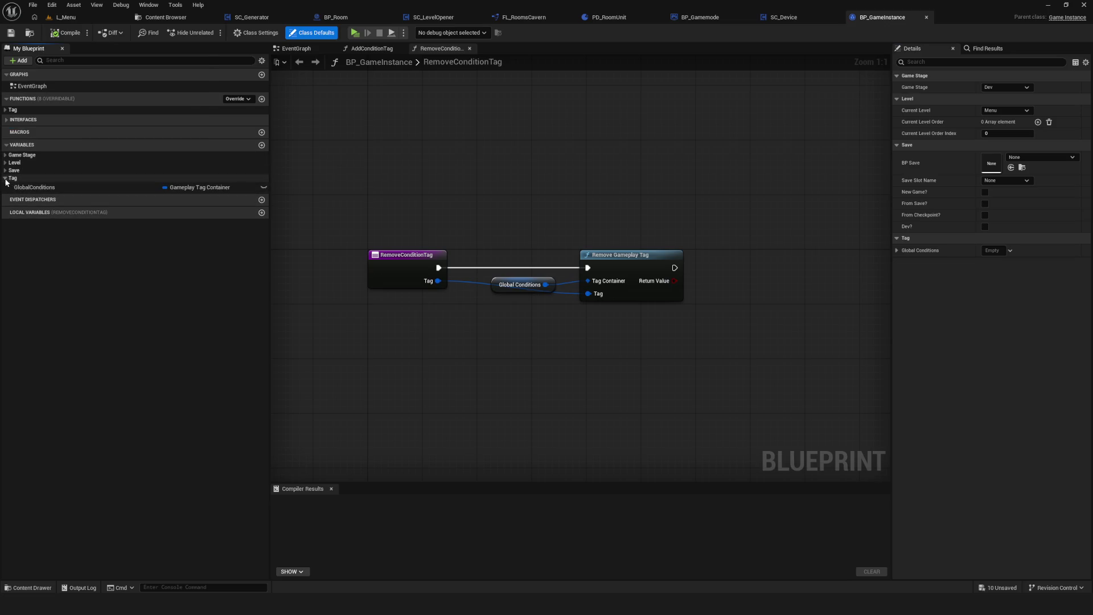
pyautogui.click(7, 180)
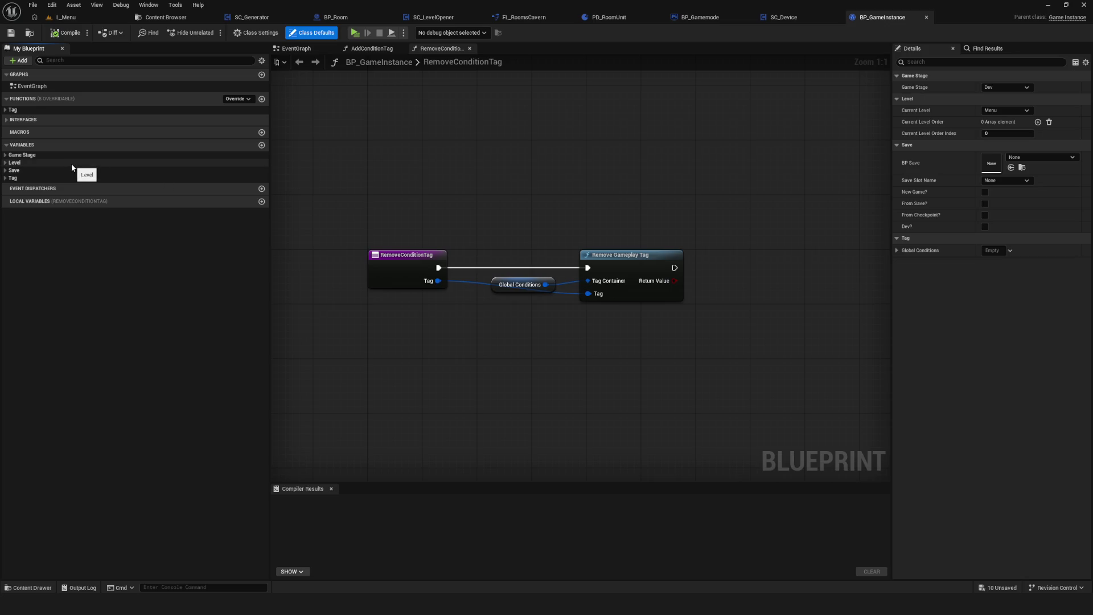
# Dismiss the + Add list, frame all graph nodes, and return to the Content Browser.
pyautogui.click(18, 60)
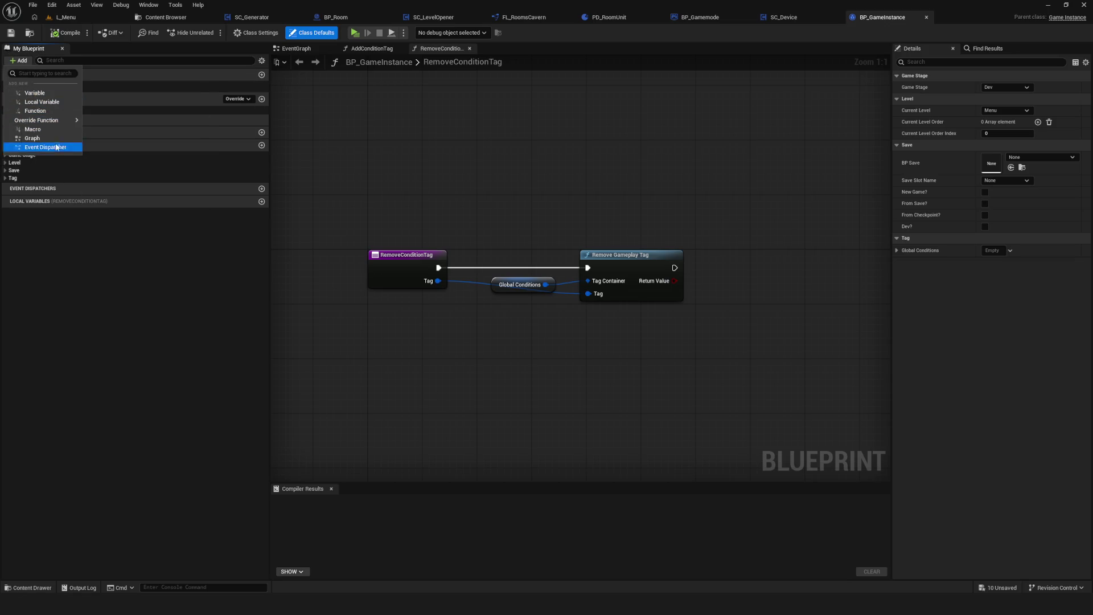
pyautogui.press('Escape')
pyautogui.click(689, 166)
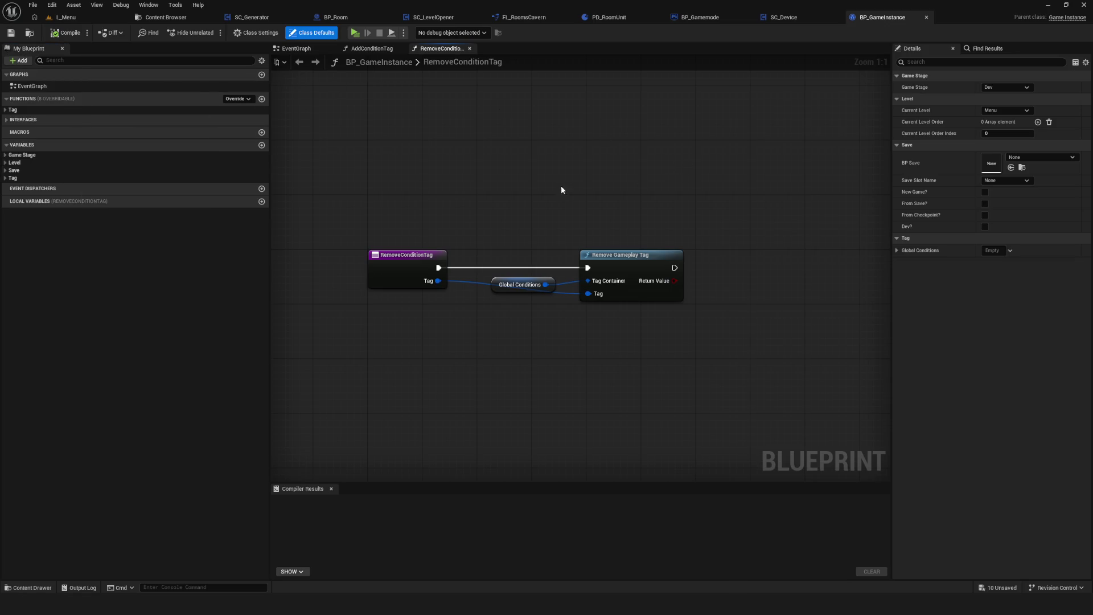
pyautogui.press('Home')
pyautogui.click(148, 18)
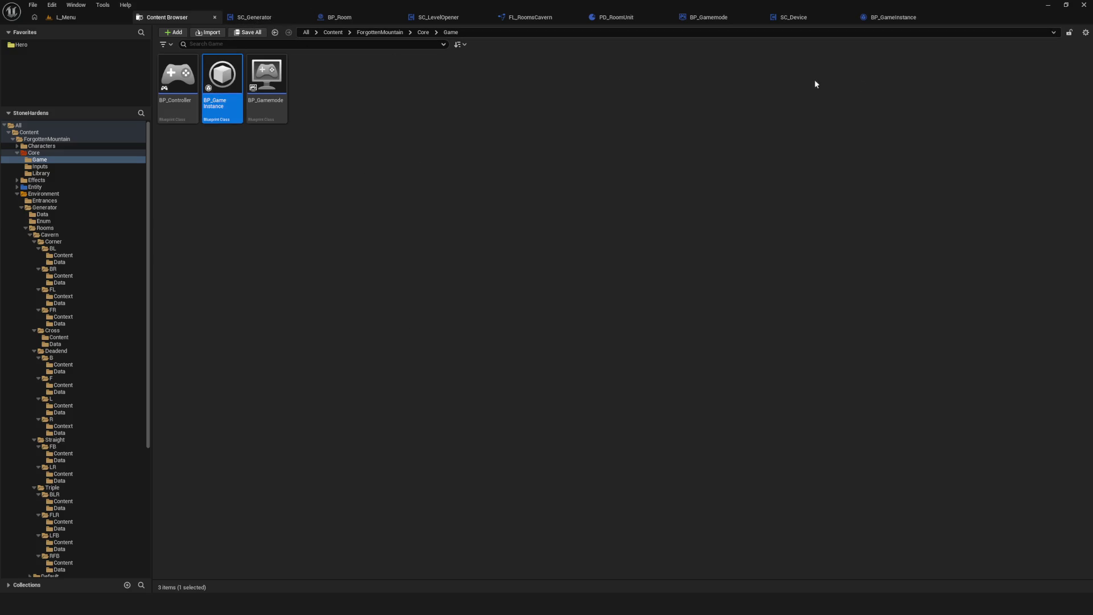
# From BP_Room, start a Play-in-Editor preview and get past the game's main menu into the level.
pyautogui.click(378, 17)
pyautogui.scroll(-3, 561, 236)
pyautogui.scroll(3, 562, 235)
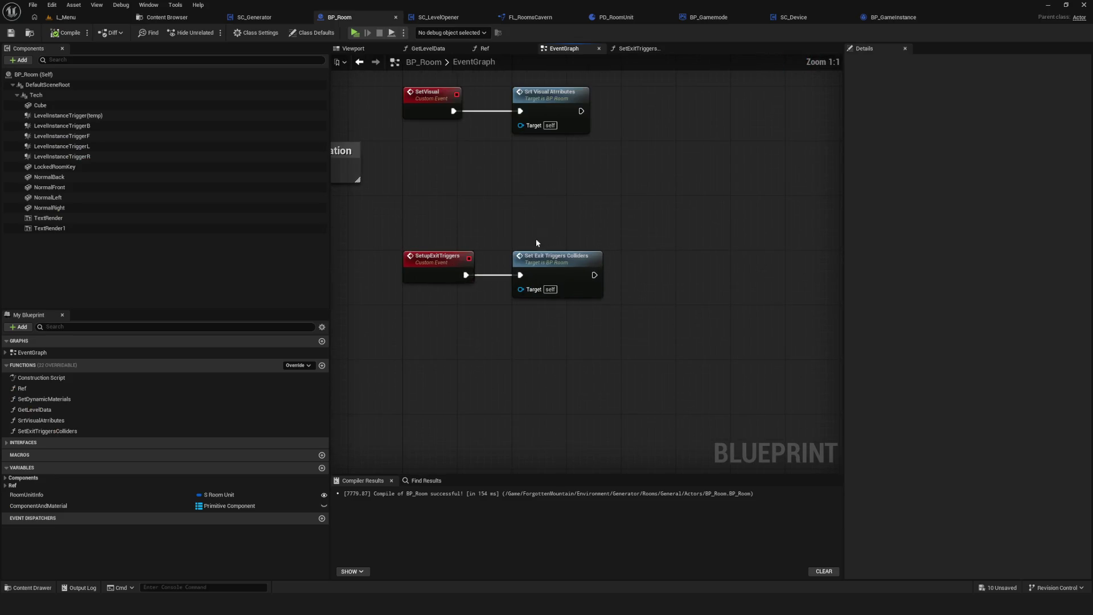
pyautogui.click(549, 275)
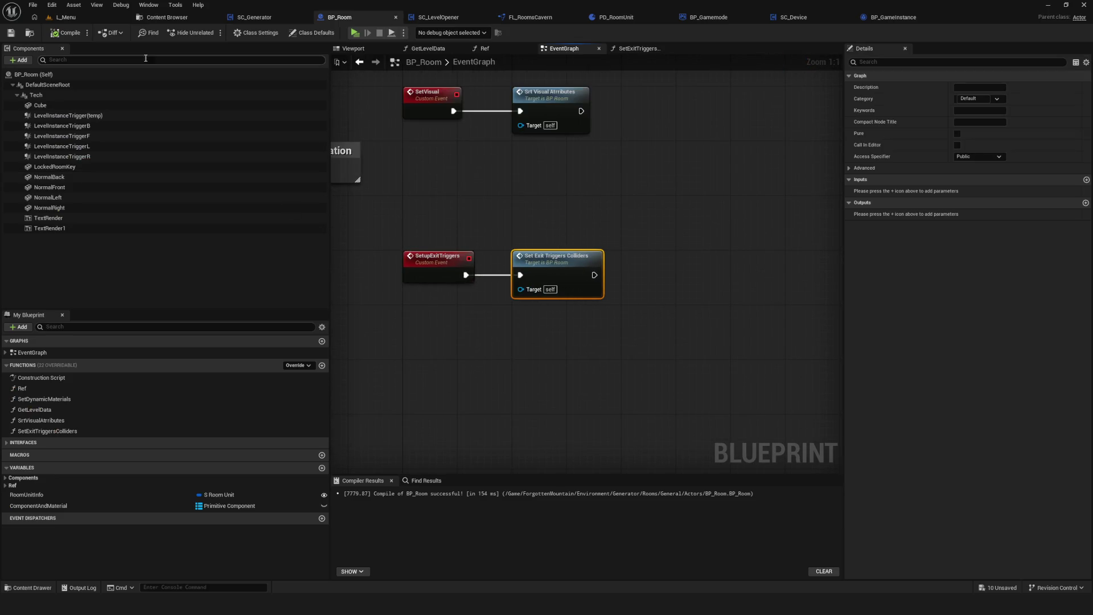
pyautogui.click(355, 34)
pyautogui.click(567, 250)
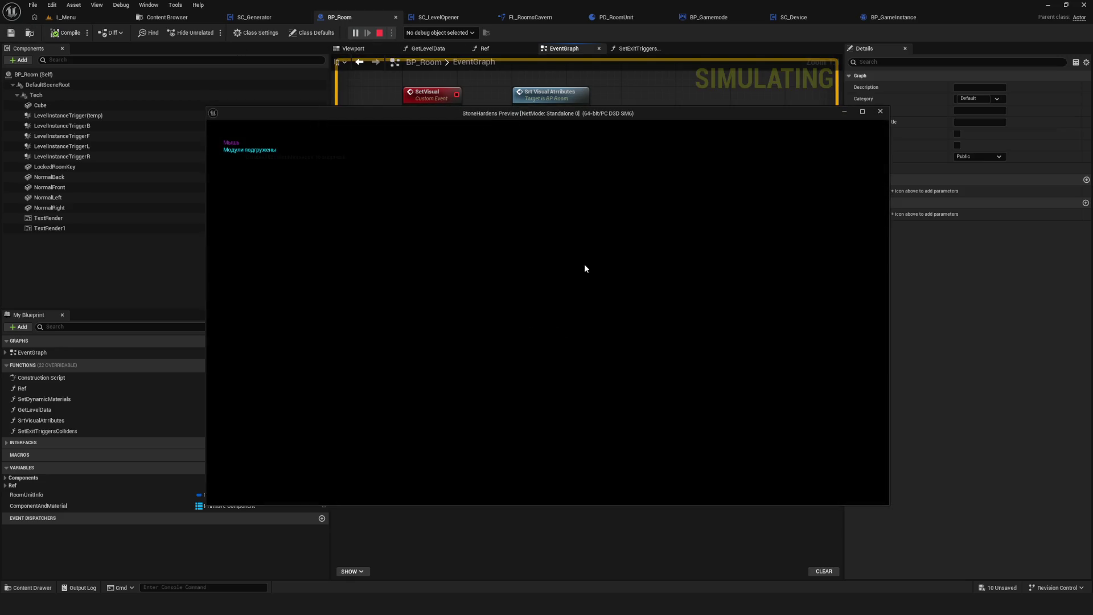
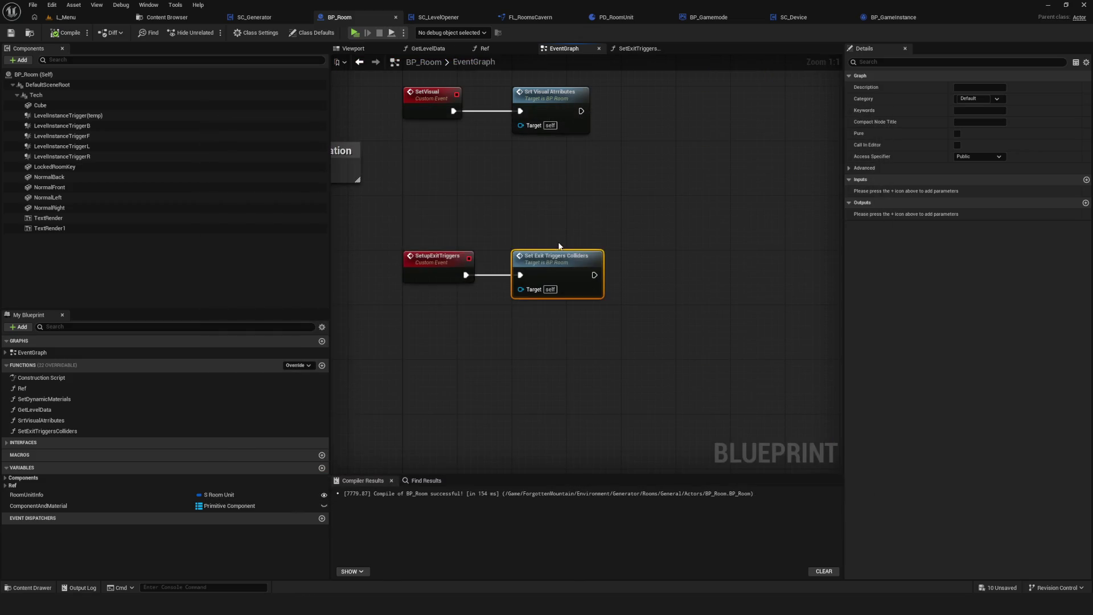
# Nudge the Self node slightly in the EventGraph, then compile and save BP_Room.
pyautogui.scroll(-8, 495, 268)
pyautogui.scroll(4, 512, 274)
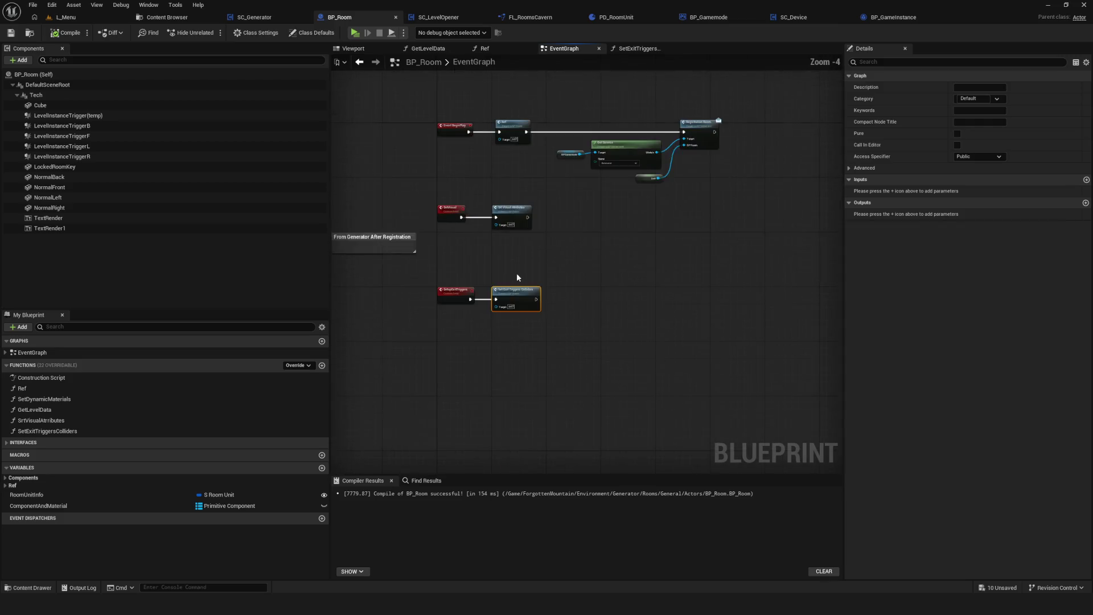
pyautogui.scroll(-2, 470, 318)
pyautogui.scroll(1, 462, 387)
pyautogui.scroll(5, 461, 387)
pyautogui.moveTo(520, 183); pyautogui.dragTo(586, 361)
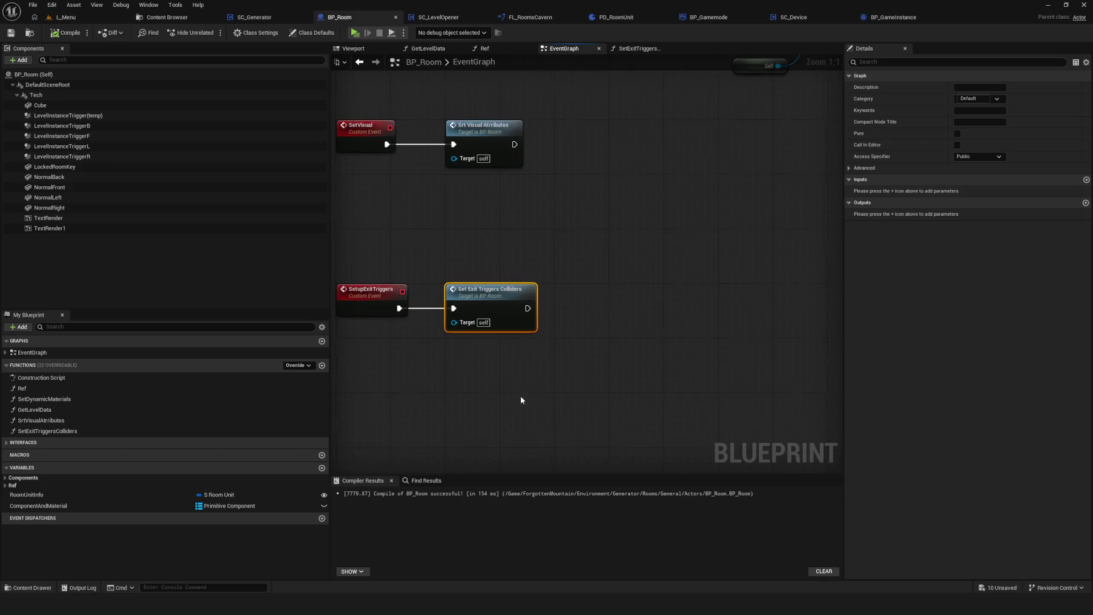
pyautogui.scroll(1, 464, 283)
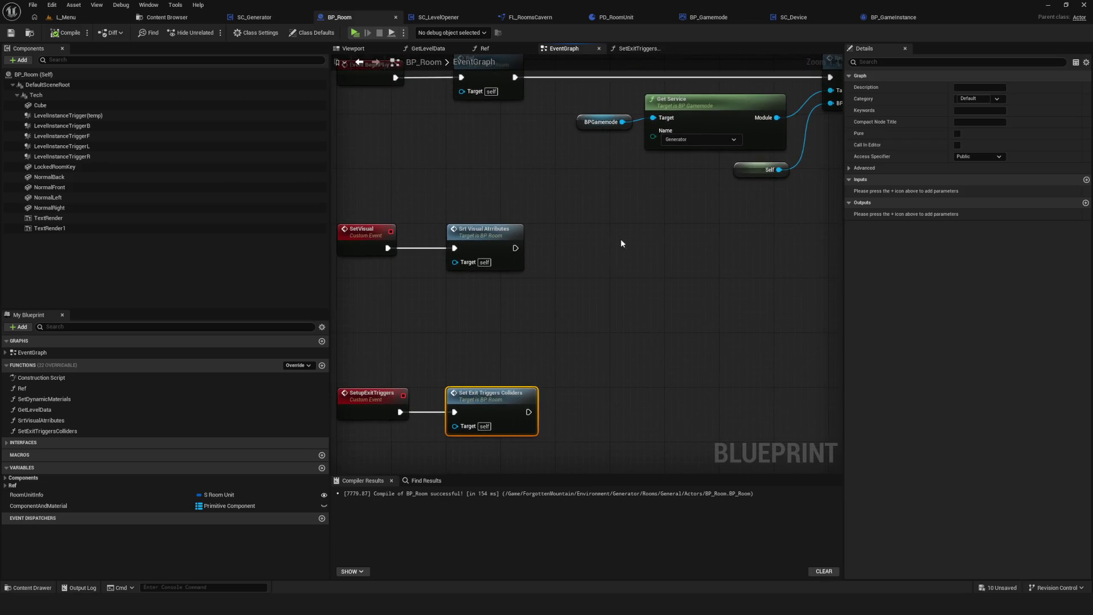
pyautogui.scroll(-4, 615, 236)
pyautogui.scroll(5, 609, 233)
pyautogui.click(640, 206)
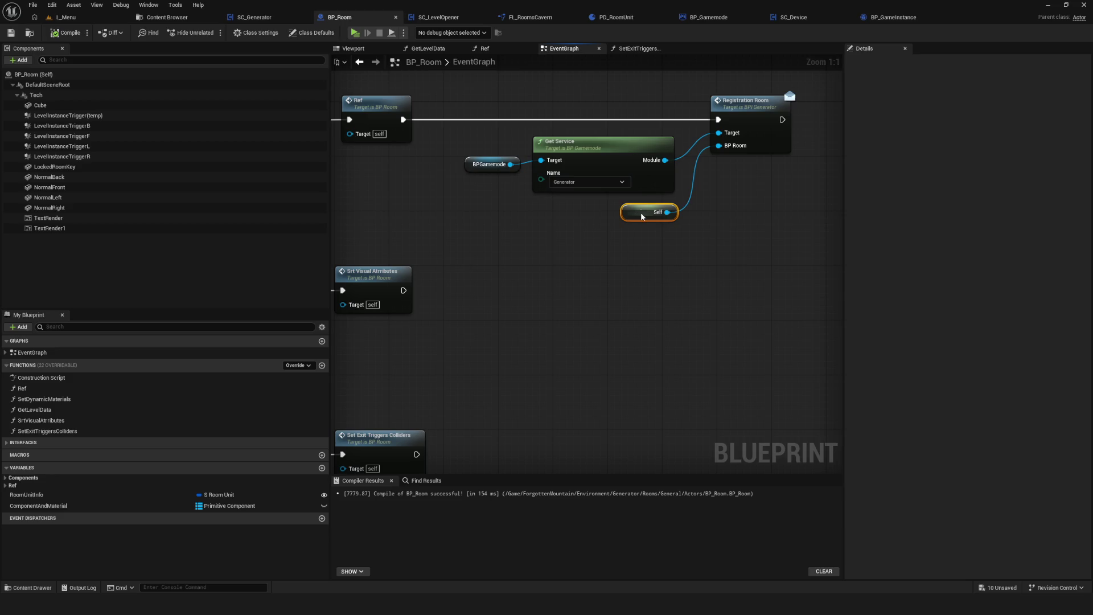
pyautogui.moveTo(641, 206); pyautogui.dragTo(637, 210)
pyautogui.moveTo(526, 273)
pyautogui.mouseDown()
pyautogui.moveTo(594, 274)
pyautogui.moveTo(644, 208)
pyautogui.mouseUp()
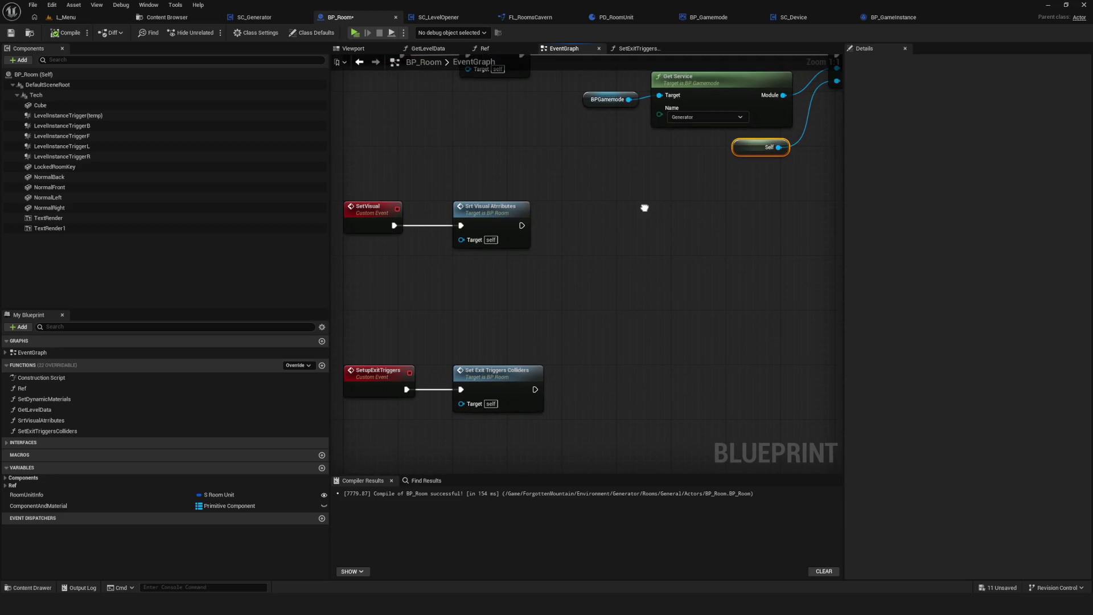
pyautogui.click(65, 32)
pyautogui.click(10, 34)
# Review the Set Exit Triggers Colliders function graph from BeginPlay, then go back to the EventGraph.
pyautogui.moveTo(596, 387)
pyautogui.mouseDown()
pyautogui.moveTo(630, 293)
pyautogui.moveTo(837, 284)
pyautogui.mouseUp()
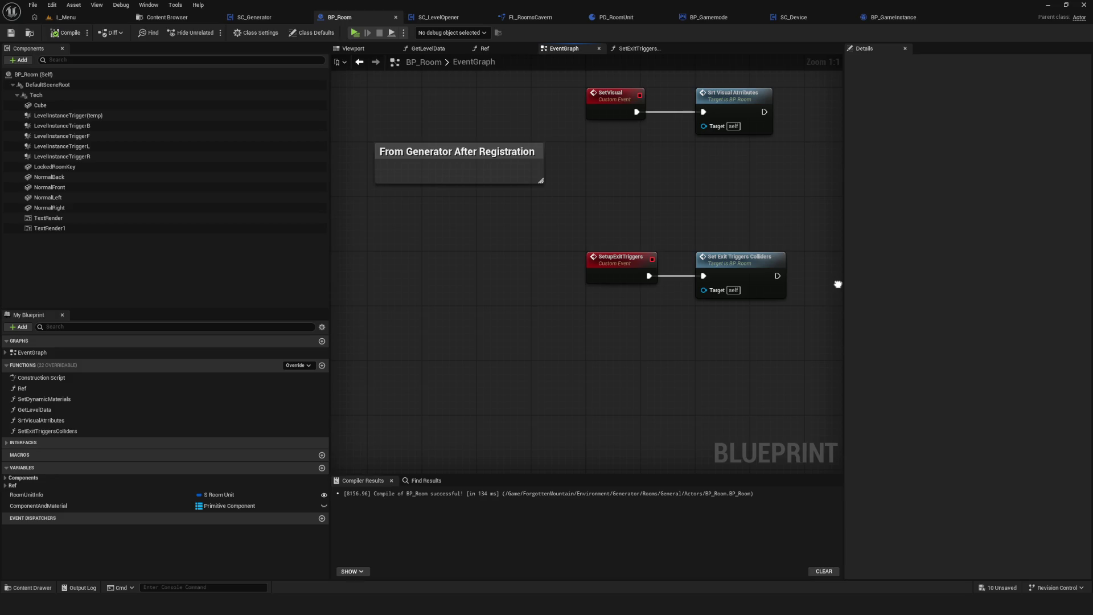
pyautogui.moveTo(838, 285)
pyautogui.mouseDown()
pyautogui.moveTo(612, 411)
pyautogui.moveTo(584, 447)
pyautogui.moveTo(603, 370)
pyautogui.moveTo(669, 287)
pyautogui.mouseUp()
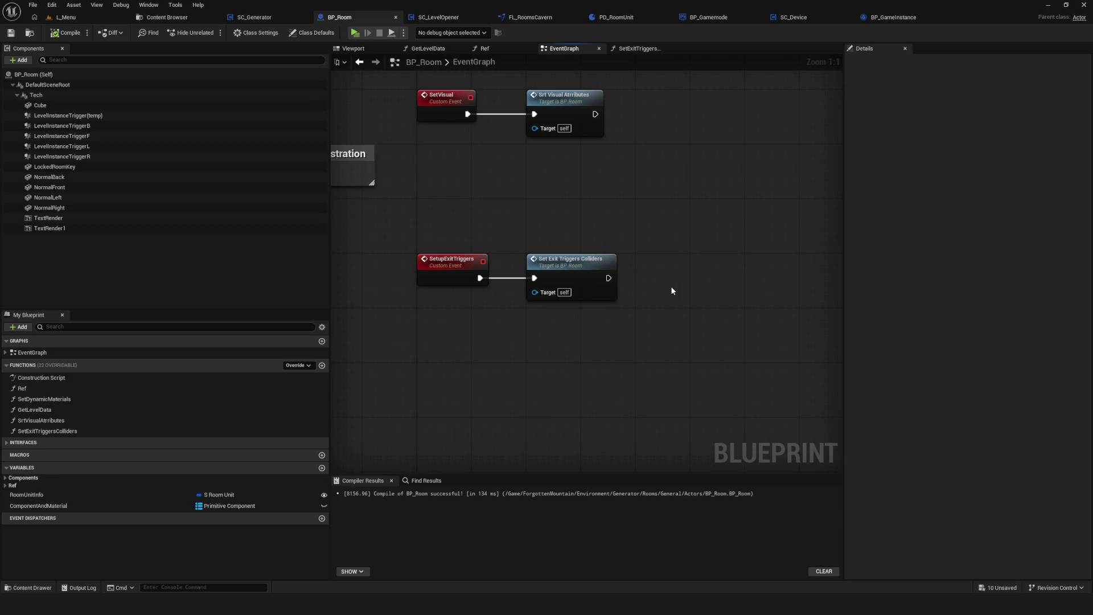
pyautogui.scroll(-2, 671, 286)
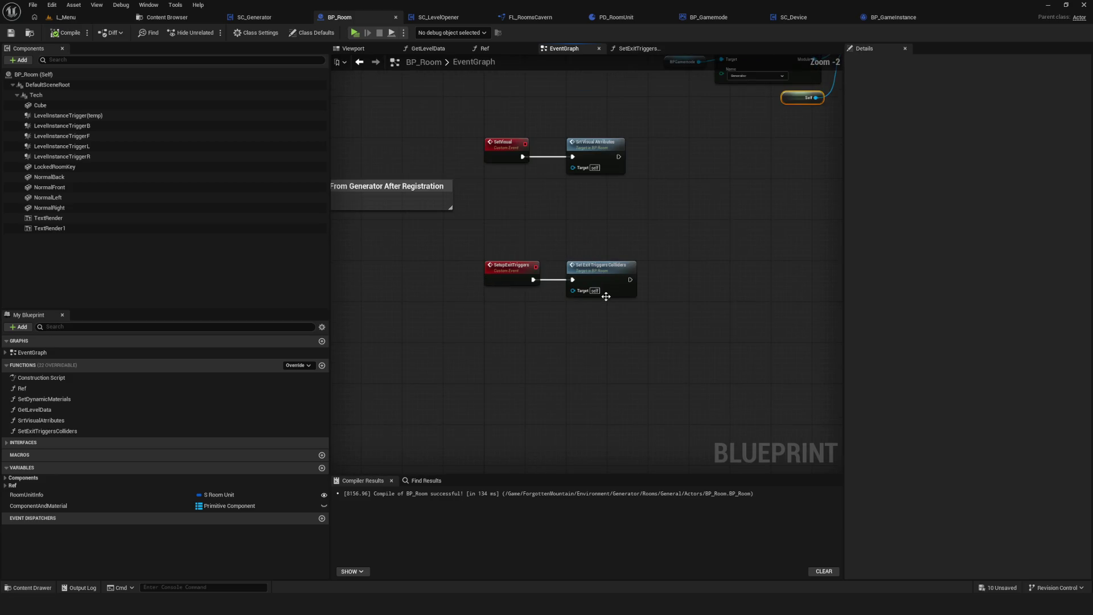
pyautogui.moveTo(606, 296)
pyautogui.mouseDown()
pyautogui.moveTo(536, 309)
pyautogui.moveTo(590, 274)
pyautogui.mouseUp()
pyautogui.scroll(1, 571, 277)
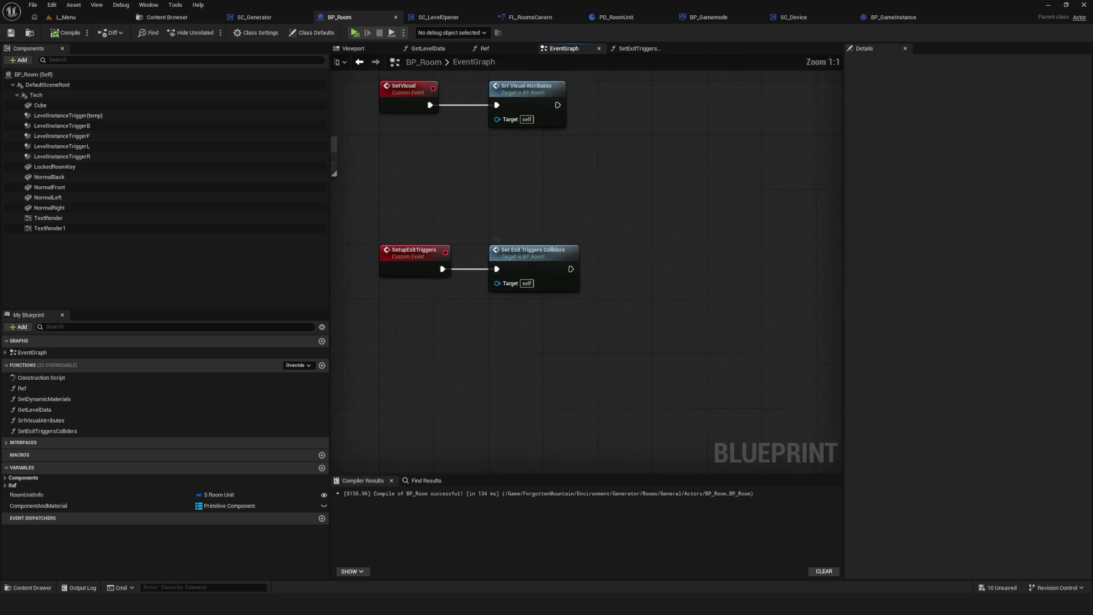
pyautogui.scroll(-6, 573, 349)
pyautogui.scroll(5, 572, 350)
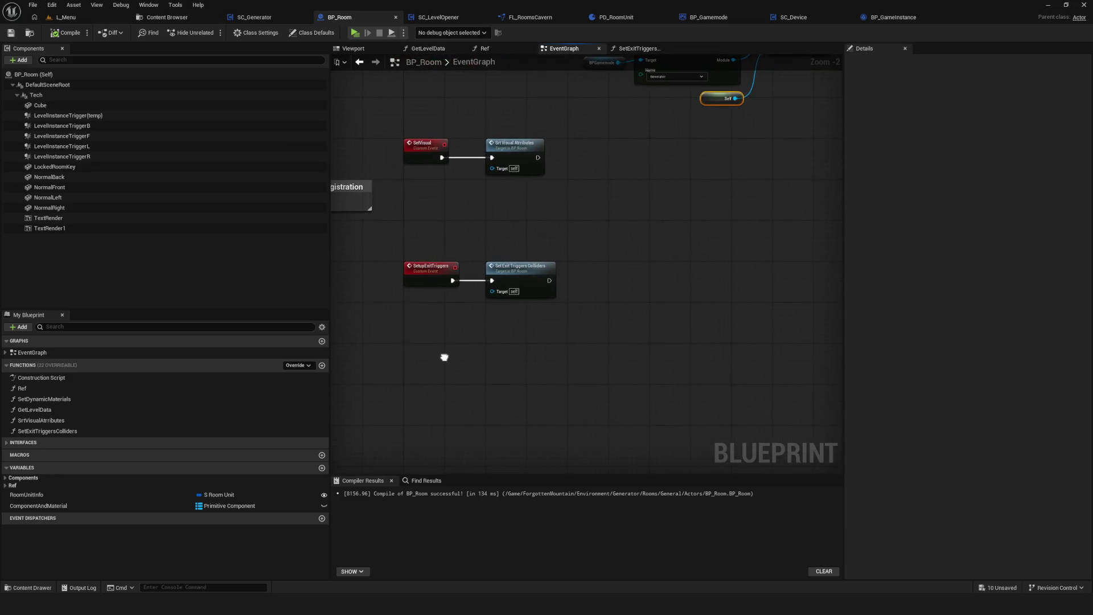
pyautogui.doubleClick(541, 276)
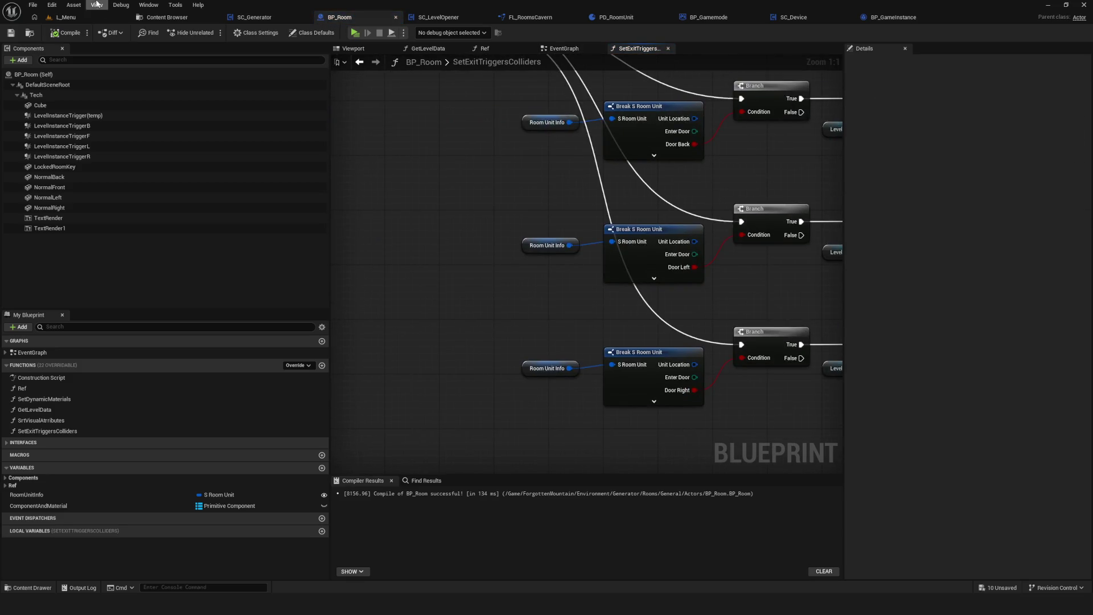
pyautogui.moveTo(415, 101)
pyautogui.mouseDown()
pyautogui.moveTo(409, 147)
pyautogui.moveTo(423, 212)
pyautogui.mouseUp()
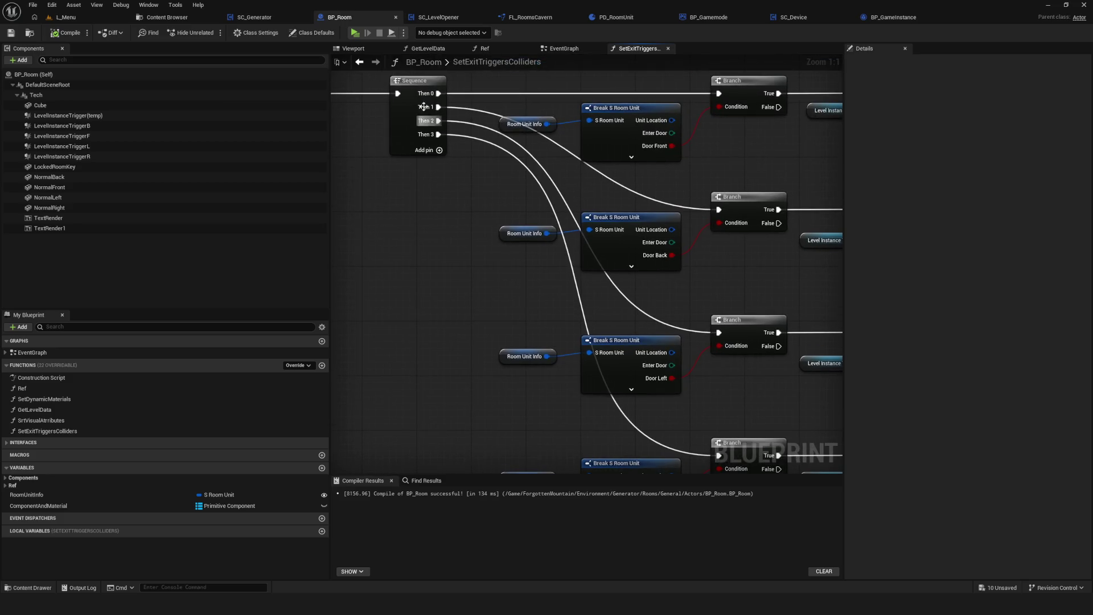
pyautogui.click(573, 50)
pyautogui.scroll(-3, 548, 217)
pyautogui.scroll(2, 569, 353)
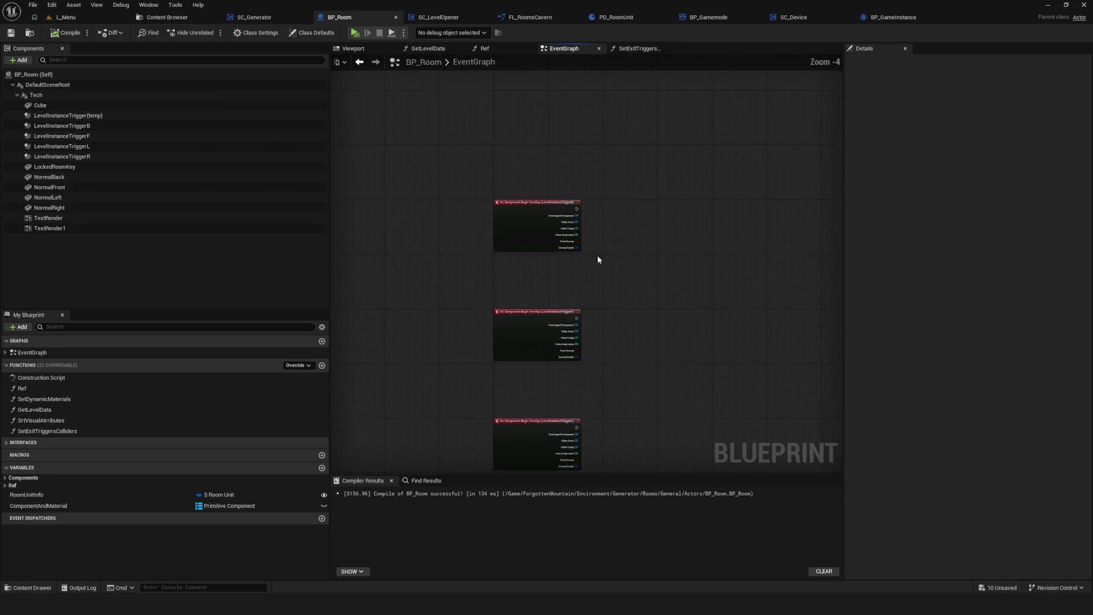
# Compare trigger B's Other Actor with Get Player Character using an == node.
pyautogui.scroll(3, 569, 216)
pyautogui.moveTo(549, 166); pyautogui.dragTo(671, 176)
pyautogui.scroll(-1, 488, 245)
pyautogui.scroll(1, 487, 245)
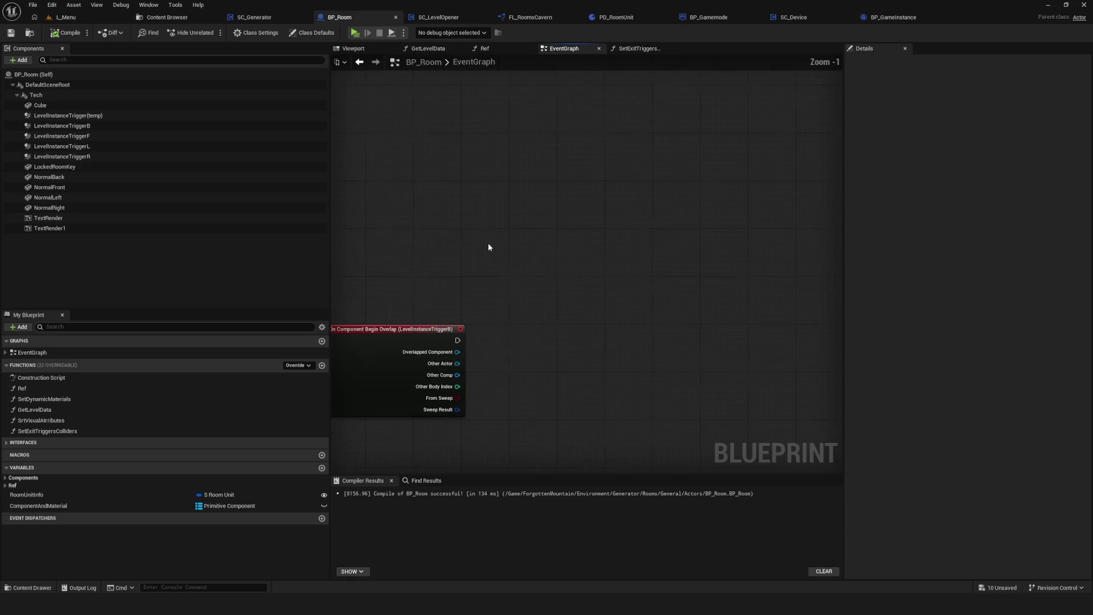
pyautogui.rightClick(503, 373)
pyautogui.write('cha')
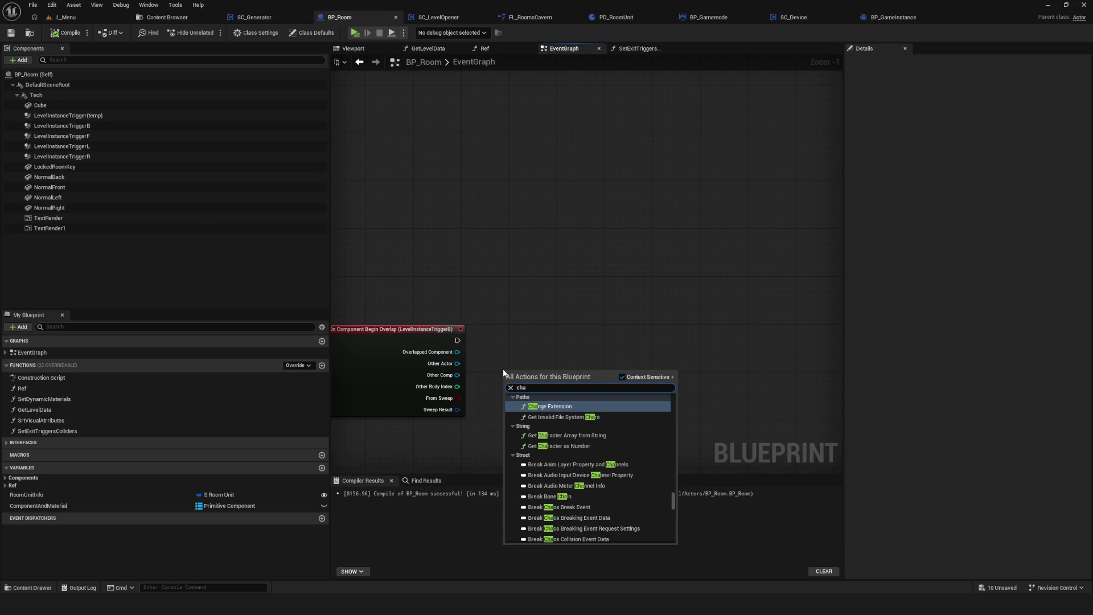
pyautogui.write('racte')
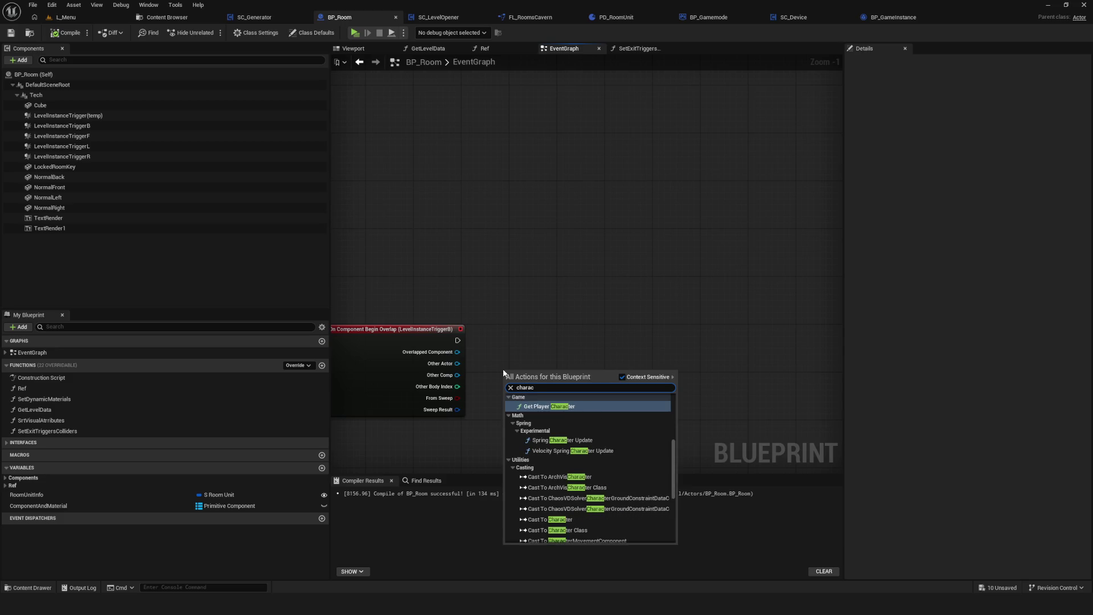
pyautogui.click(578, 406)
pyautogui.moveTo(587, 382); pyautogui.dragTo(638, 377)
pyautogui.write('==')
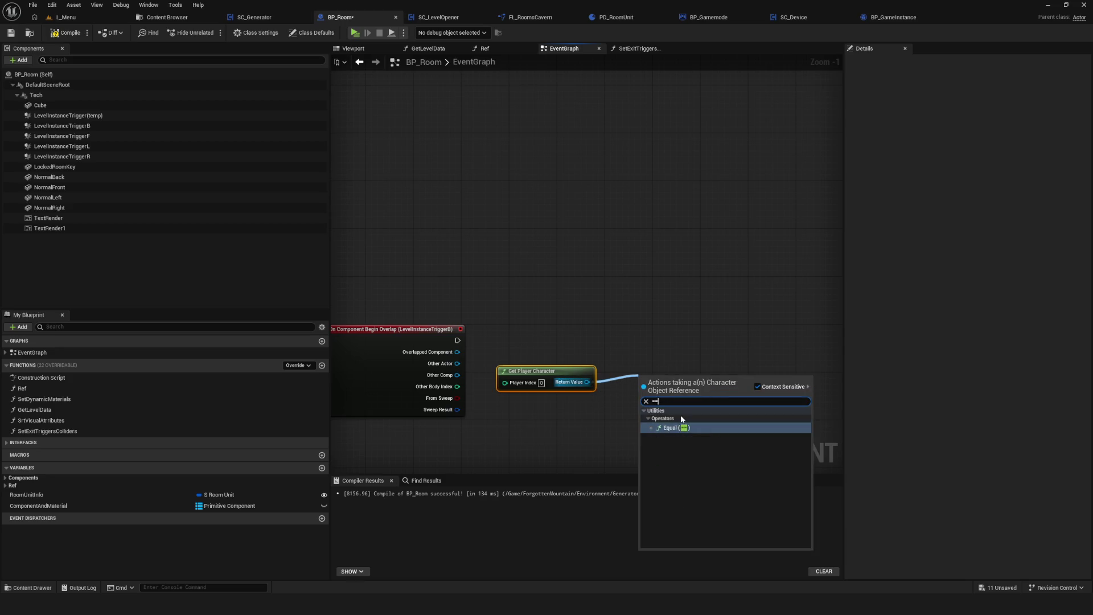
pyautogui.click(684, 420)
pyautogui.moveTo(454, 364)
pyautogui.mouseDown()
pyautogui.moveTo(616, 392)
pyautogui.moveTo(643, 392)
pyautogui.moveTo(643, 374)
pyautogui.mouseUp()
# Add a Branch on the comparison result, driven by the overlap event's execution.
pyautogui.click(474, 345)
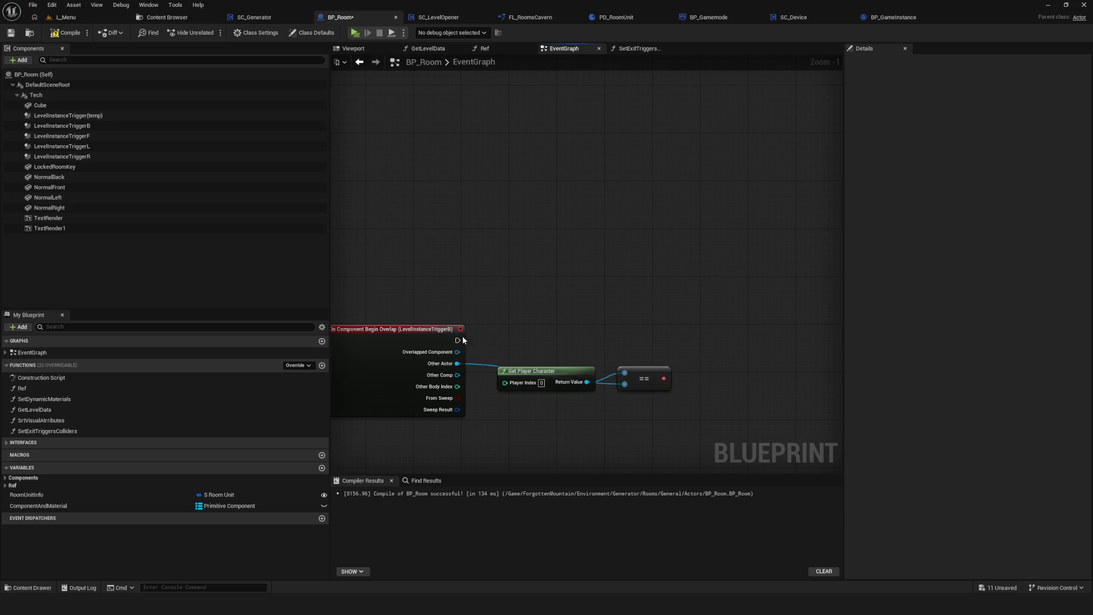
pyautogui.click(698, 336)
pyautogui.moveTo(467, 340); pyautogui.dragTo(712, 345)
pyautogui.moveTo(656, 380); pyautogui.dragTo(696, 352)
pyautogui.scroll(-1, 640, 309)
# Add a Print String with an exit message on the Branch's True output, then select the whole chain.
pyautogui.click(616, 320)
pyautogui.moveTo(592, 311)
pyautogui.mouseDown()
pyautogui.moveTo(564, 311)
pyautogui.moveTo(711, 321)
pyautogui.mouseUp()
pyautogui.write('print')
pyautogui.click(785, 357)
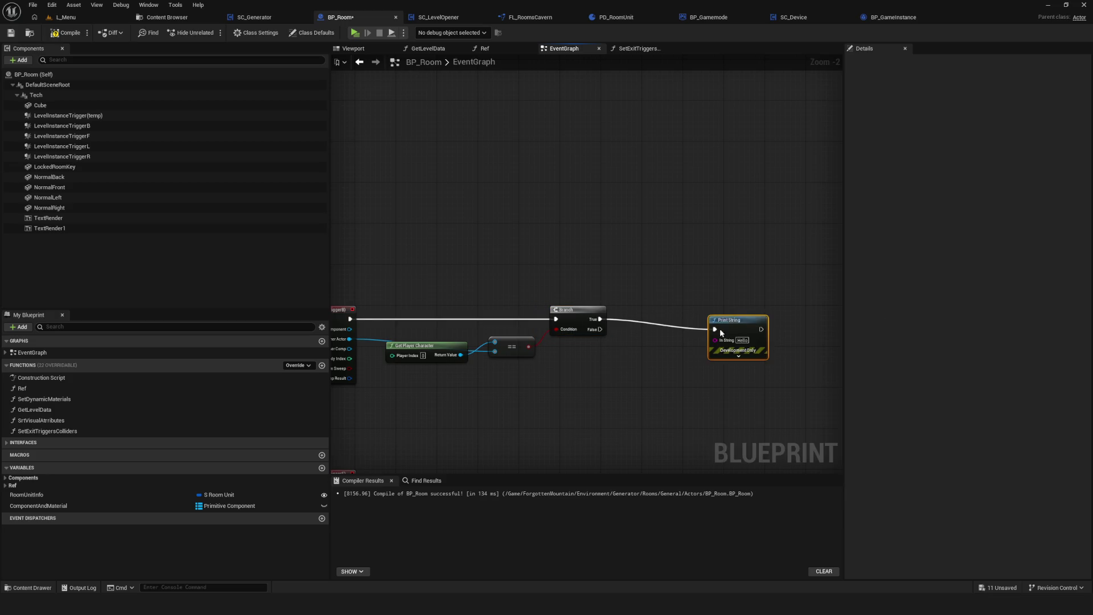
pyautogui.moveTo(726, 331); pyautogui.dragTo(679, 331)
pyautogui.scroll(2, 694, 330)
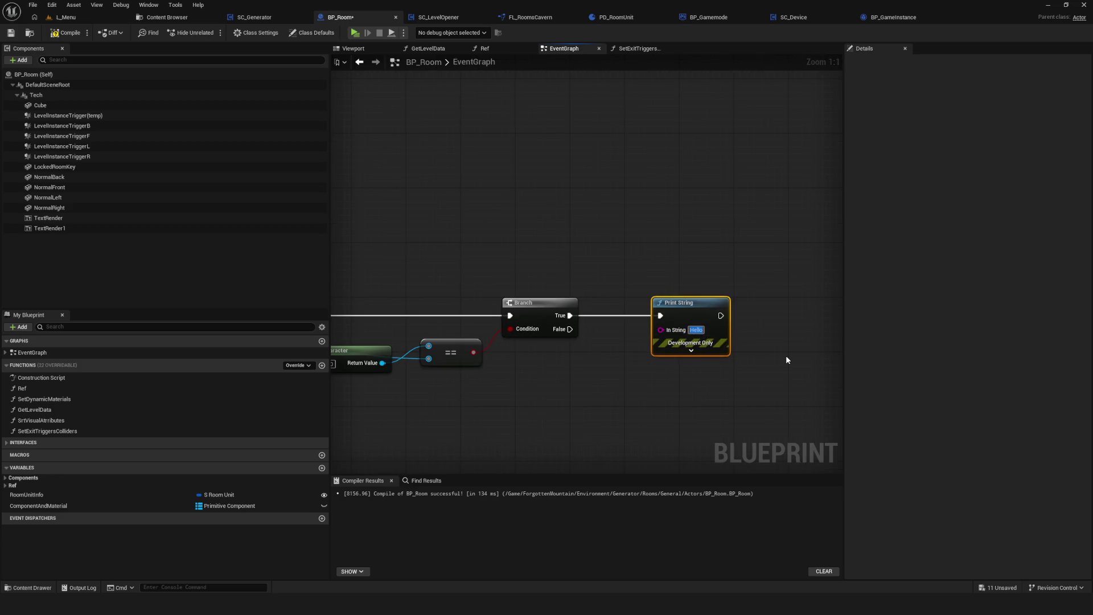
pyautogui.write('од Н')
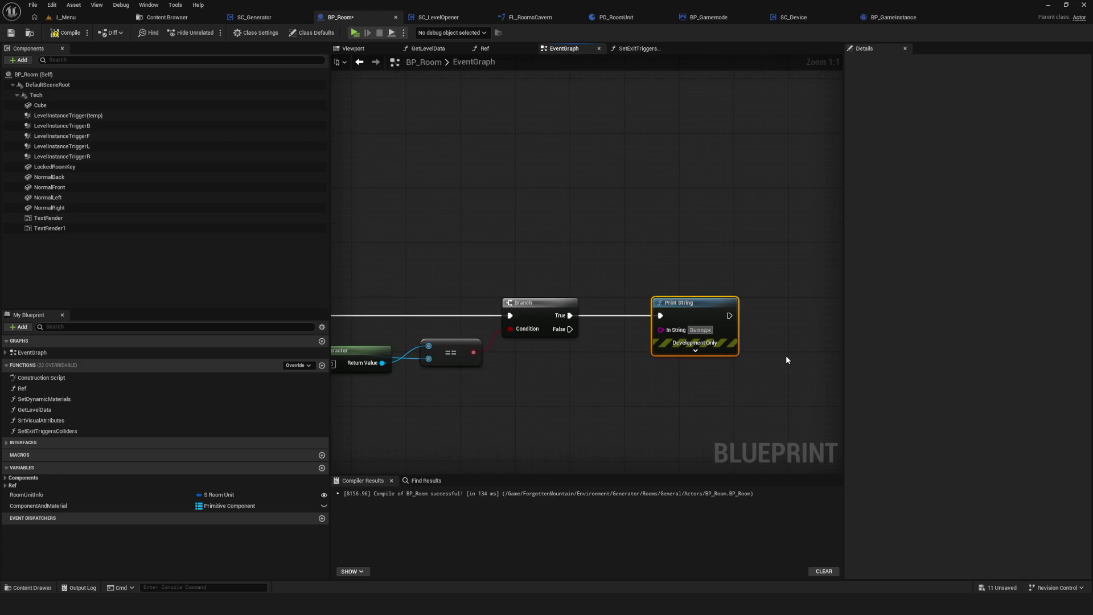
pyautogui.write('а')
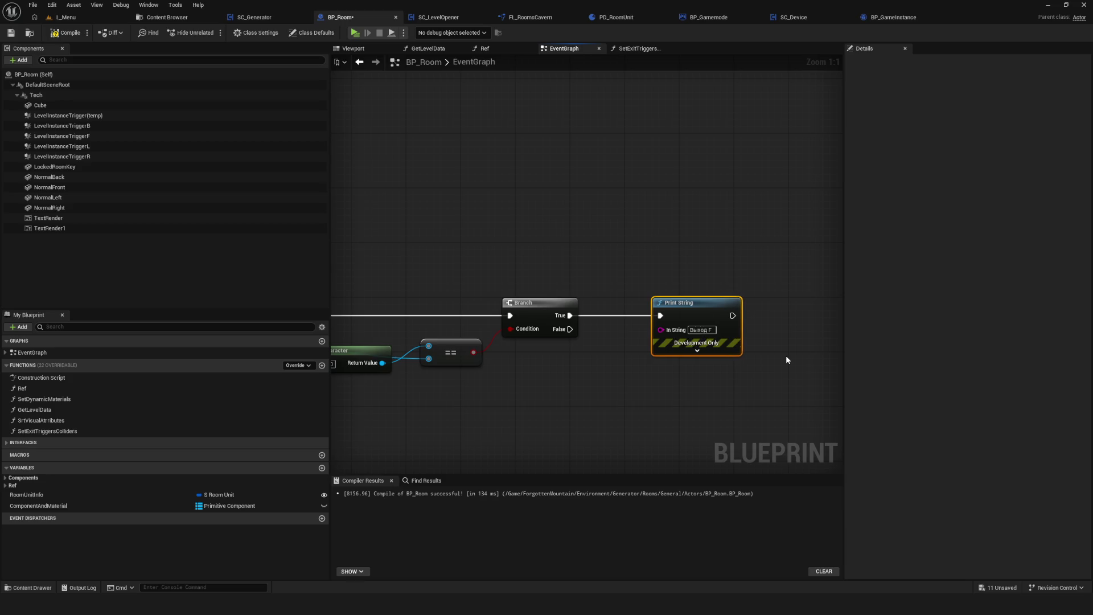
pyautogui.moveTo(786, 356); pyautogui.dragTo(1034, 285)
pyautogui.scroll(3, 706, 266)
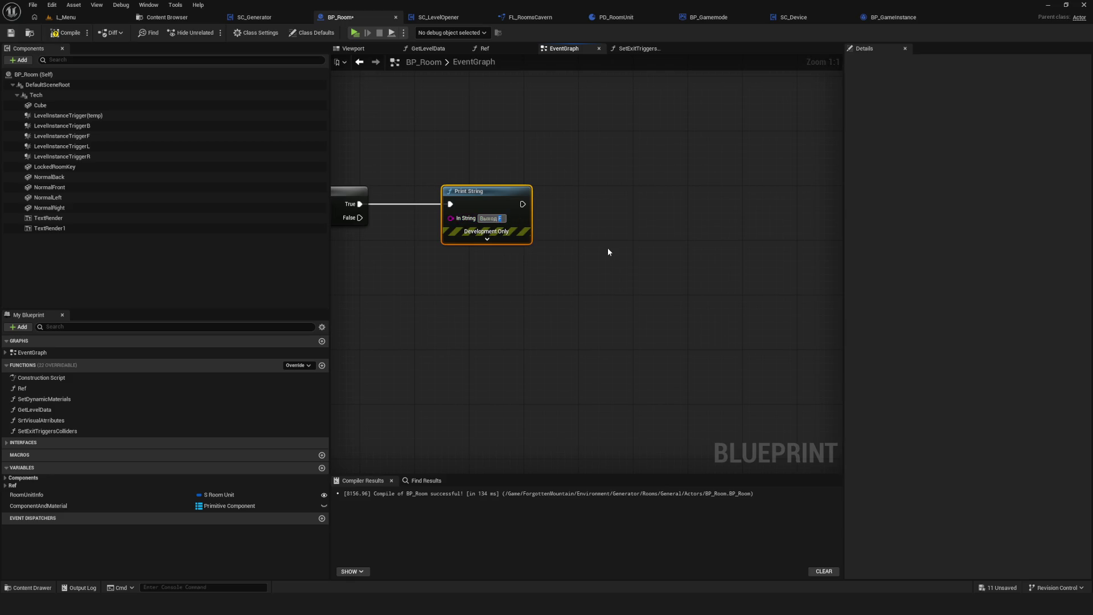
pyautogui.scroll(-5, 606, 257)
pyautogui.moveTo(630, 220); pyautogui.dragTo(452, 281)
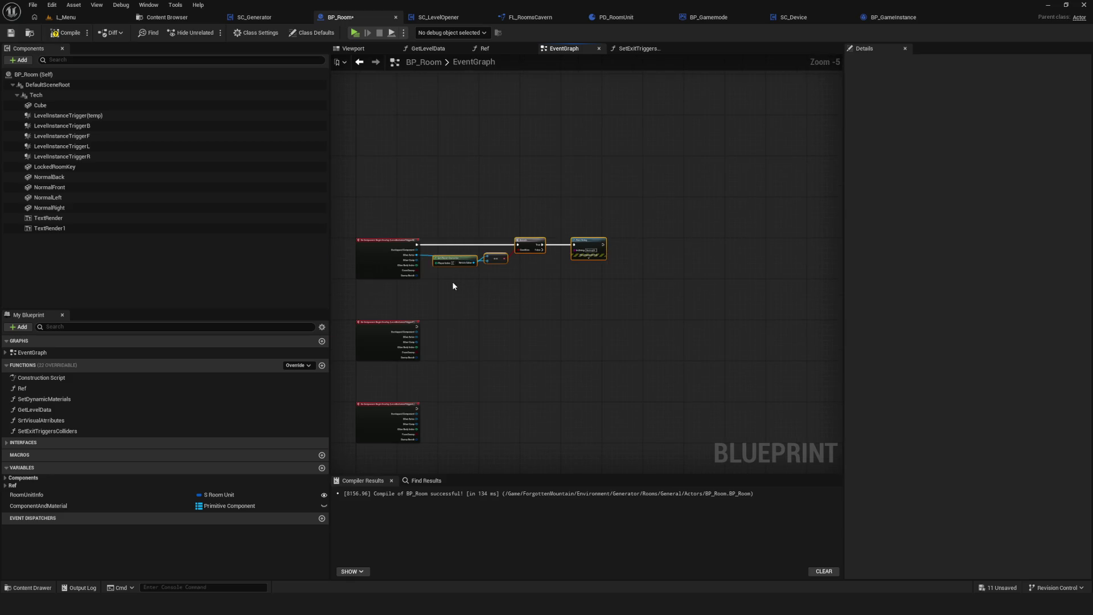
# Paste the player-check chain onto the second trigger event, wiring its exec and Other Actor.
pyautogui.hotkey('ctrl', 'c')
pyautogui.hotkey('ctrl', 'v')
pyautogui.scroll(4, 452, 326)
pyautogui.moveTo(365, 327); pyautogui.dragTo(615, 321)
pyautogui.moveTo(364, 350); pyautogui.dragTo(543, 348)
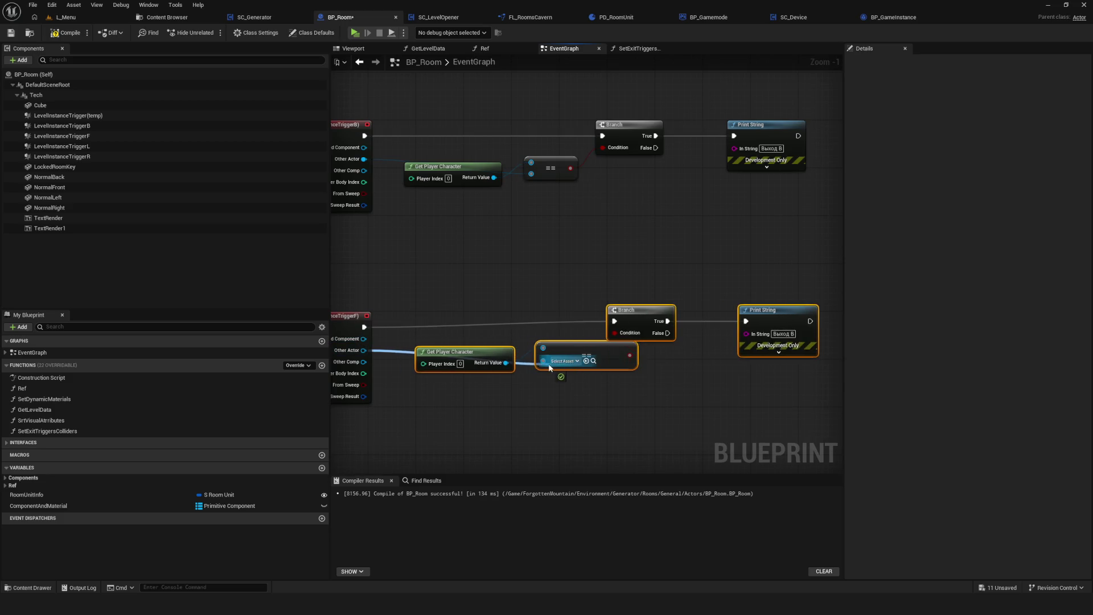
pyautogui.moveTo(637, 316); pyautogui.dragTo(638, 329)
pyautogui.scroll(1, 792, 348)
pyautogui.click(786, 344)
# Copy the Trigger F check chain to Trigger L's overlap event, wire it, and edit the message letter.
pyautogui.moveTo(380, 390); pyautogui.dragTo(487, 377)
pyautogui.scroll(-2, 426, 223)
pyautogui.moveTo(403, 153); pyautogui.dragTo(703, 288)
pyautogui.hotkey('ctrl', 'c')
pyautogui.hotkey('ctrl', 'v')
pyautogui.scroll(1, 623, 310)
pyautogui.moveTo(623, 310); pyautogui.dragTo(671, 293)
pyautogui.moveTo(377, 310); pyautogui.dragTo(662, 303)
pyautogui.moveTo(375, 333); pyautogui.dragTo(568, 350)
pyautogui.scroll(1, 681, 327)
pyautogui.scroll(-1, 682, 327)
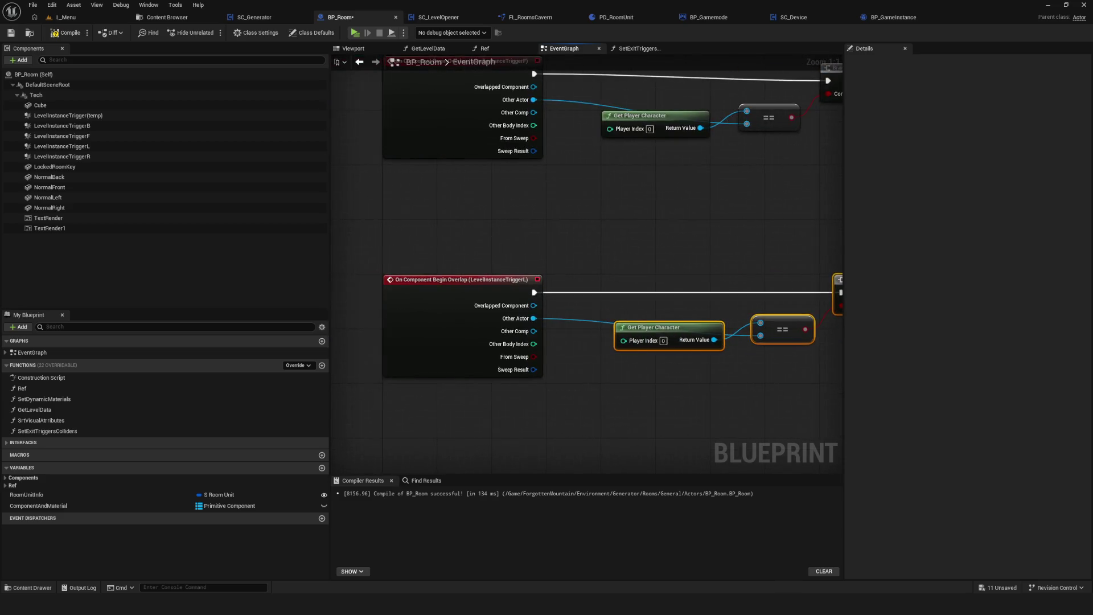
pyautogui.scroll(1, 651, 303)
pyautogui.doubleClick(652, 303)
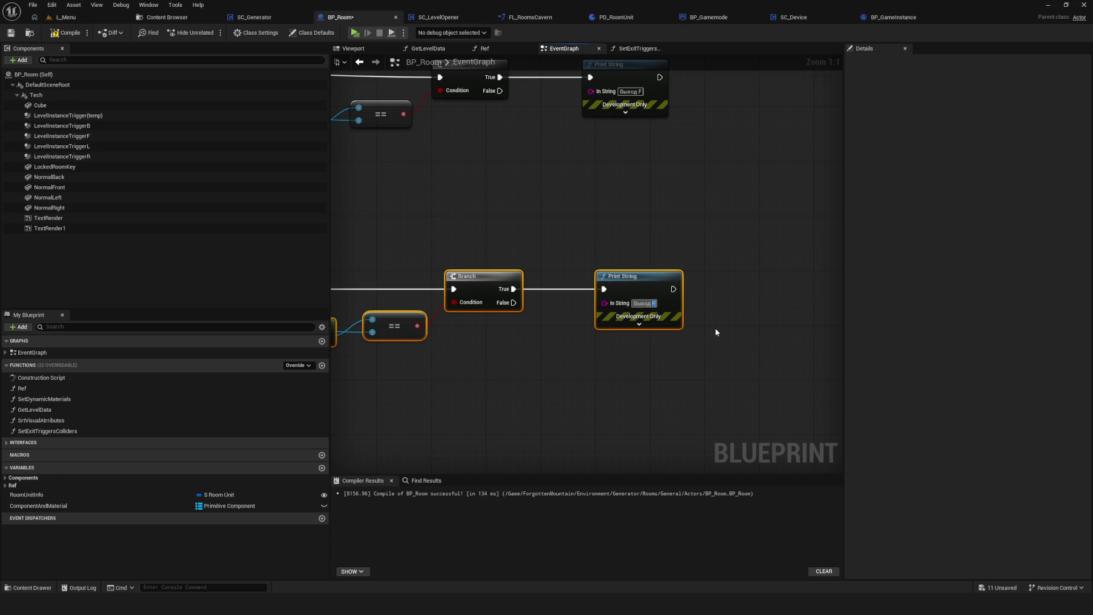
# Wire the lower check chain to its overlap event's exec and Other Actor, then save BP_Room.
pyautogui.scroll(-2, 754, 327)
pyautogui.moveTo(758, 269); pyautogui.dragTo(474, 336)
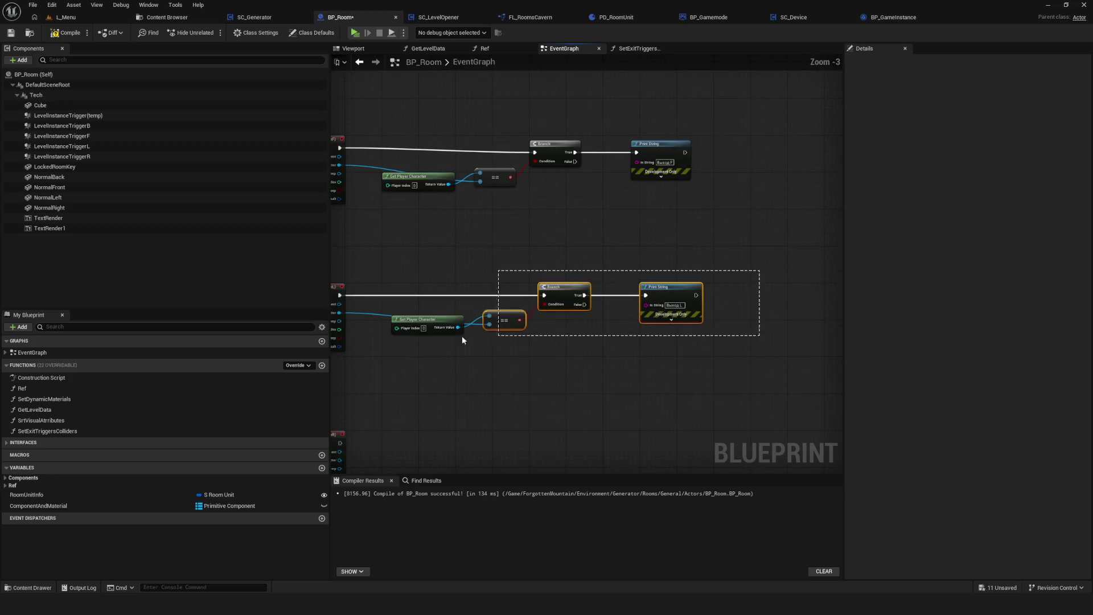
pyautogui.scroll(-2, 512, 307)
pyautogui.scroll(2, 456, 327)
pyautogui.moveTo(364, 329); pyautogui.dragTo(654, 329)
pyautogui.moveTo(363, 351); pyautogui.dragTo(572, 366)
pyautogui.scroll(1, 719, 345)
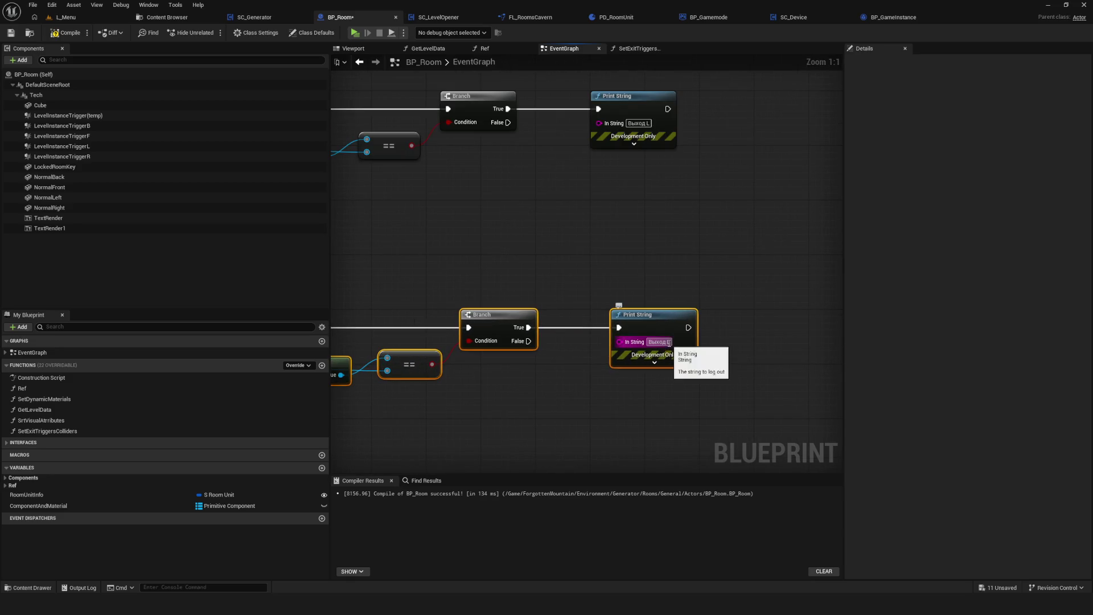
pyautogui.scroll(-6, 729, 364)
pyautogui.click(16, 35)
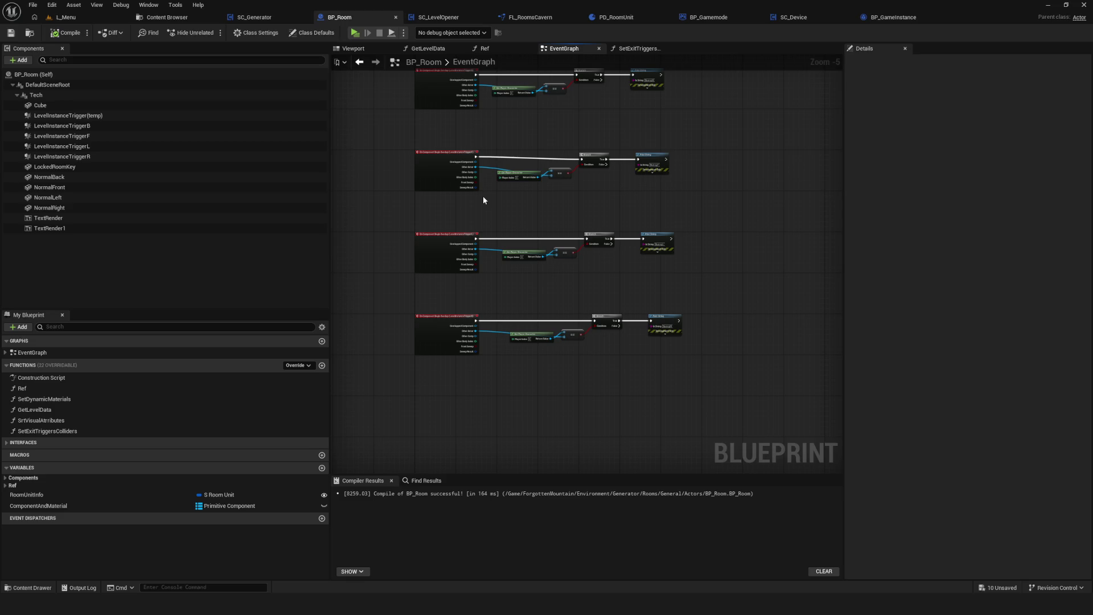
# Narrow the Details and side panels so all four trigger chains fit in the graph.
pyautogui.moveTo(330, 222); pyautogui.dragTo(163, 228)
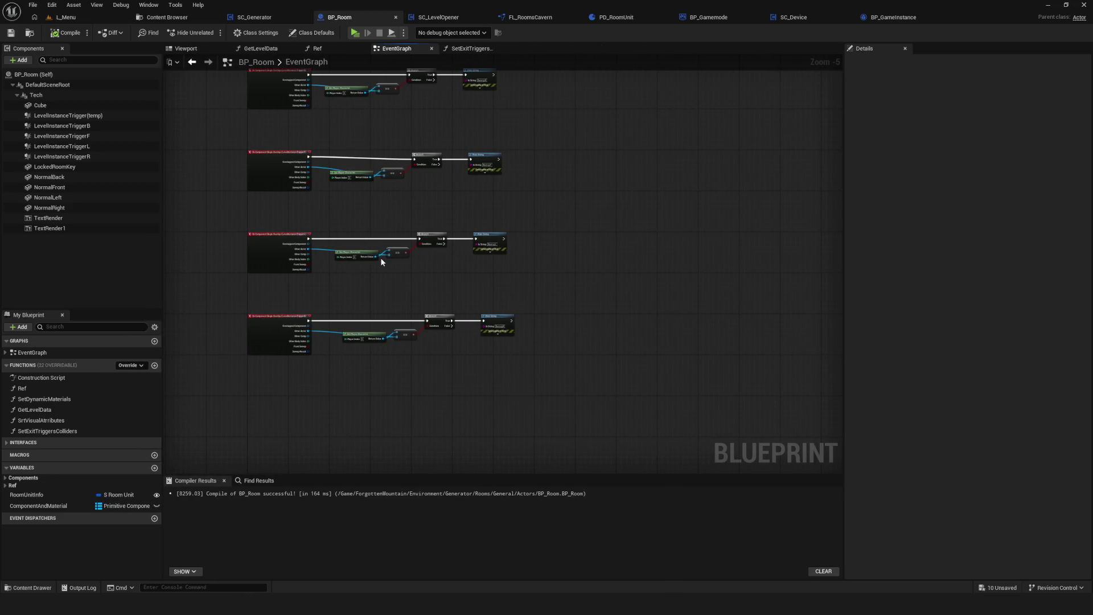
pyautogui.press('Home')
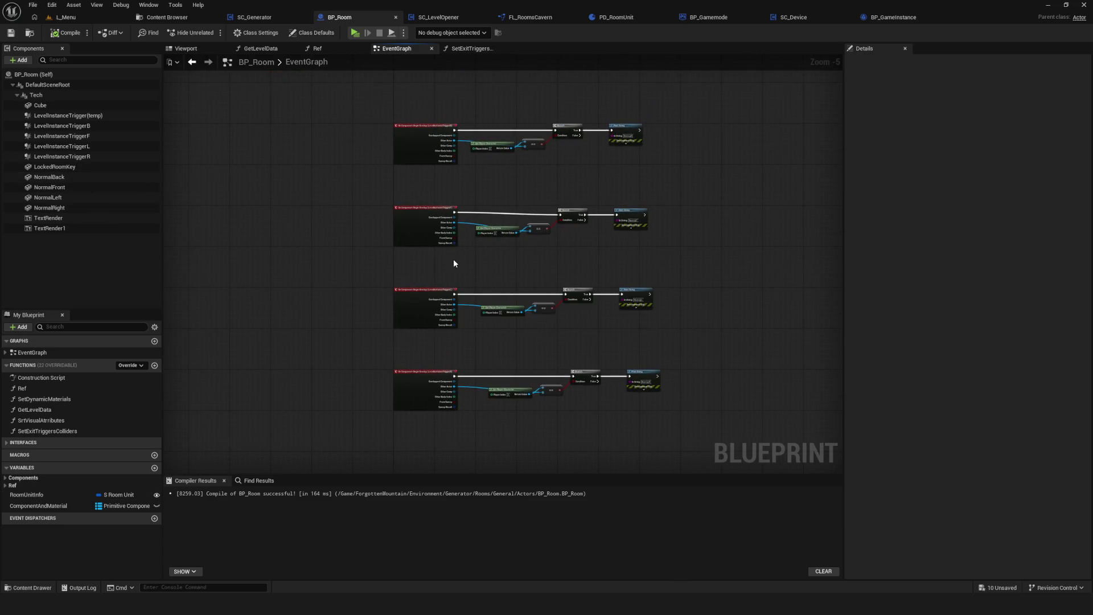
pyautogui.scroll(2, 520, 268)
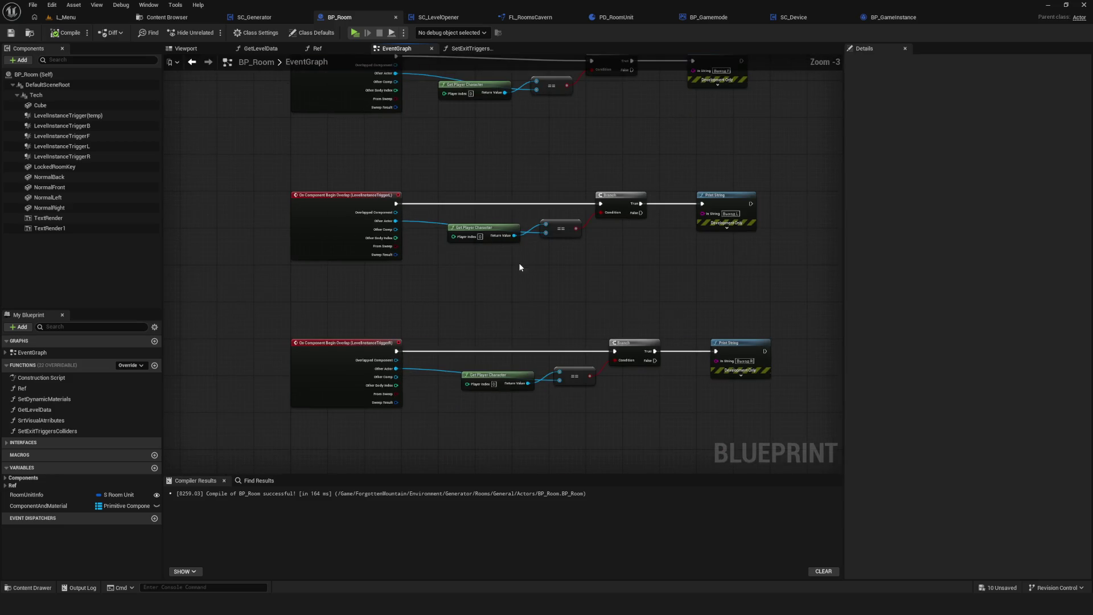
pyautogui.moveTo(520, 268); pyautogui.dragTo(508, 314)
pyautogui.moveTo(844, 238); pyautogui.dragTo(913, 239)
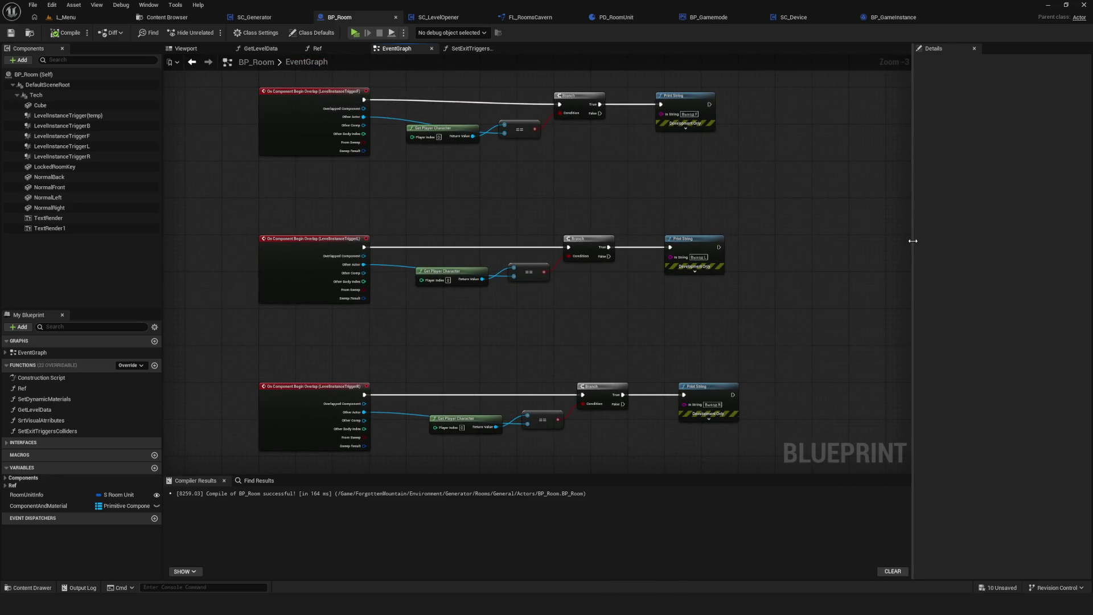
pyautogui.moveTo(465, 475); pyautogui.dragTo(465, 513)
pyautogui.moveTo(495, 354)
pyautogui.mouseDown()
pyautogui.moveTo(479, 337)
pyautogui.moveTo(470, 357)
pyautogui.mouseUp()
pyautogui.scroll(-3, 472, 361)
pyautogui.scroll(3, 529, 384)
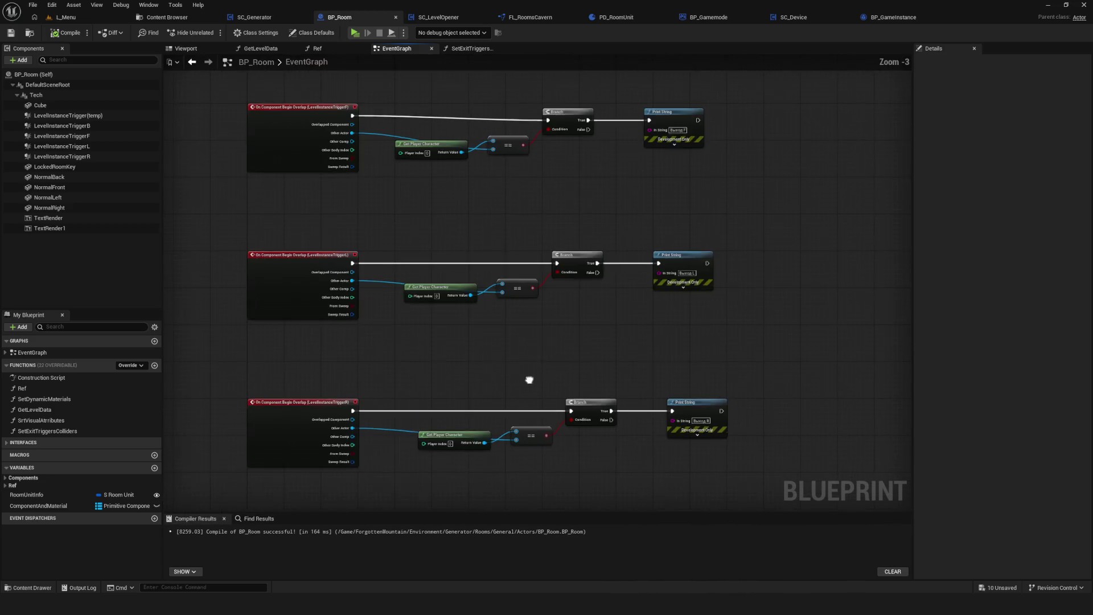
# Save, play-test by starting a new game in a slot, then stop with Esc.
pyautogui.hotkey('ctrl', 's')
pyautogui.click(12, 33)
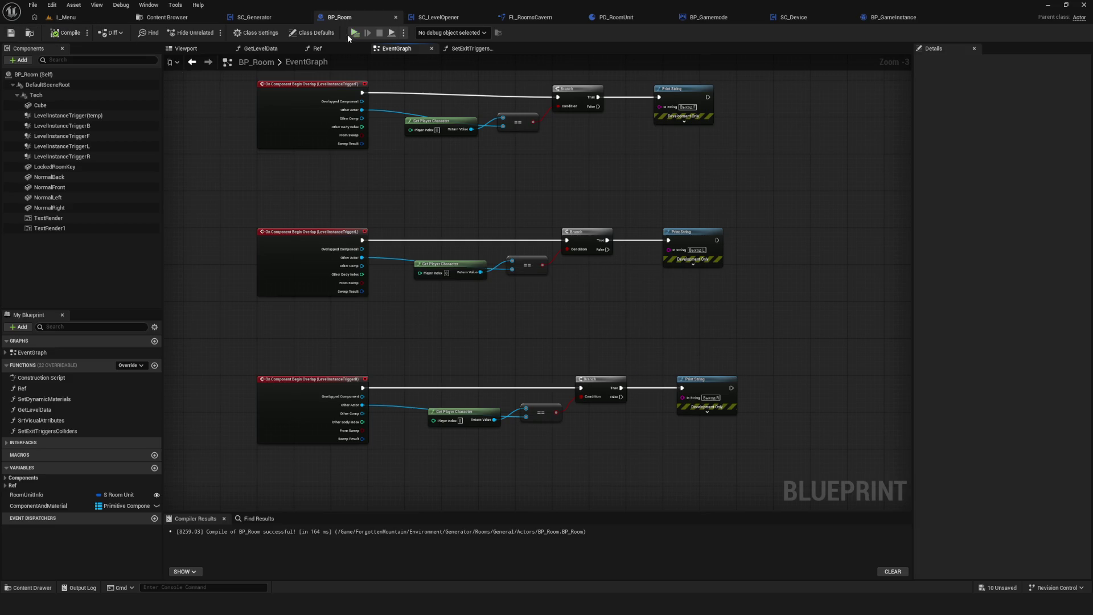
pyautogui.click(354, 32)
pyautogui.click(580, 254)
pyautogui.click(576, 256)
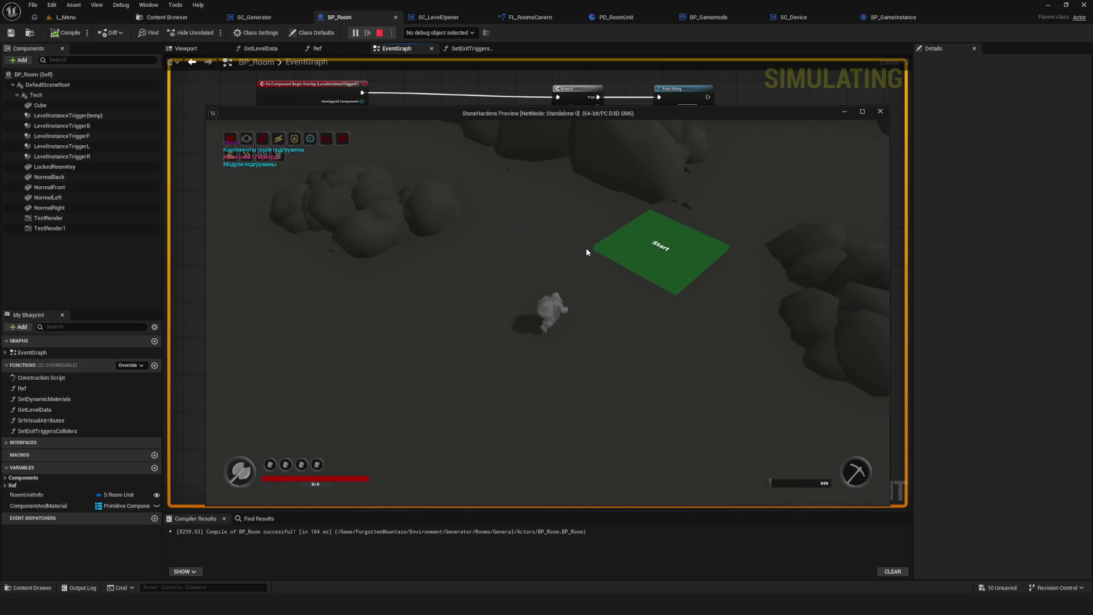
pyautogui.press('Escape')
pyautogui.scroll(-2, 469, 295)
pyautogui.scroll(4, 508, 208)
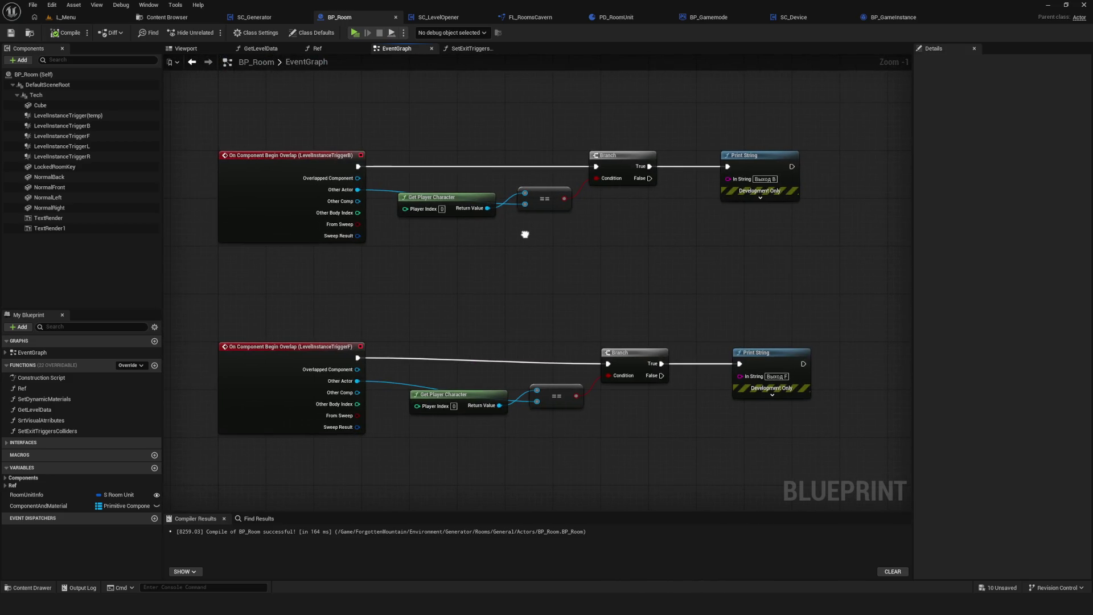
# Add a function named NewFunction to BP_Room, keeping its category as Default.
pyautogui.moveTo(525, 234); pyautogui.dragTo(531, 234)
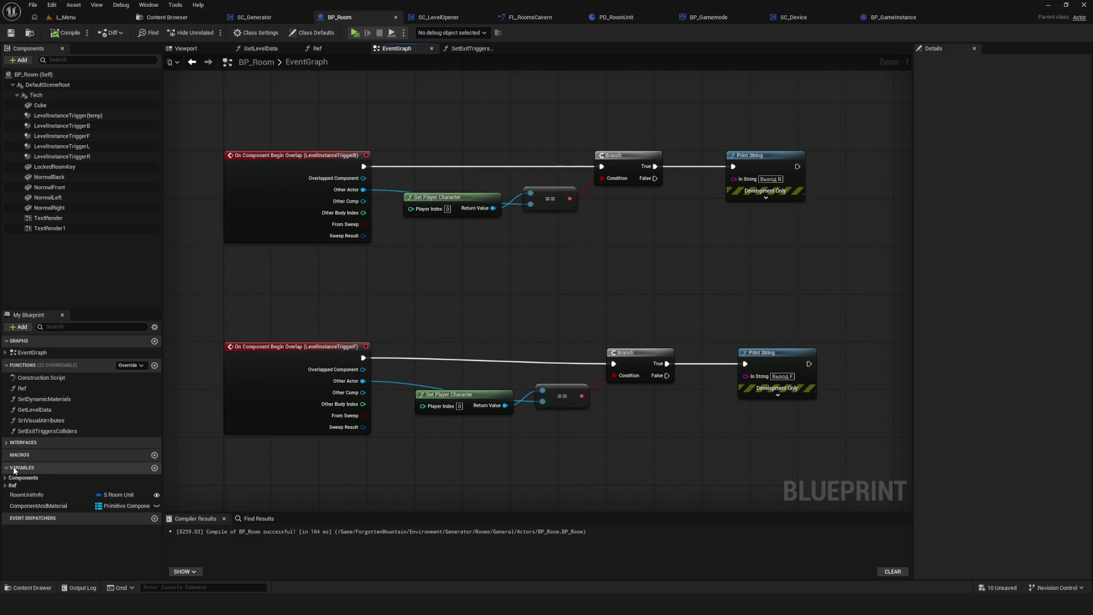
pyautogui.moveTo(86, 309); pyautogui.dragTo(85, 293)
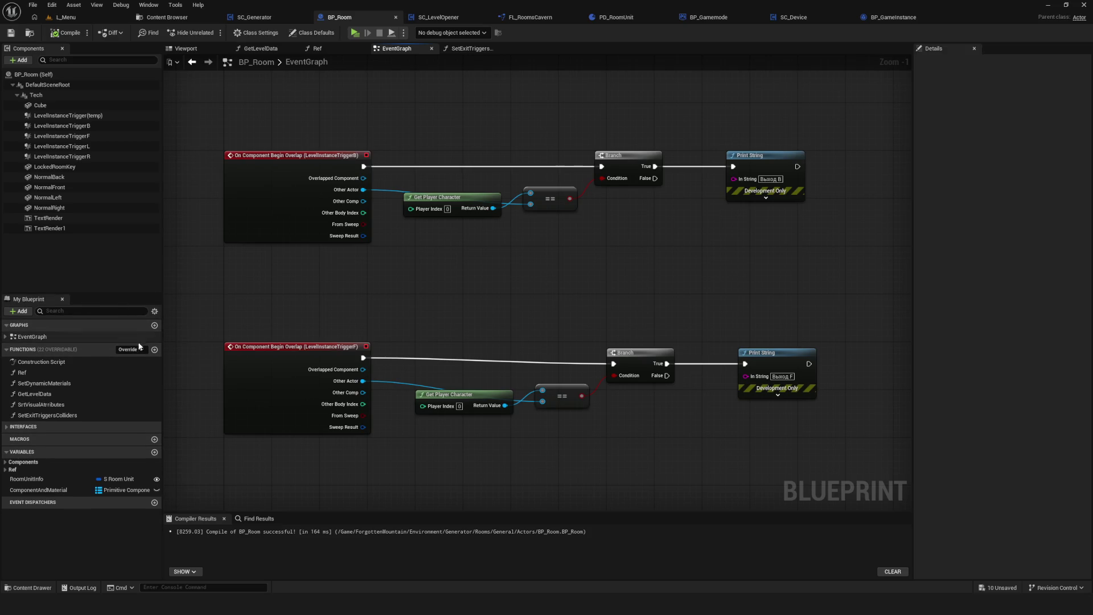
pyautogui.click(155, 349)
pyautogui.press('Return')
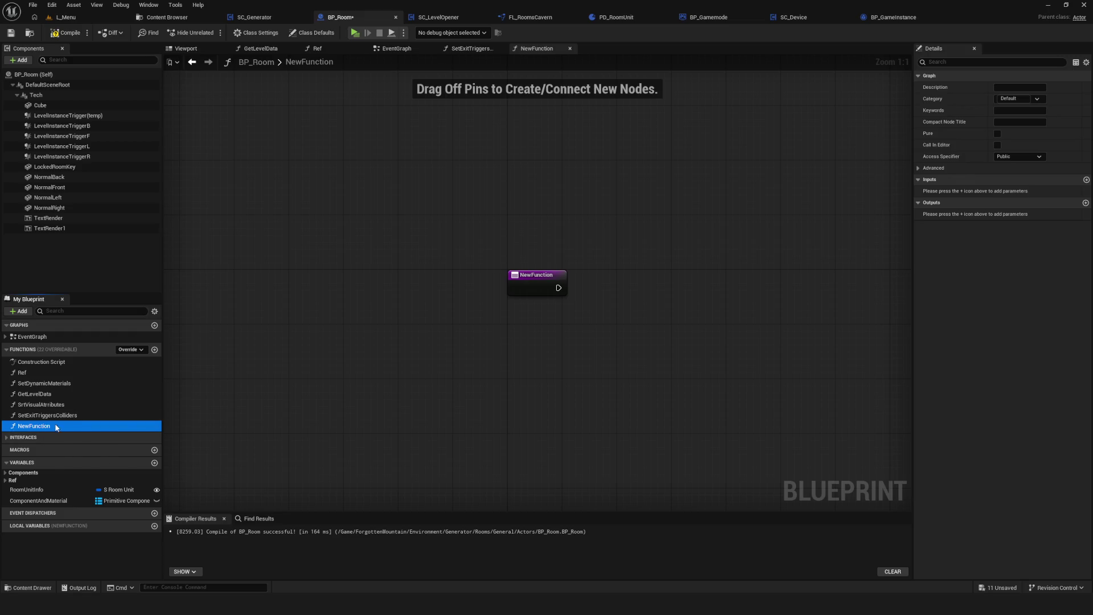
pyautogui.click(1016, 99)
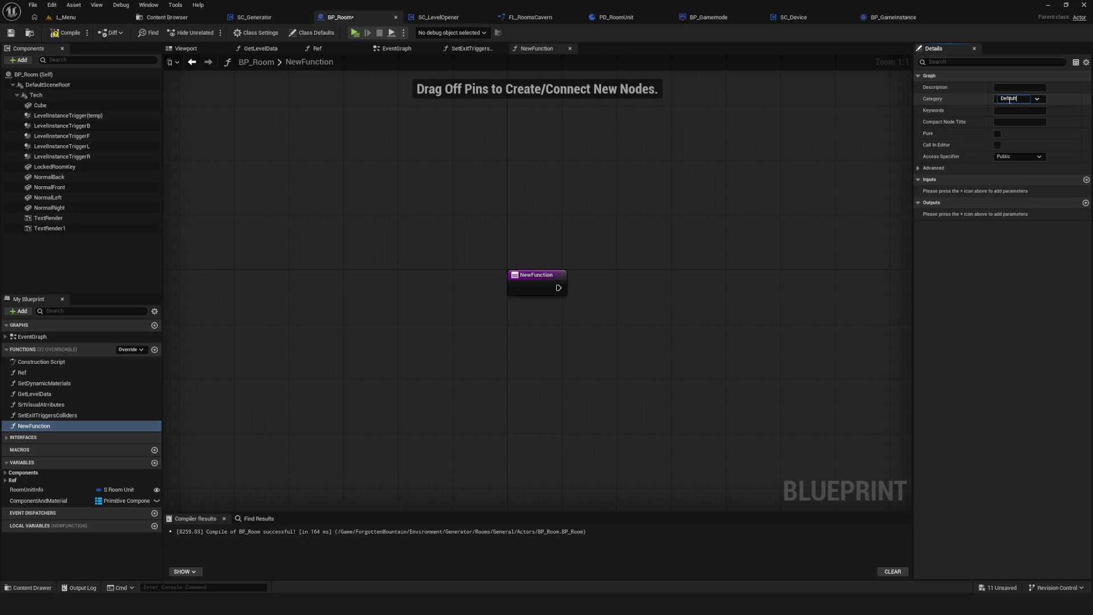
pyautogui.press('Return')
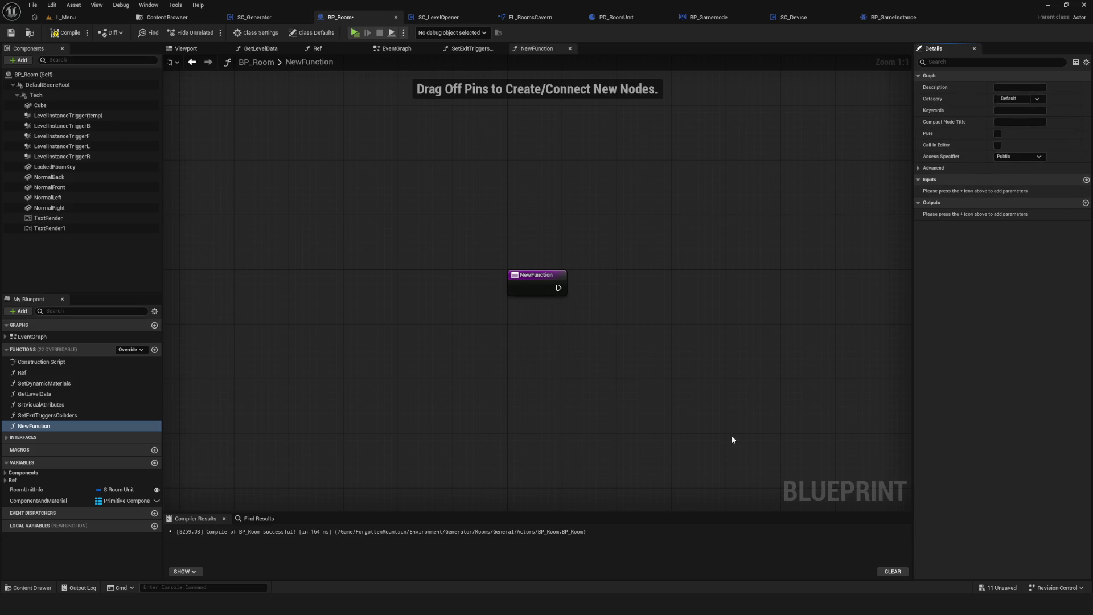
pyautogui.hotkey('ctrl', 'alt', 'g')
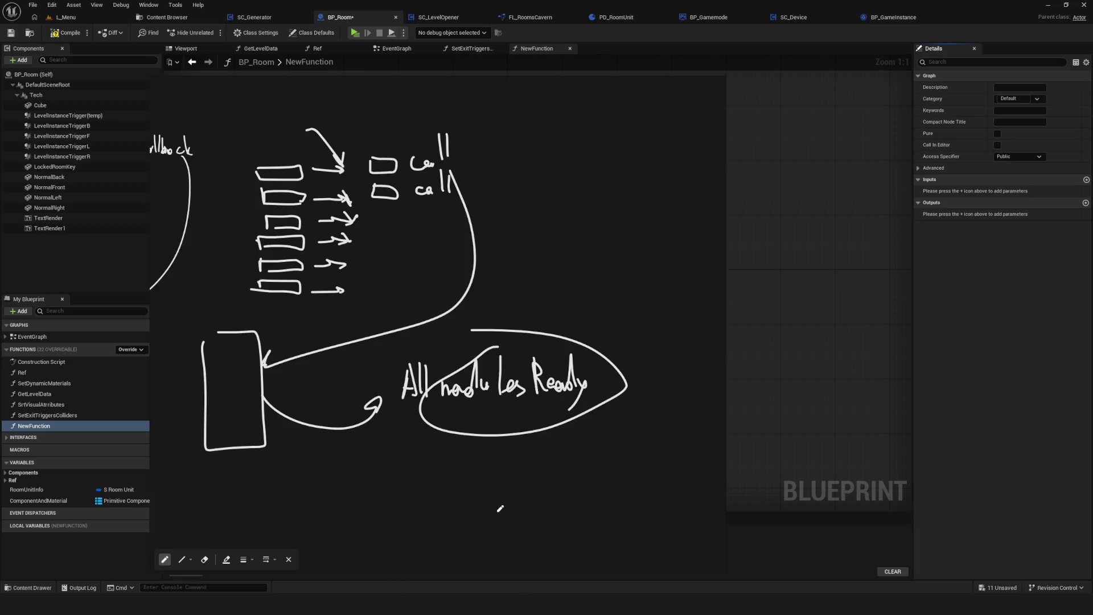
# Type the annotation note 'BLuprits Collable, Category = …' beside the sketch, then delete it.
pyautogui.rightClick(508, 240)
pyautogui.rightClick(539, 239)
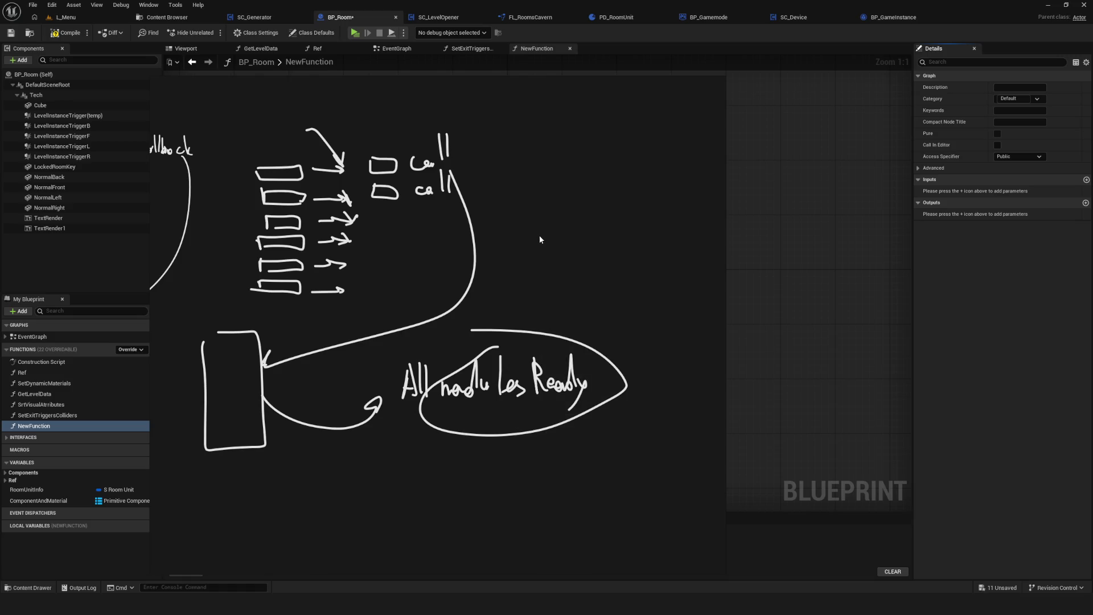
pyautogui.rightClick(540, 235)
pyautogui.click(574, 319)
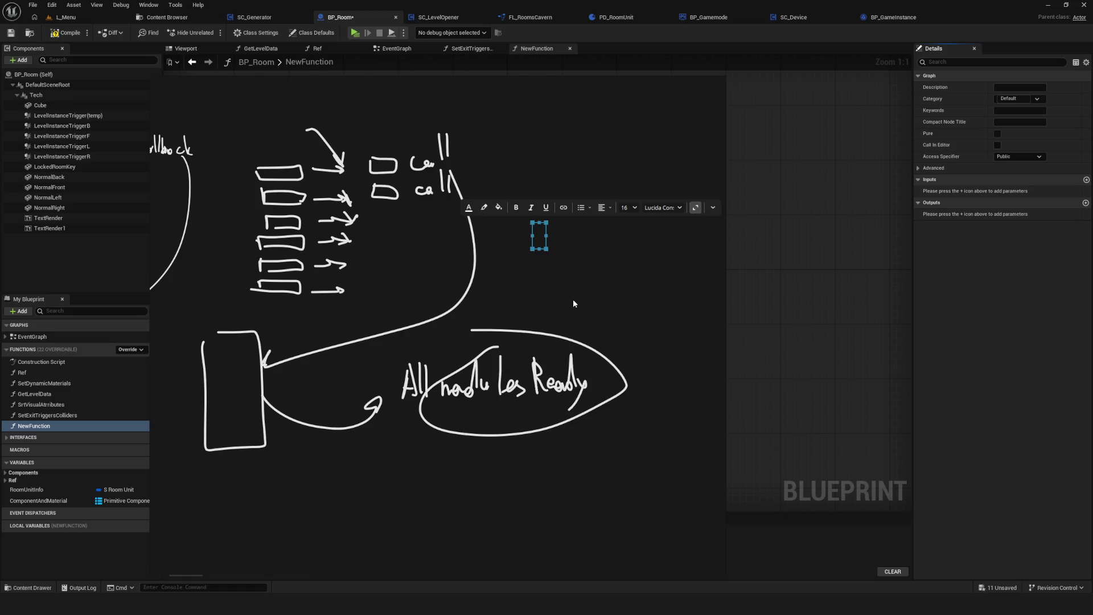
pyautogui.write('BLu')
pyautogui.write('prits Collable')
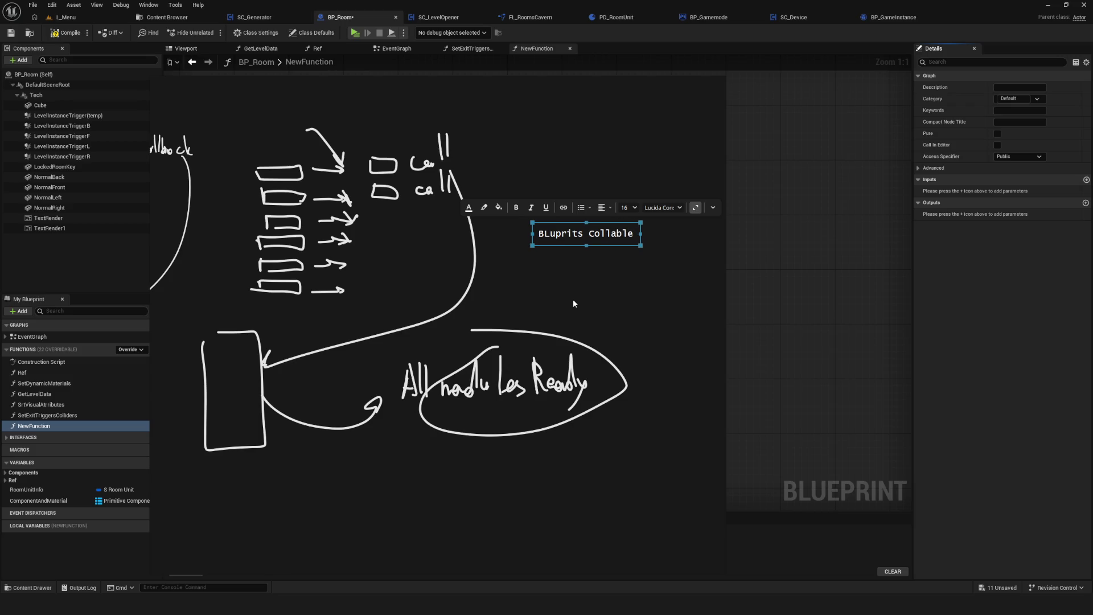
pyautogui.write(', ')
pyautogui.write('Cate')
pyautogui.write('gory ')
pyautogui.write('= ')
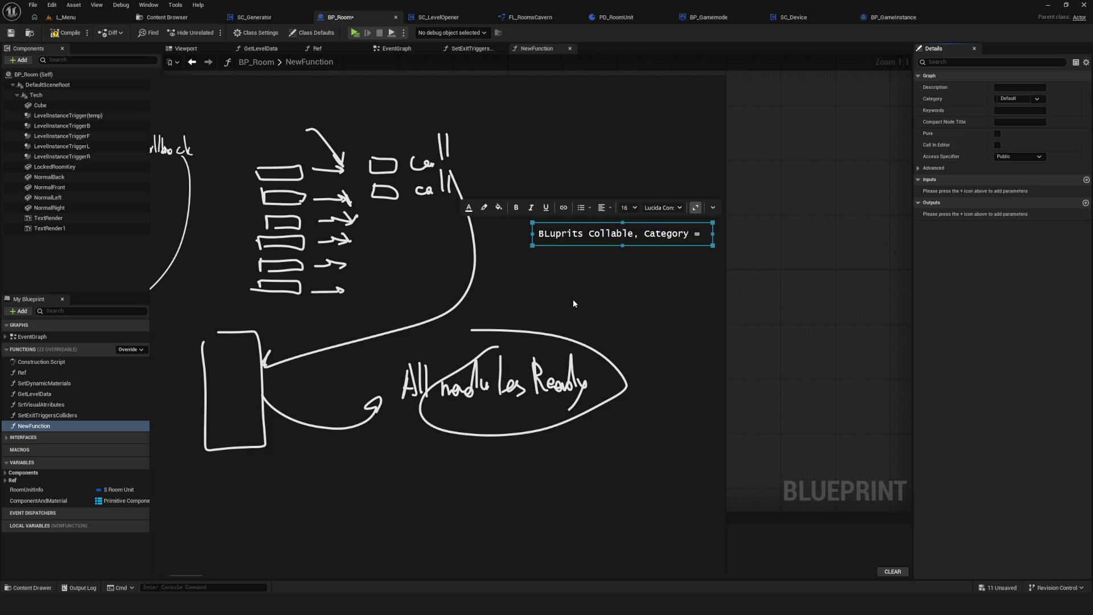
pyautogui.write('fhff')
pyautogui.write('f')
pyautogui.write('fffffff')
pyautogui.press('Return')
pyautogui.scroll(-2, 572, 299)
pyautogui.scroll(2, 478, 298)
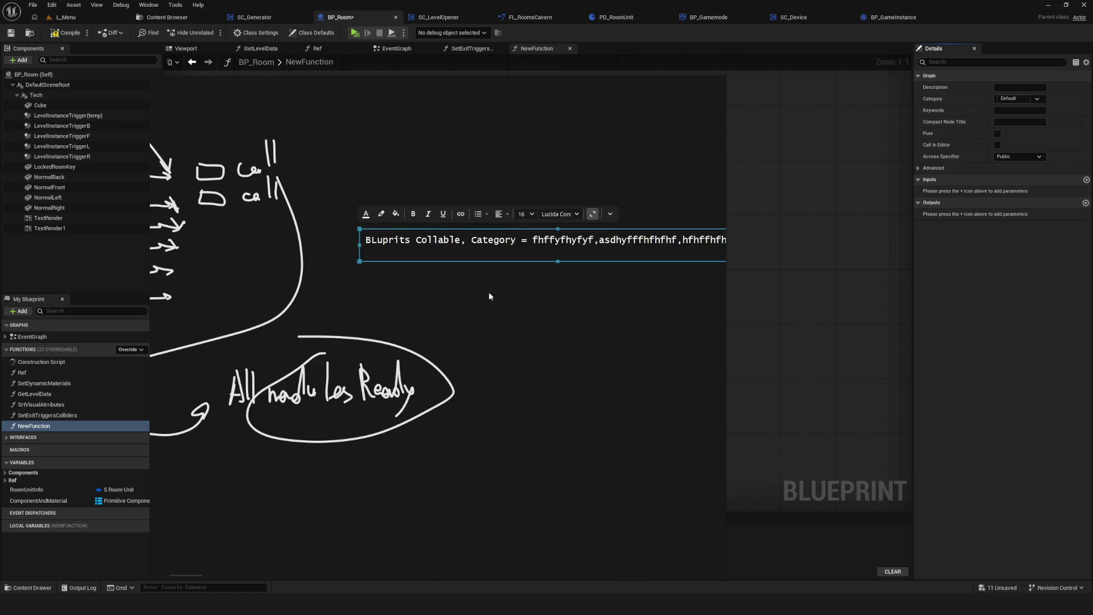
pyautogui.click(454, 302)
pyautogui.click(321, 260)
pyautogui.press('Delete')
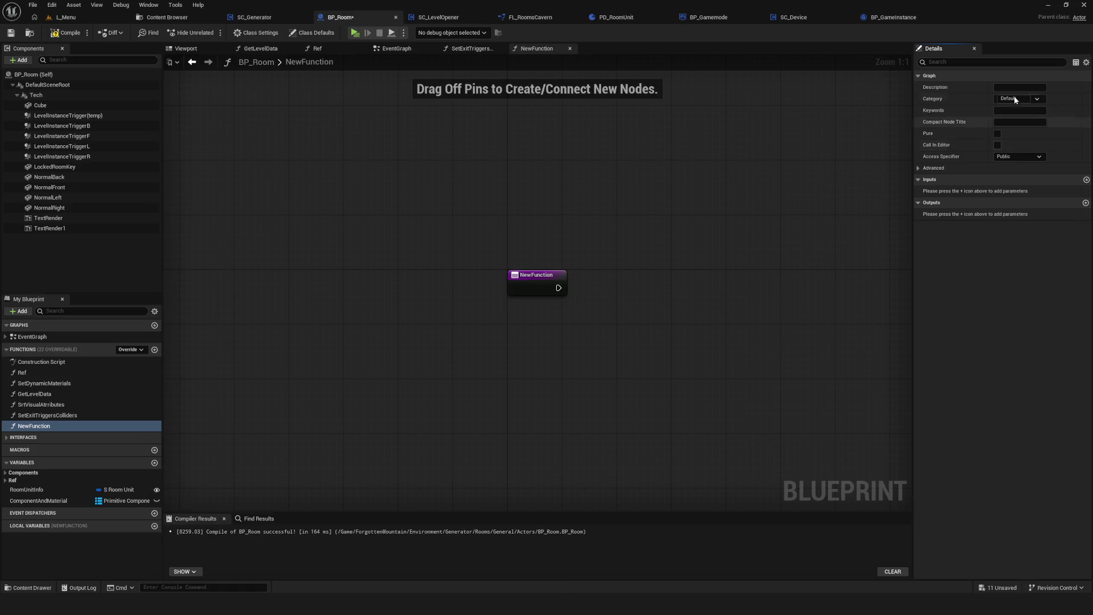
# Delete NewFunction from the My Blueprint functions list and save BP_Room.
pyautogui.scroll(-2, 576, 264)
pyautogui.scroll(2, 598, 271)
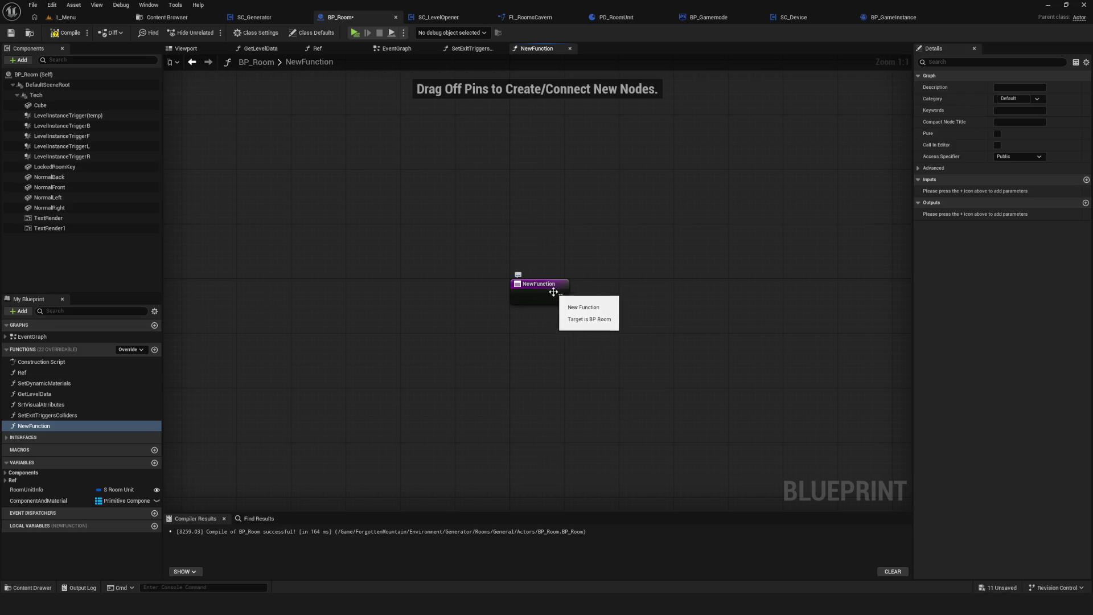
pyautogui.scroll(-1, 523, 332)
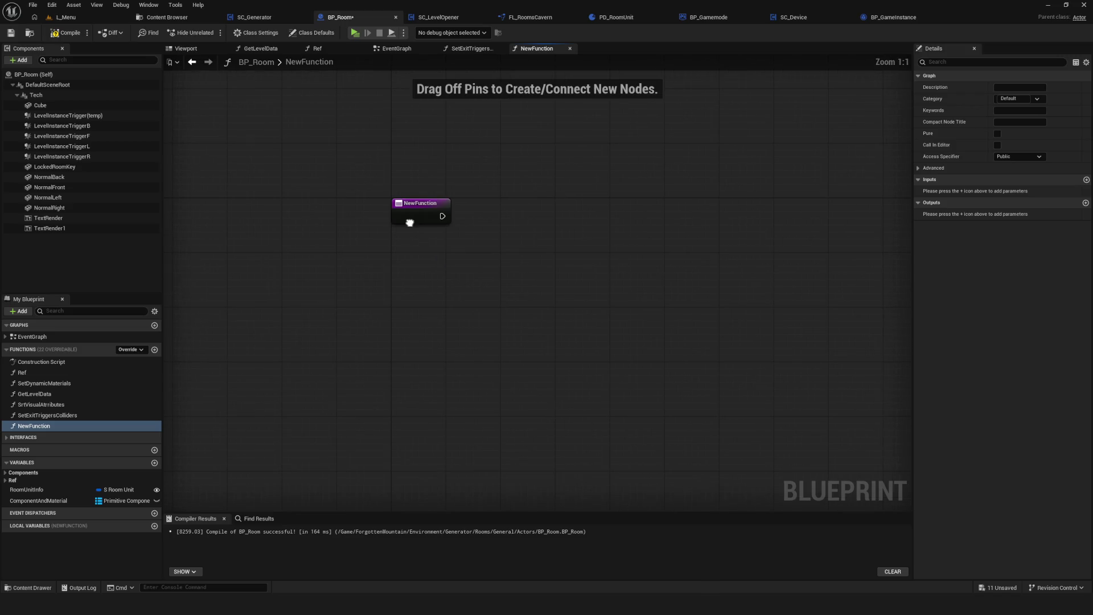
pyautogui.scroll(1, 469, 254)
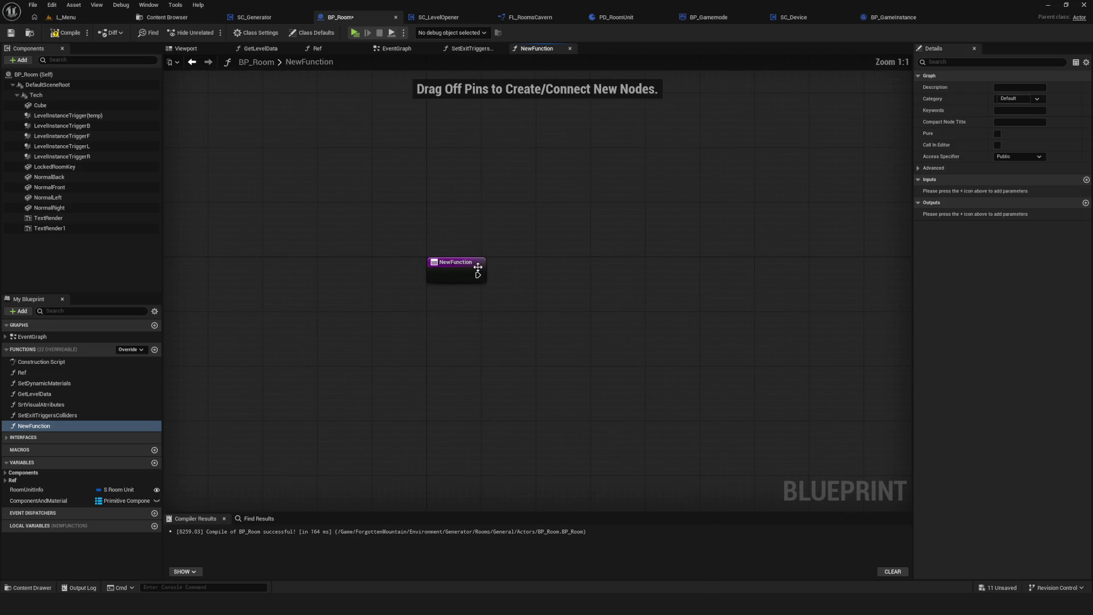
pyautogui.click(35, 428)
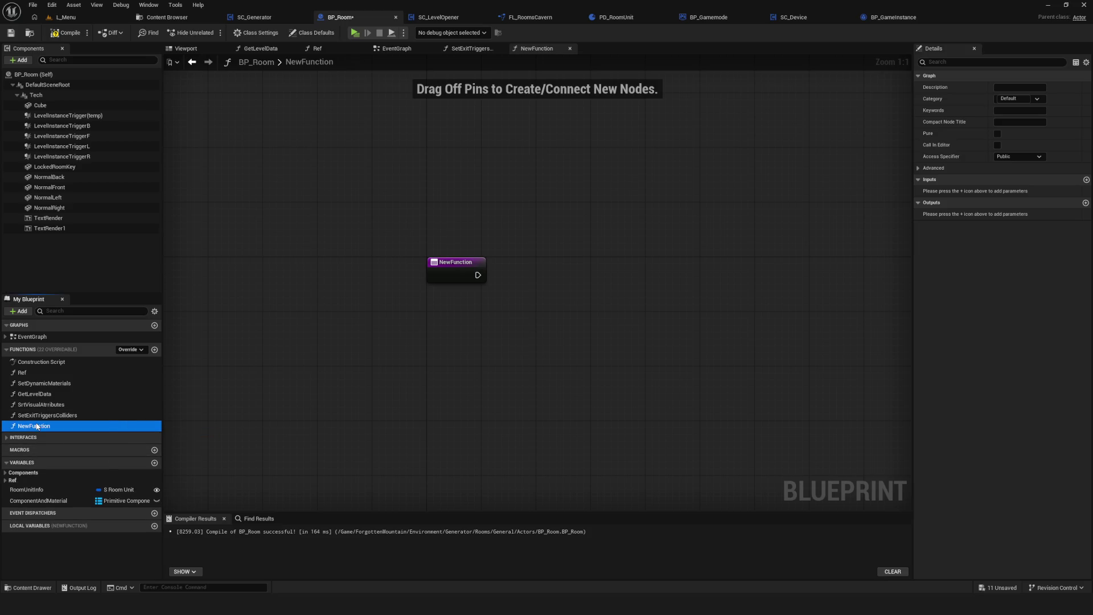
pyautogui.press('Delete')
pyautogui.hotkey('ctrl', 's')
pyautogui.press('Home')
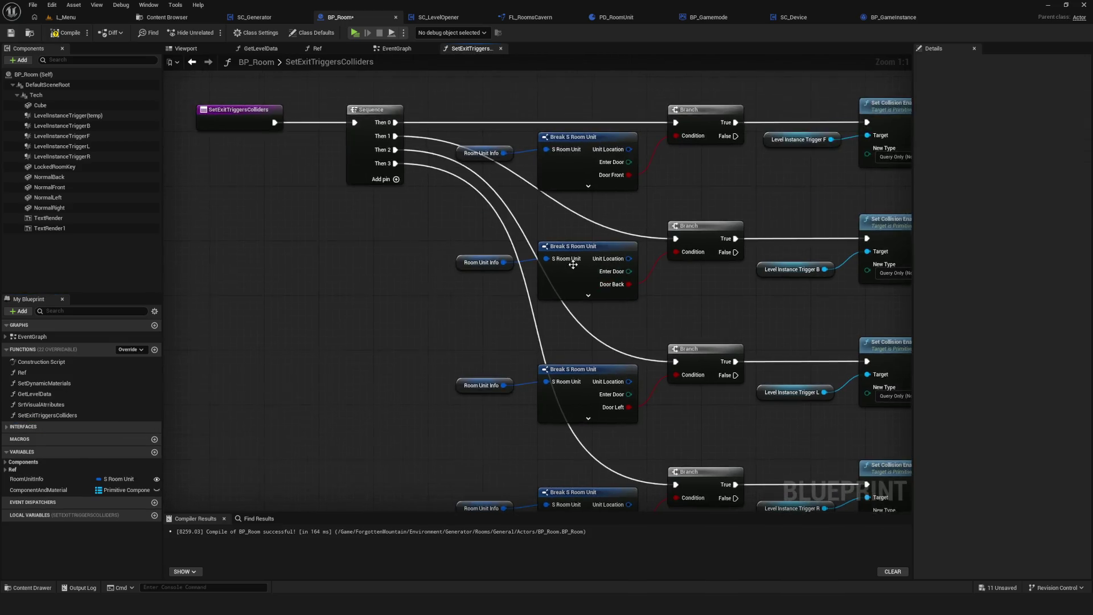
# Return to the event graph and recompile BP_Room.
pyautogui.click(397, 50)
pyautogui.scroll(-4, 495, 302)
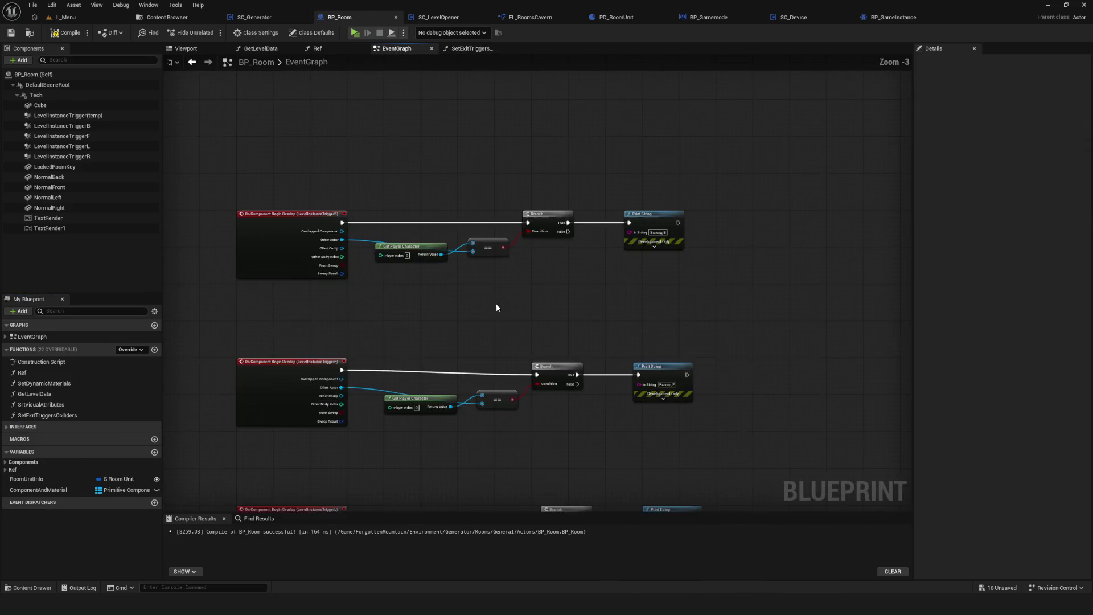
pyautogui.scroll(3, 528, 283)
pyautogui.moveTo(528, 283); pyautogui.dragTo(533, 285)
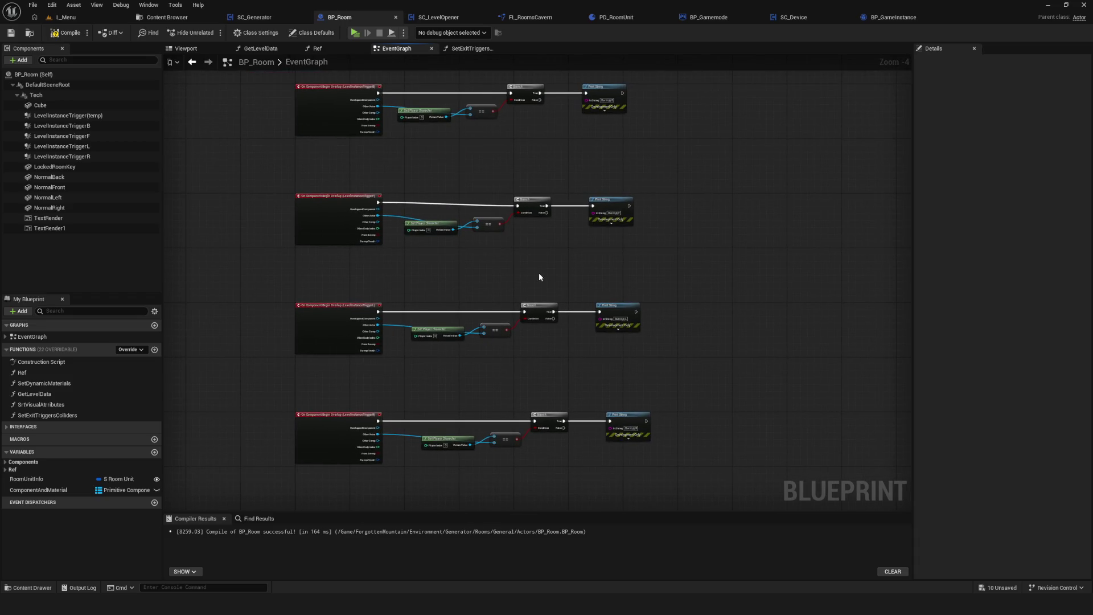
pyautogui.scroll(-3, 540, 277)
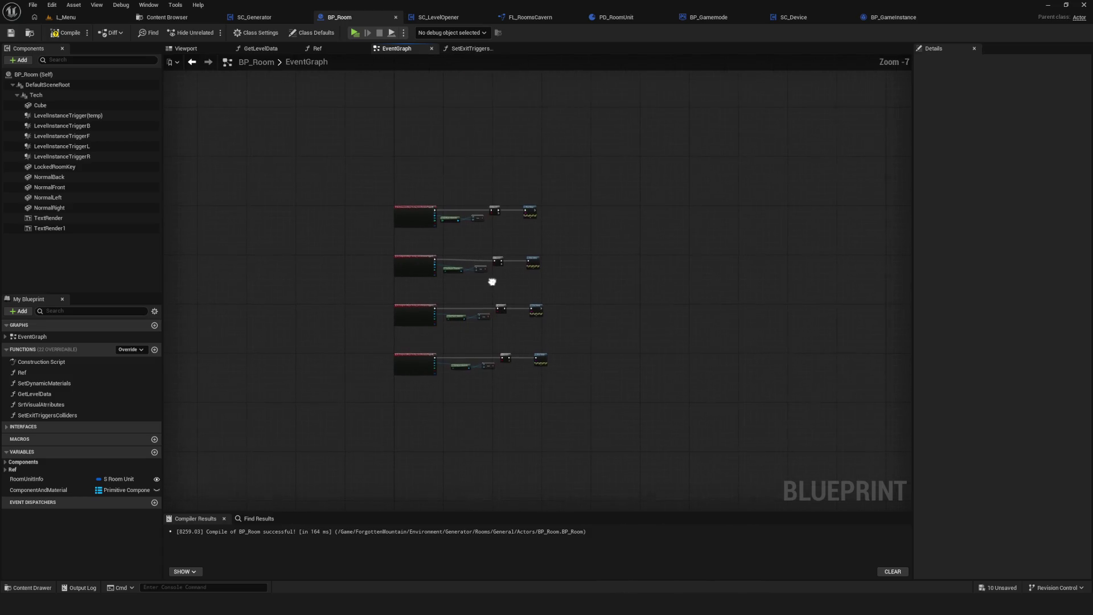
pyautogui.click(87, 33)
pyautogui.click(67, 33)
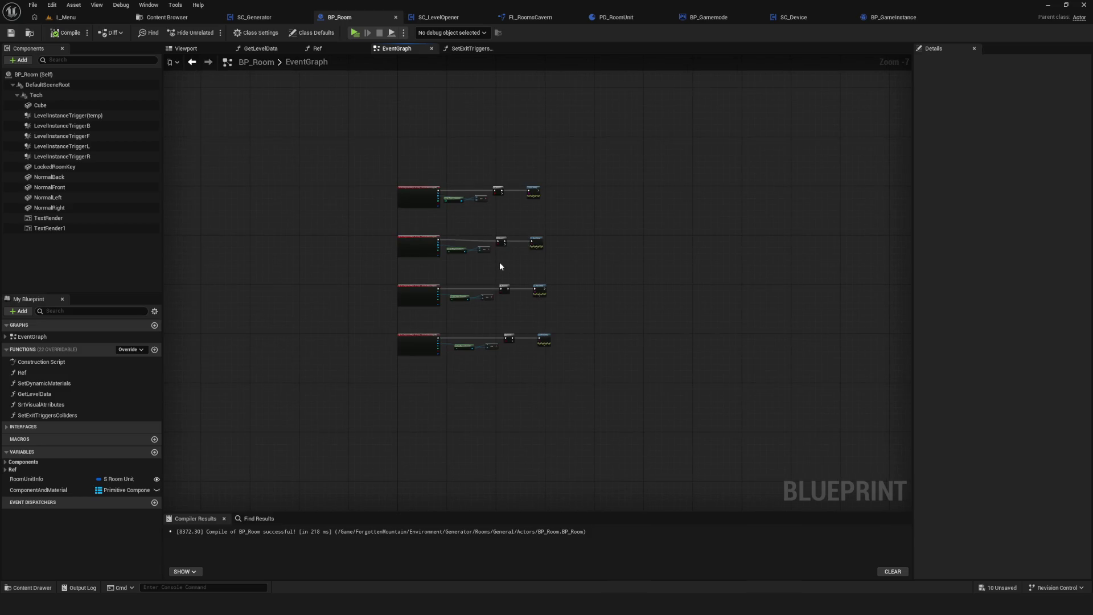
# Frame the four overlap events and box-select their Print String nodes.
pyautogui.scroll(5, 500, 267)
pyautogui.scroll(-2, 521, 253)
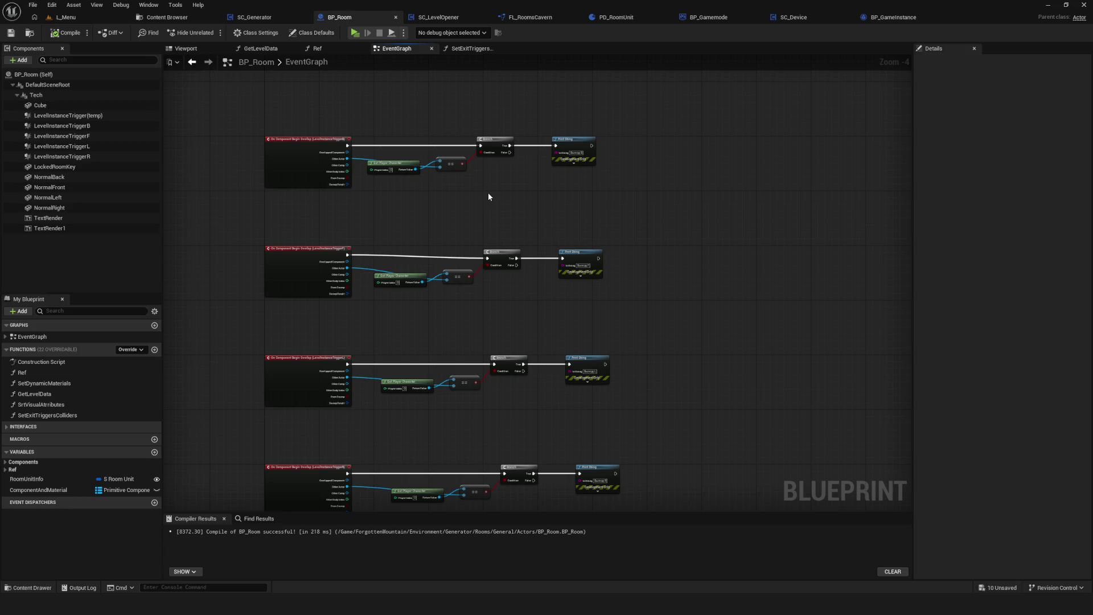
pyautogui.scroll(-5, 498, 293)
pyautogui.scroll(5, 498, 290)
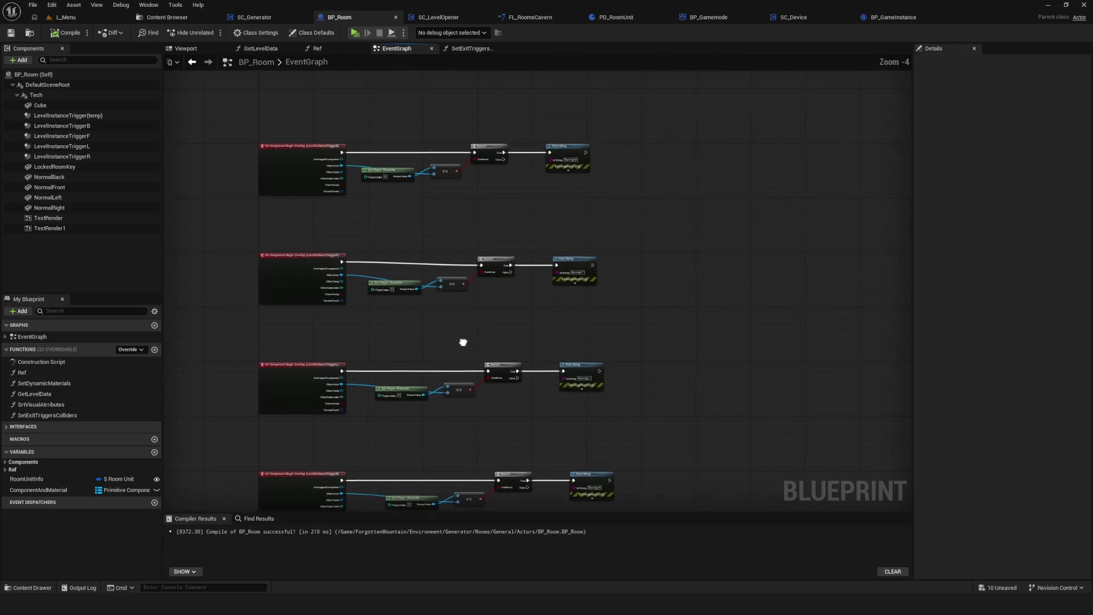
pyautogui.moveTo(467, 340); pyautogui.dragTo(507, 330)
pyautogui.scroll(-3, 579, 325)
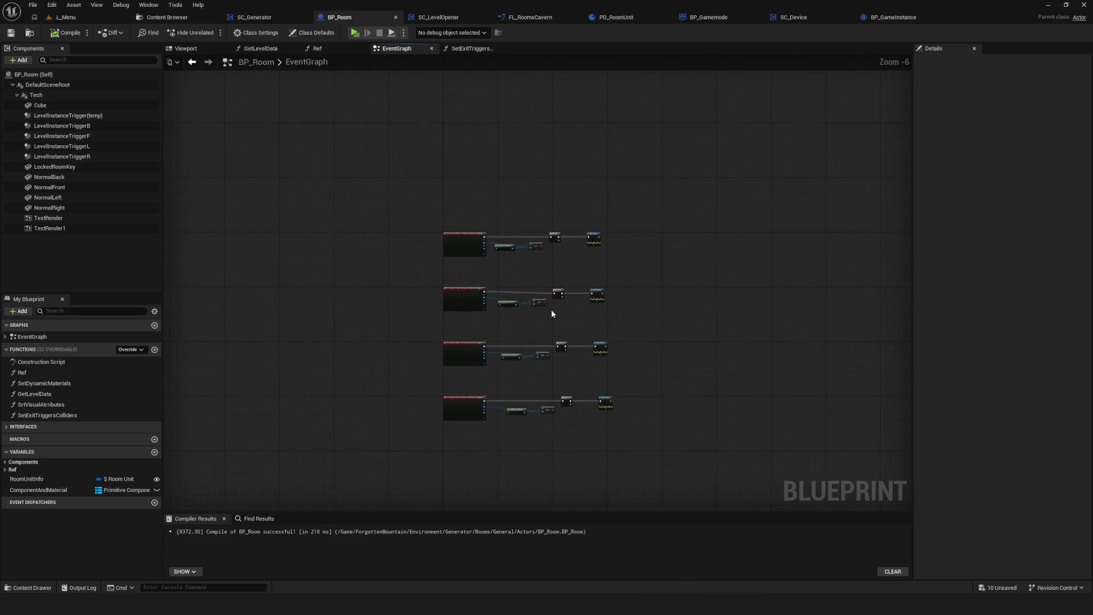
pyautogui.scroll(5, 551, 312)
pyautogui.scroll(-5, 569, 306)
pyautogui.moveTo(499, 373); pyautogui.dragTo(528, 164)
pyautogui.scroll(3, 507, 171)
# Line up the top and third Print String nodes with the others, then save BP_Room.
pyautogui.click(458, 191)
pyautogui.moveTo(458, 191)
pyautogui.mouseDown()
pyautogui.moveTo(481, 190)
pyautogui.moveTo(462, 190)
pyautogui.mouseUp()
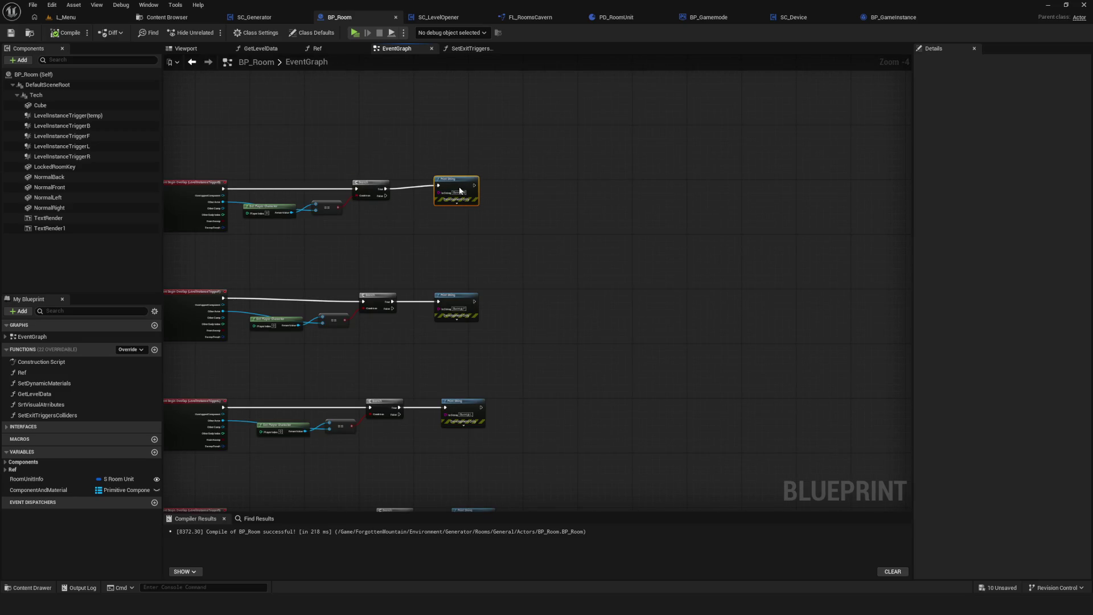
pyautogui.moveTo(525, 365); pyautogui.dragTo(593, 263)
pyautogui.click(528, 319)
pyautogui.moveTo(523, 303); pyautogui.dragTo(522, 305)
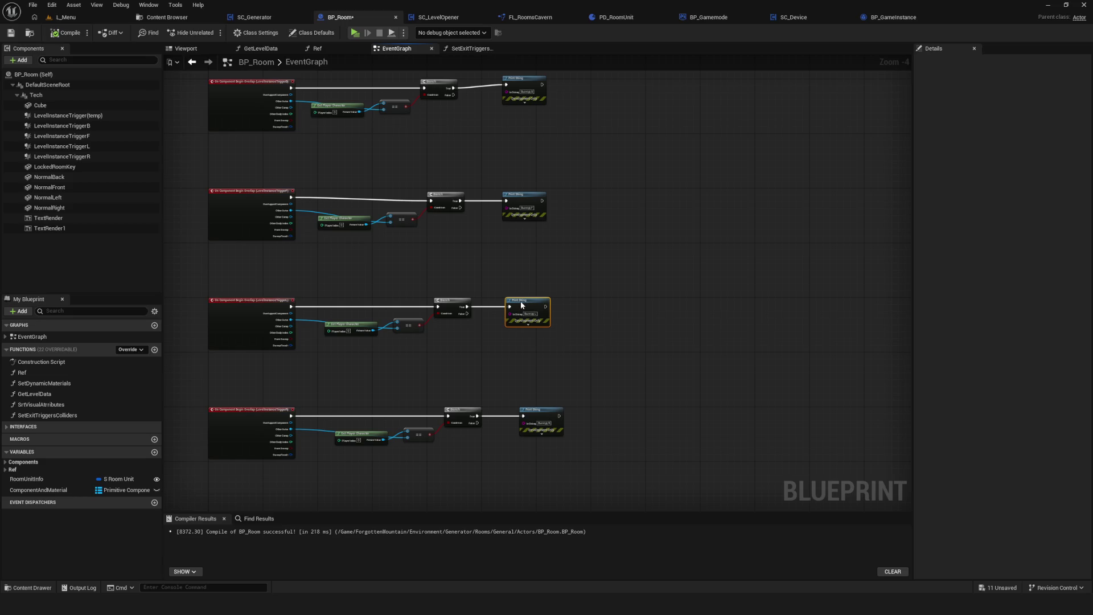
pyautogui.click(545, 413)
pyautogui.scroll(-3, 530, 398)
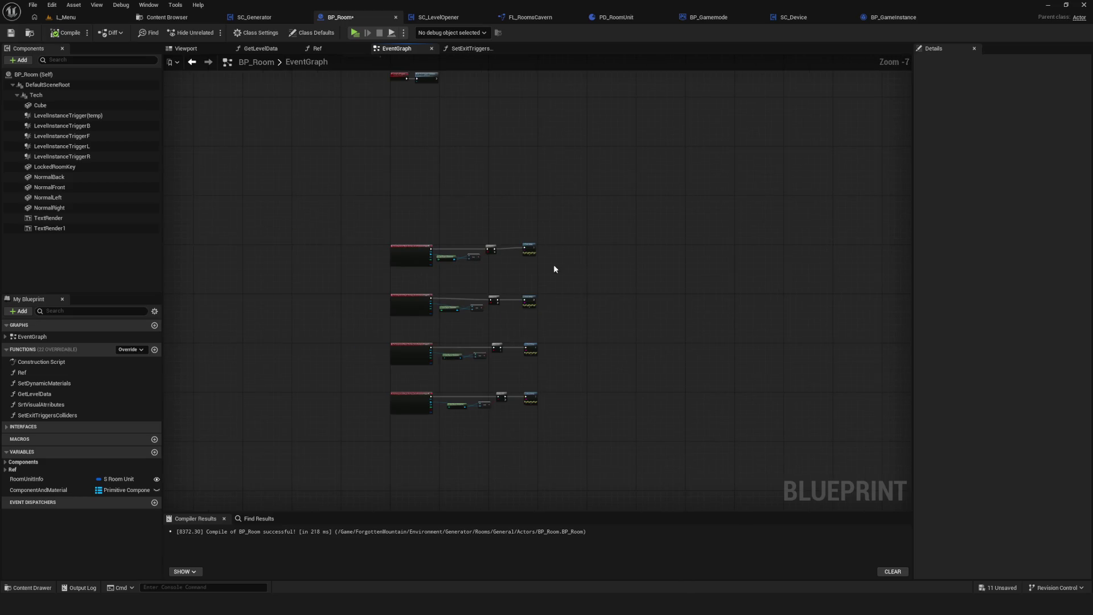
pyautogui.scroll(3, 573, 276)
pyautogui.hotkey('ctrl', 's')
# Launch a play-test with Alt+P and start a new game.
pyautogui.scroll(-5, 546, 243)
pyautogui.scroll(6, 348, 300)
pyautogui.moveTo(349, 300); pyautogui.dragTo(366, 313)
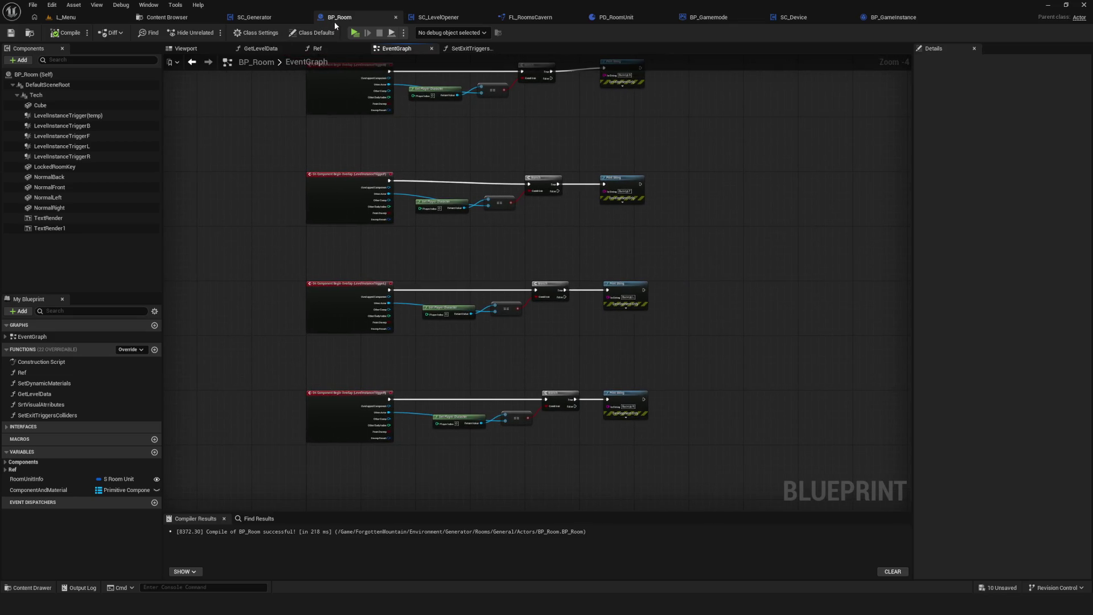
pyautogui.hotkey('alt', 'p')
pyautogui.click(586, 258)
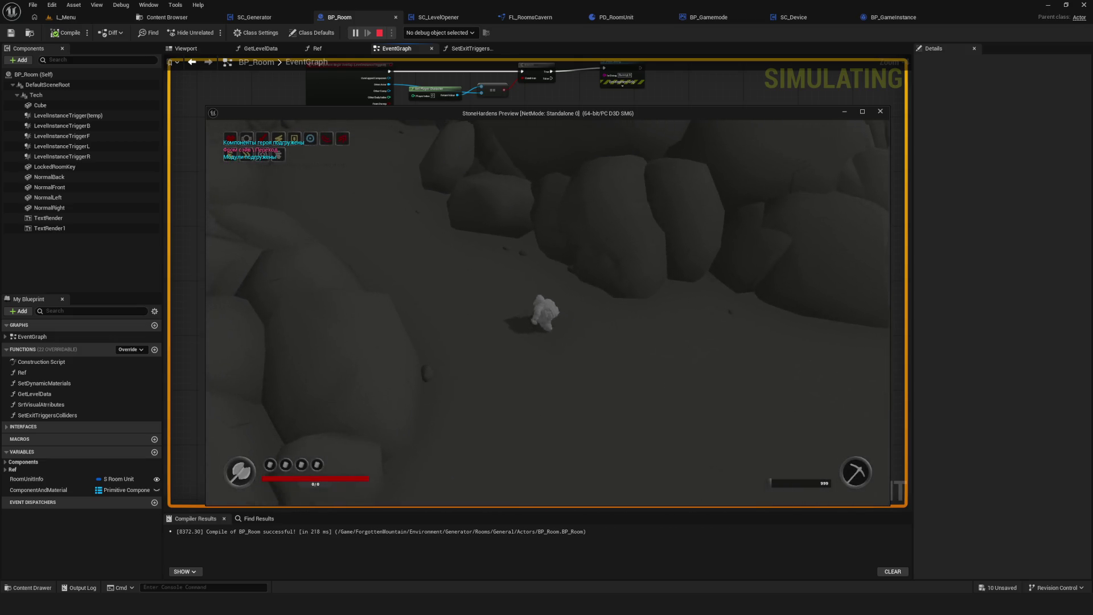
pyautogui.press('w')
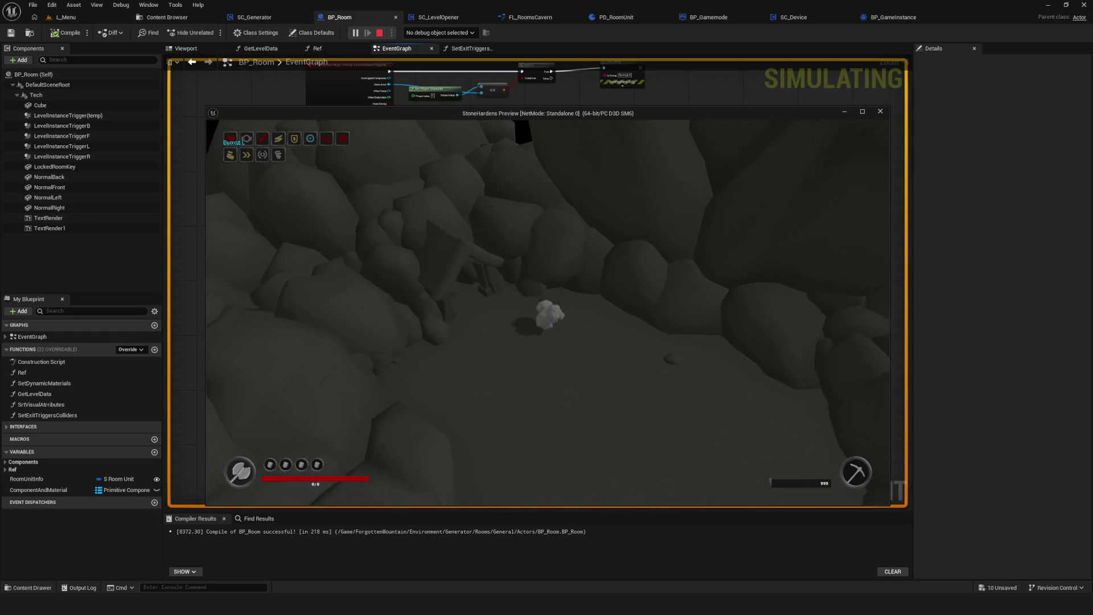
pyautogui.press('Escape')
pyautogui.hotkey('alt', 'p')
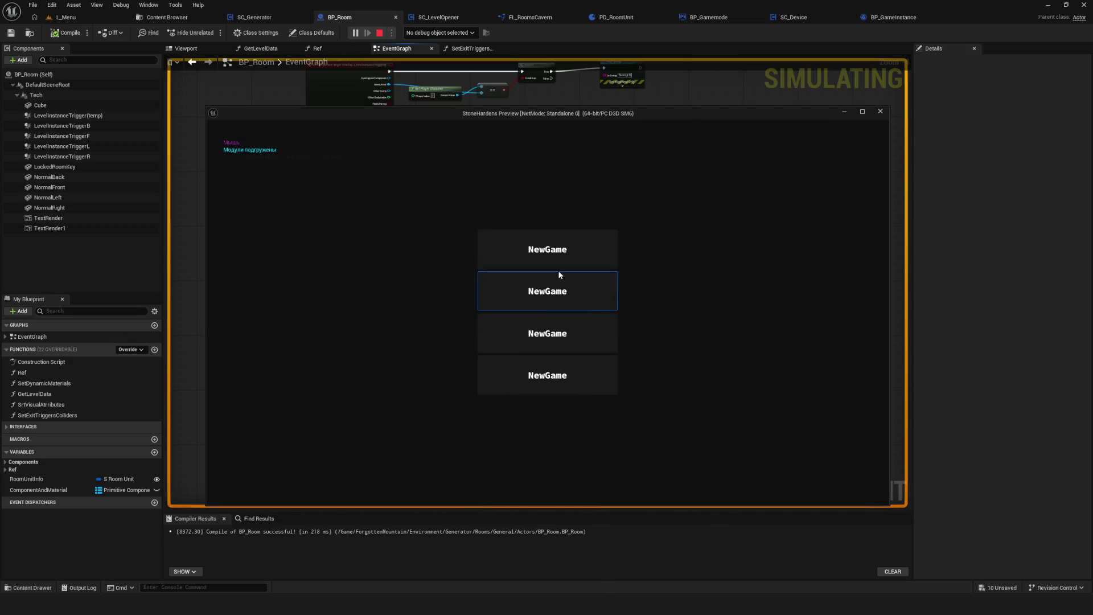
pyautogui.click(559, 283)
pyautogui.press('s')
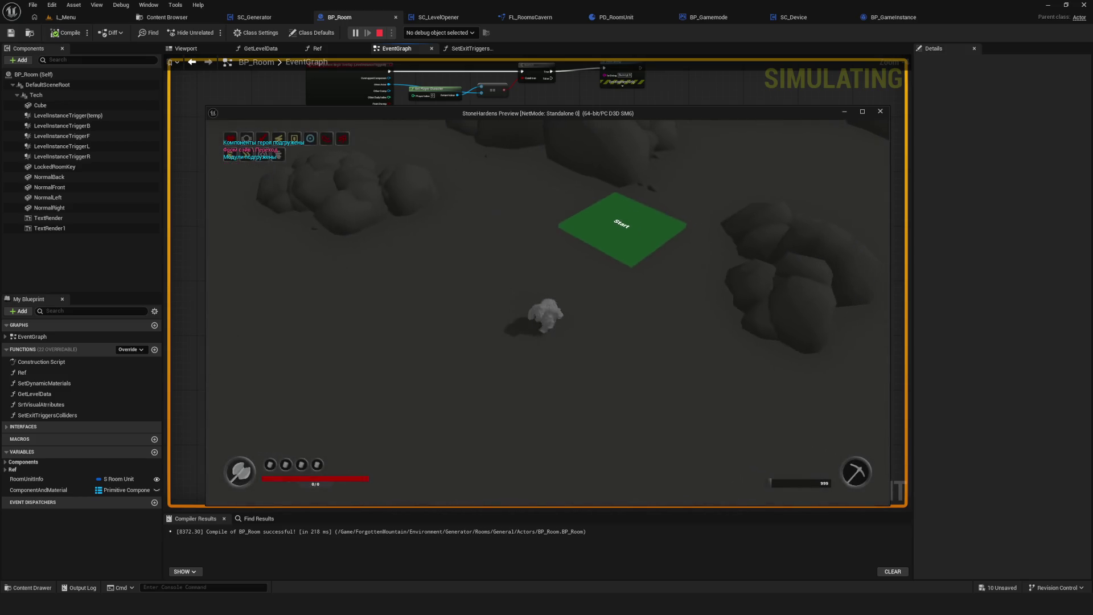
pyautogui.press('w')
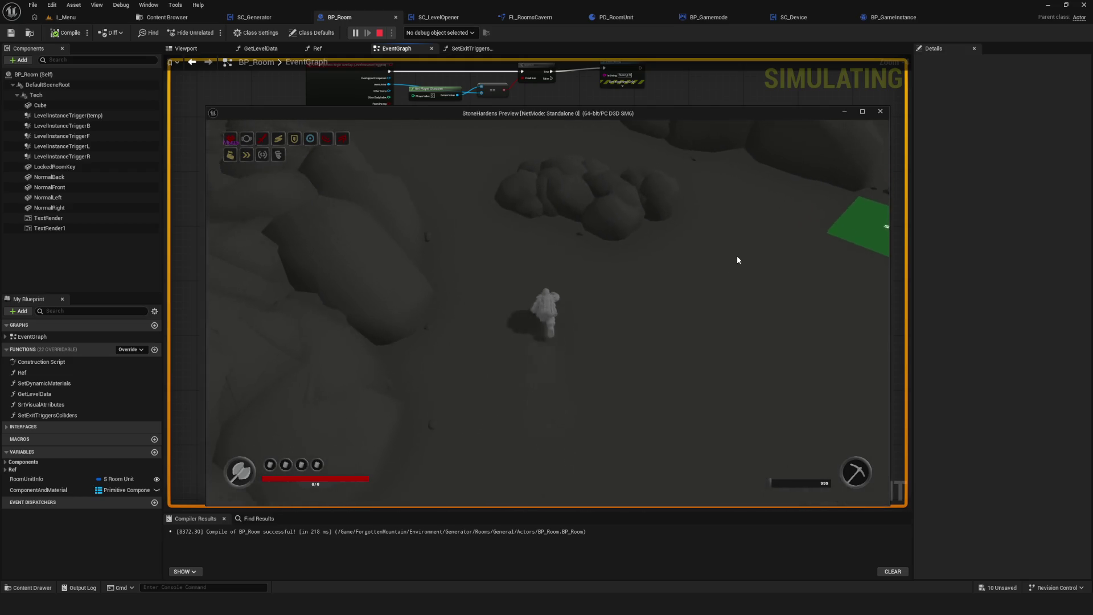
pyautogui.press('Escape')
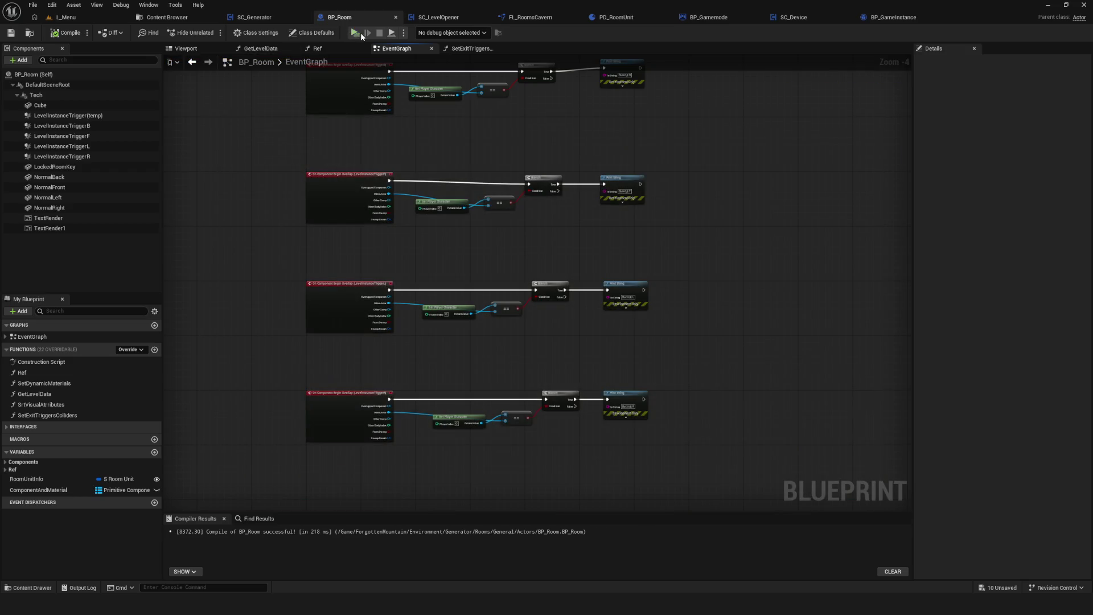
pyautogui.click(356, 33)
pyautogui.click(527, 278)
pyautogui.click(566, 251)
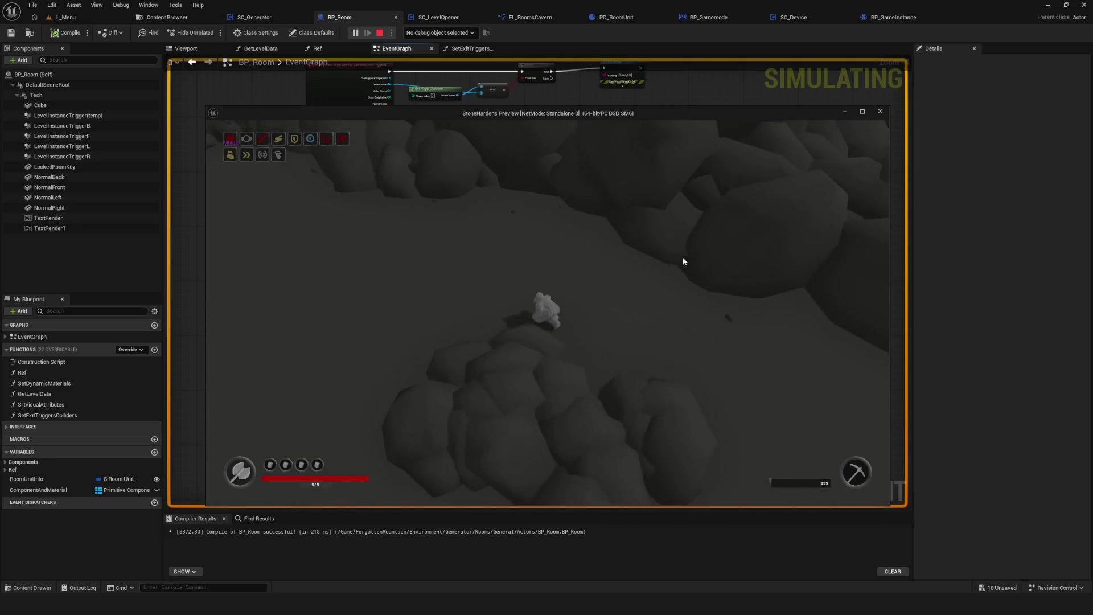
pyautogui.press('Escape')
pyautogui.click(354, 33)
pyautogui.click(569, 252)
pyautogui.click(571, 252)
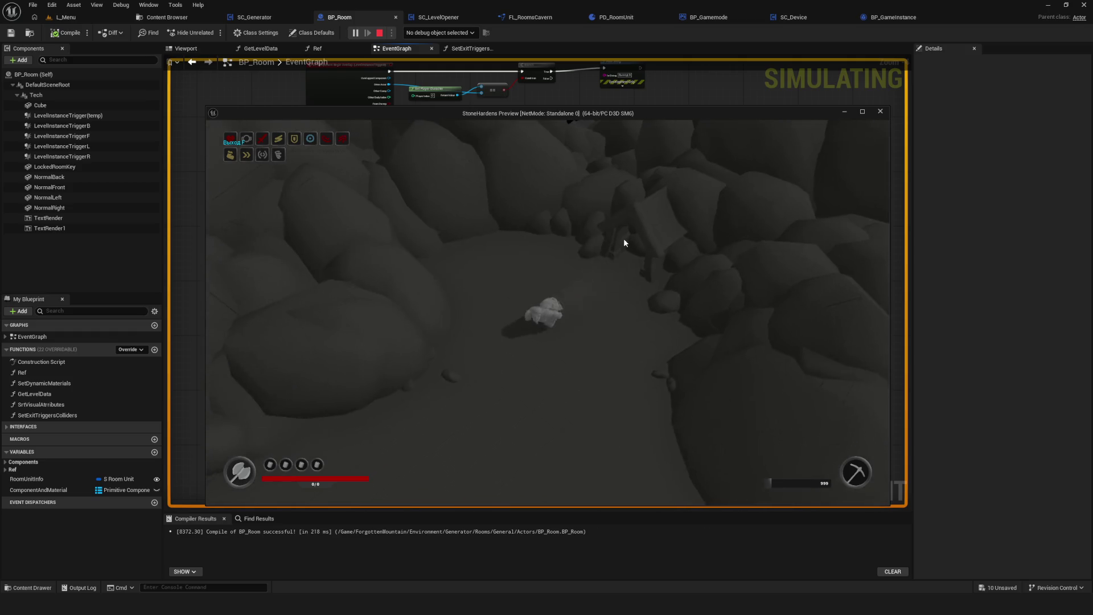
pyautogui.press('Escape')
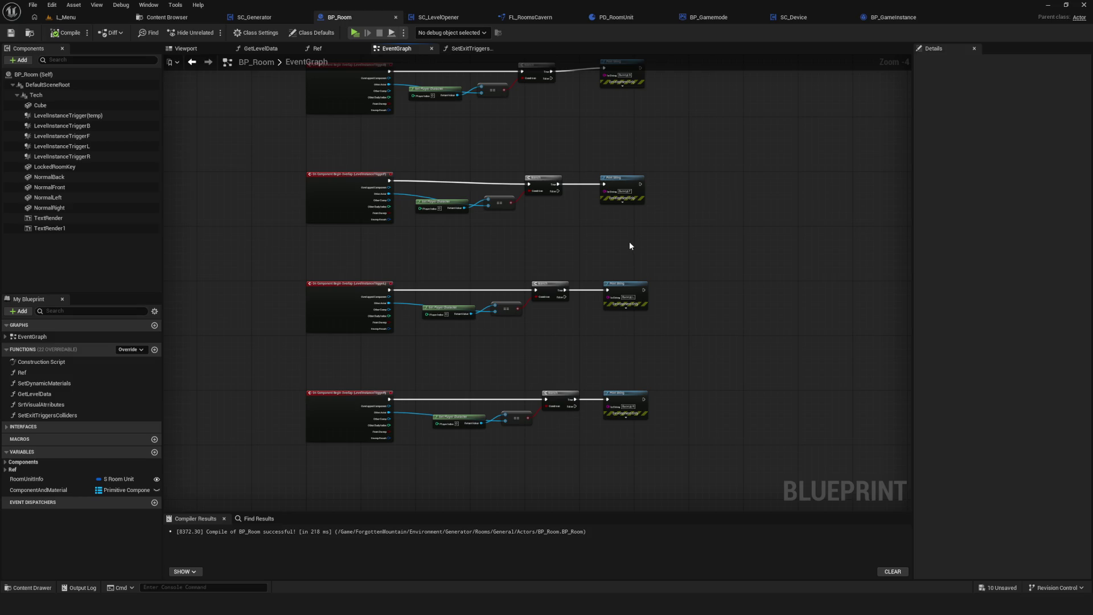
# Compile BP_Room from the toolbar for a fresh successful result.
pyautogui.scroll(-4, 412, 341)
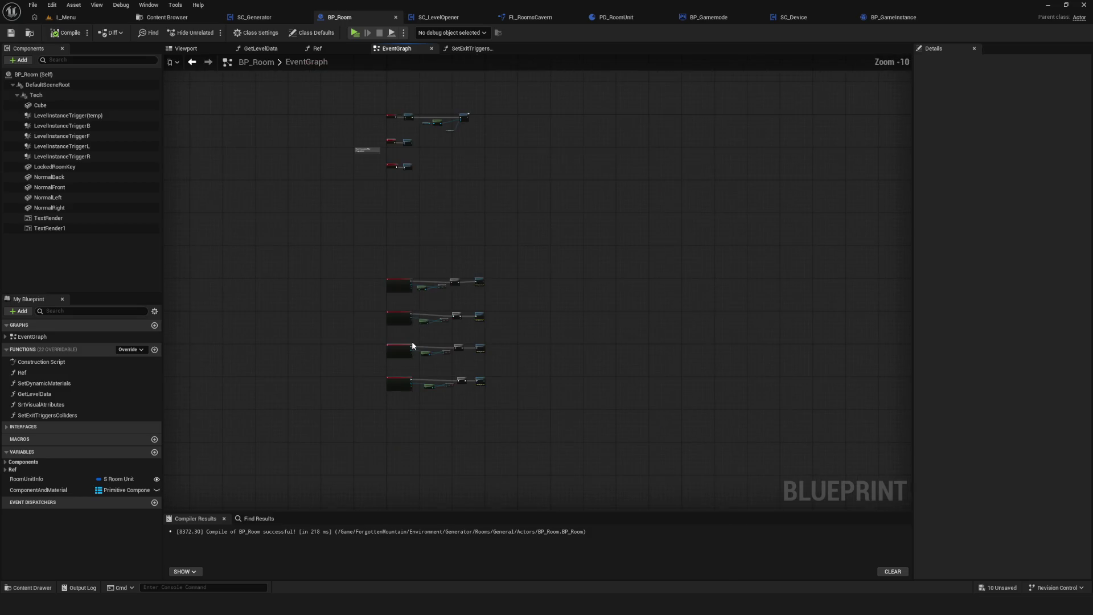
pyautogui.scroll(3, 427, 338)
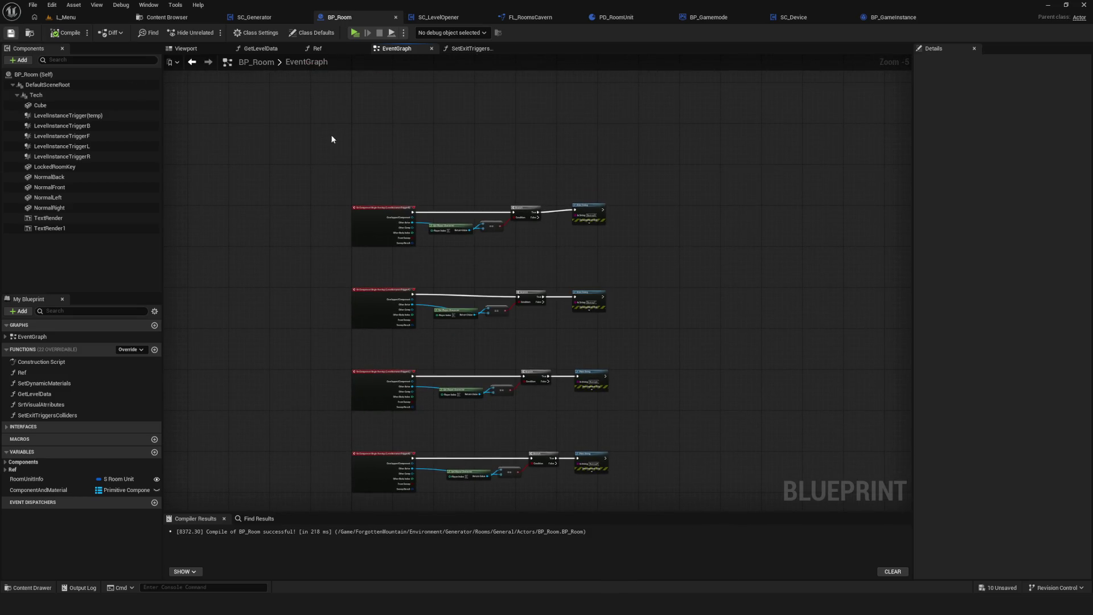
pyautogui.scroll(-7, 439, 265)
pyautogui.scroll(5, 441, 268)
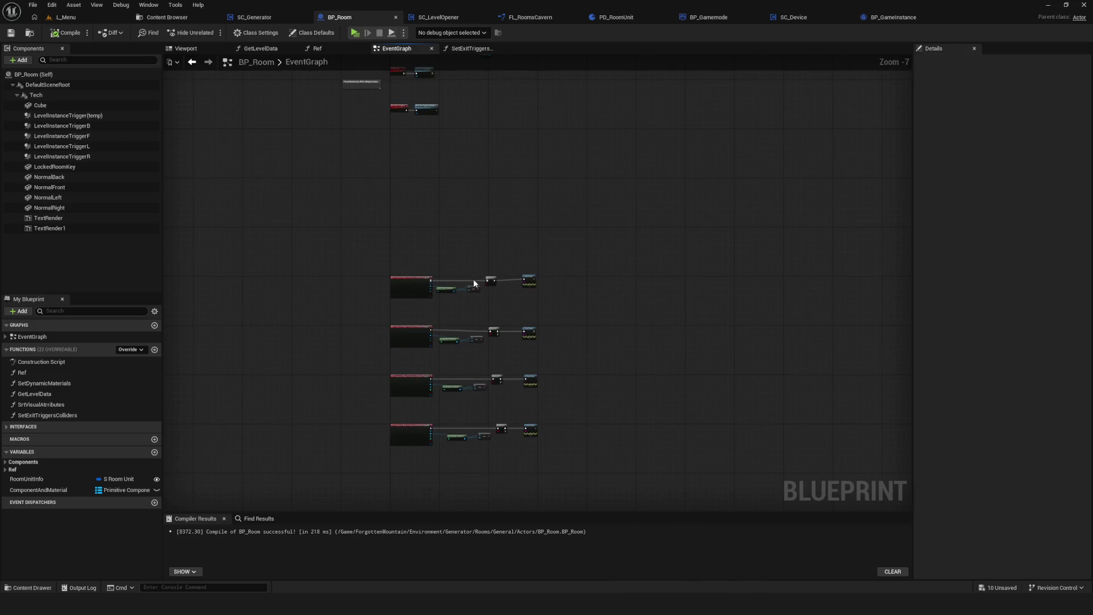
pyautogui.scroll(-5, 464, 265)
pyautogui.scroll(4, 446, 251)
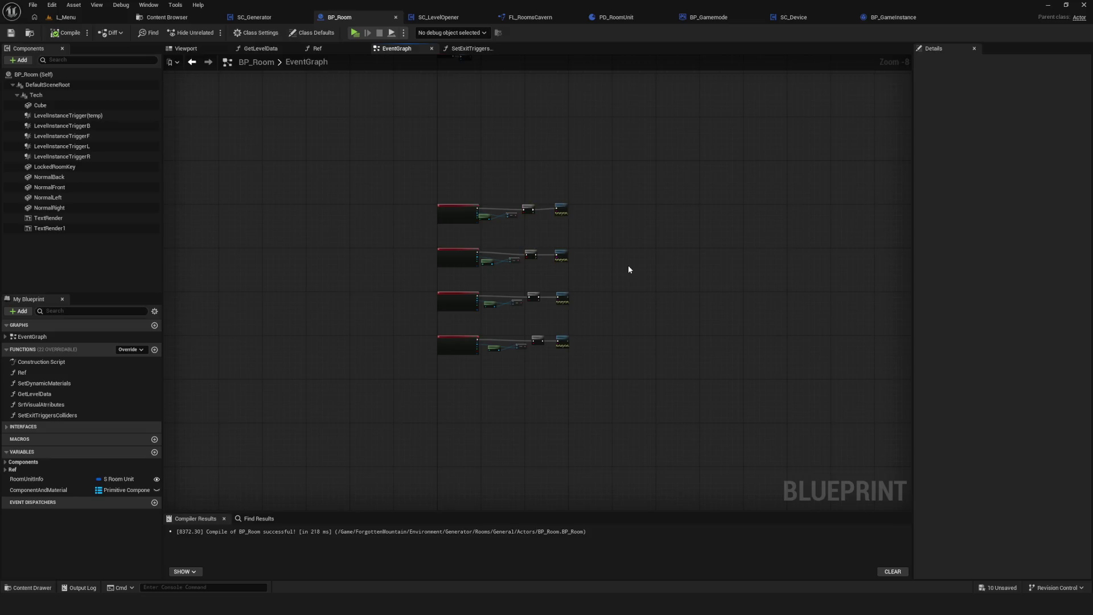
pyautogui.click(64, 33)
# Pan the graph to frame the node groups and bring up the drawing pen.
pyautogui.moveTo(502, 243); pyautogui.dragTo(458, 335)
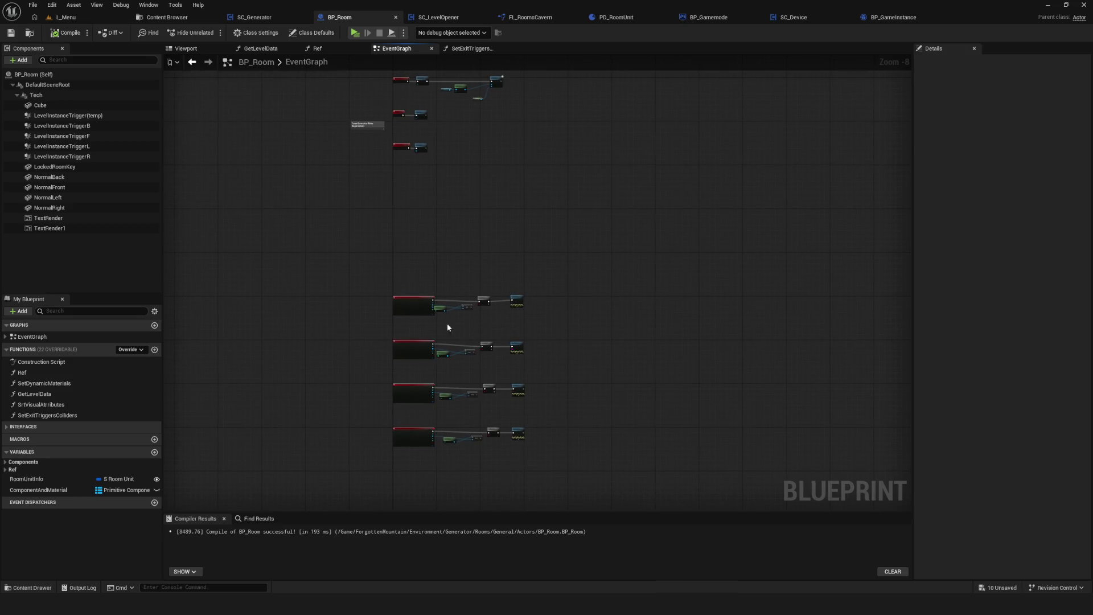
pyautogui.scroll(3, 491, 394)
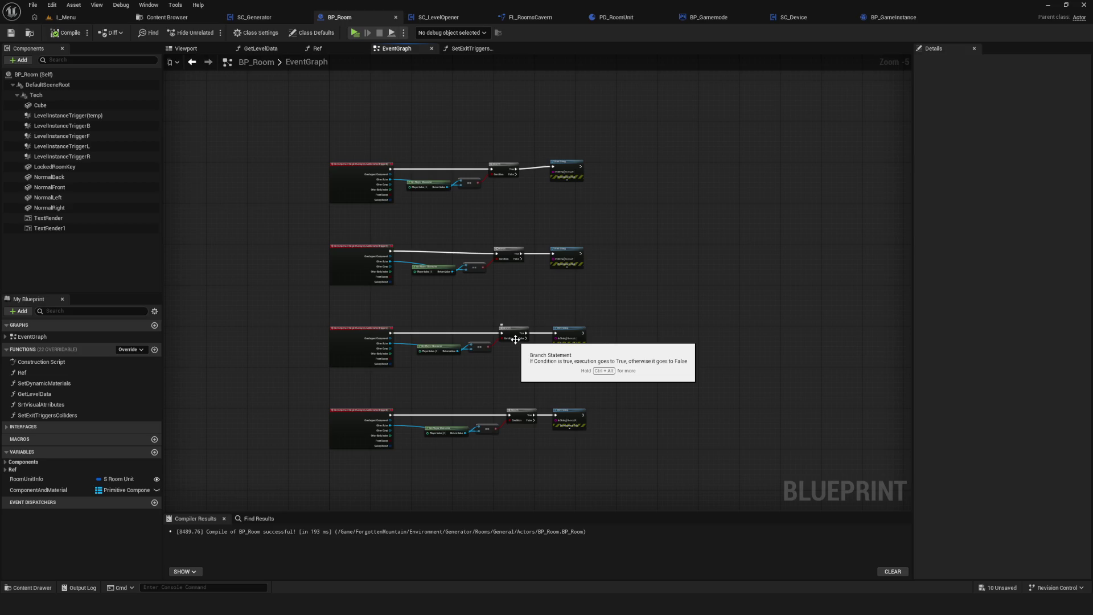
pyautogui.moveTo(516, 340)
pyautogui.mouseDown()
pyautogui.moveTo(463, 308)
pyautogui.moveTo(474, 263)
pyautogui.moveTo(427, 226)
pyautogui.mouseUp()
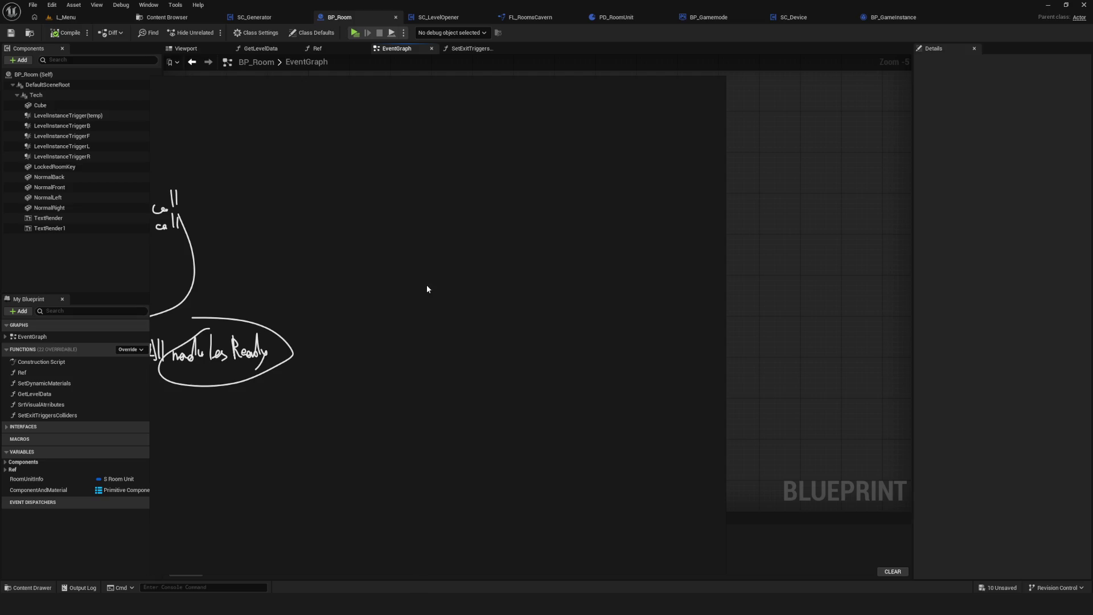
pyautogui.rightClick(447, 258)
# Handwrite 'solo' with a ×1 multiplier beneath it.
pyautogui.click(476, 361)
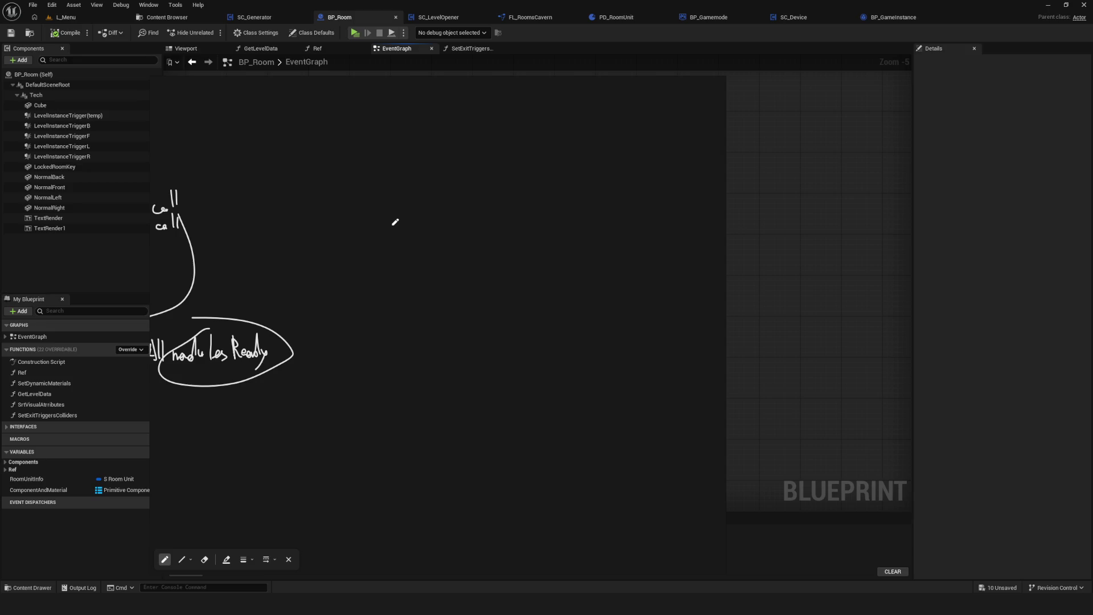
pyautogui.moveTo(401, 191); pyautogui.dragTo(393, 205)
pyautogui.moveTo(411, 196)
pyautogui.mouseDown()
pyautogui.moveTo(425, 178)
pyautogui.moveTo(422, 203)
pyautogui.mouseUp()
pyautogui.moveTo(431, 193); pyautogui.dragTo(430, 195)
pyautogui.moveTo(409, 242); pyautogui.dragTo(398, 258)
pyautogui.moveTo(399, 242); pyautogui.dragTo(410, 257)
pyautogui.moveTo(421, 247); pyautogui.dragTo(428, 257)
pyautogui.moveTo(420, 258); pyautogui.dragTo(434, 257)
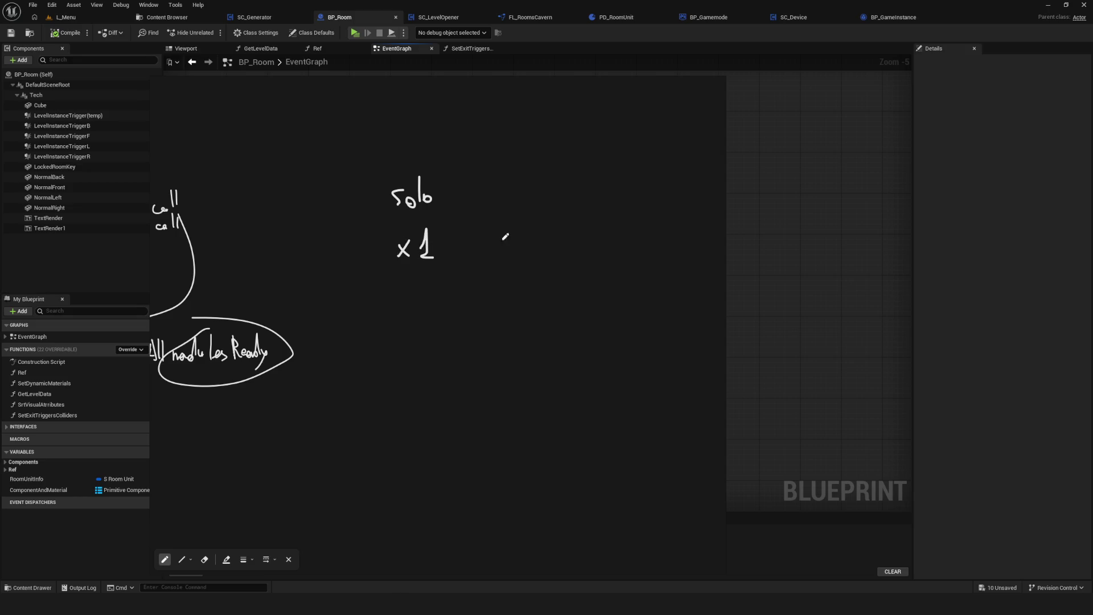
# Write a second heading beside solo with a ×1.8 multiplier note.
pyautogui.moveTo(467, 199)
pyautogui.mouseDown()
pyautogui.moveTo(475, 188)
pyautogui.moveTo(501, 189)
pyautogui.mouseUp()
pyautogui.moveTo(463, 240); pyautogui.dragTo(474, 253)
pyautogui.moveTo(474, 239)
pyautogui.mouseDown()
pyautogui.moveTo(462, 253)
pyautogui.moveTo(527, 254)
pyautogui.moveTo(516, 250)
pyautogui.mouseUp()
pyautogui.click(509, 251)
pyautogui.moveTo(588, 209); pyautogui.dragTo(506, 231)
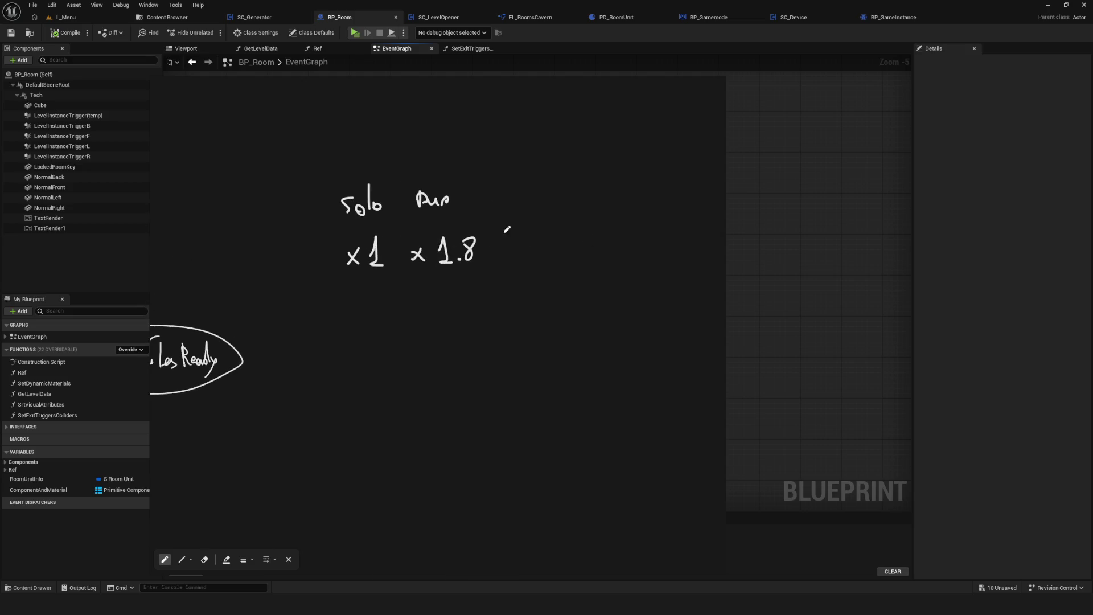
# Write 'Triple' with a provisional ×1.6 multiplier underneath.
pyautogui.moveTo(490, 181)
pyautogui.mouseDown()
pyautogui.moveTo(488, 201)
pyautogui.moveTo(501, 181)
pyautogui.mouseUp()
pyautogui.moveTo(498, 194)
pyautogui.mouseDown()
pyautogui.moveTo(501, 210)
pyautogui.moveTo(521, 203)
pyautogui.mouseUp()
pyautogui.moveTo(525, 197); pyautogui.dragTo(534, 200)
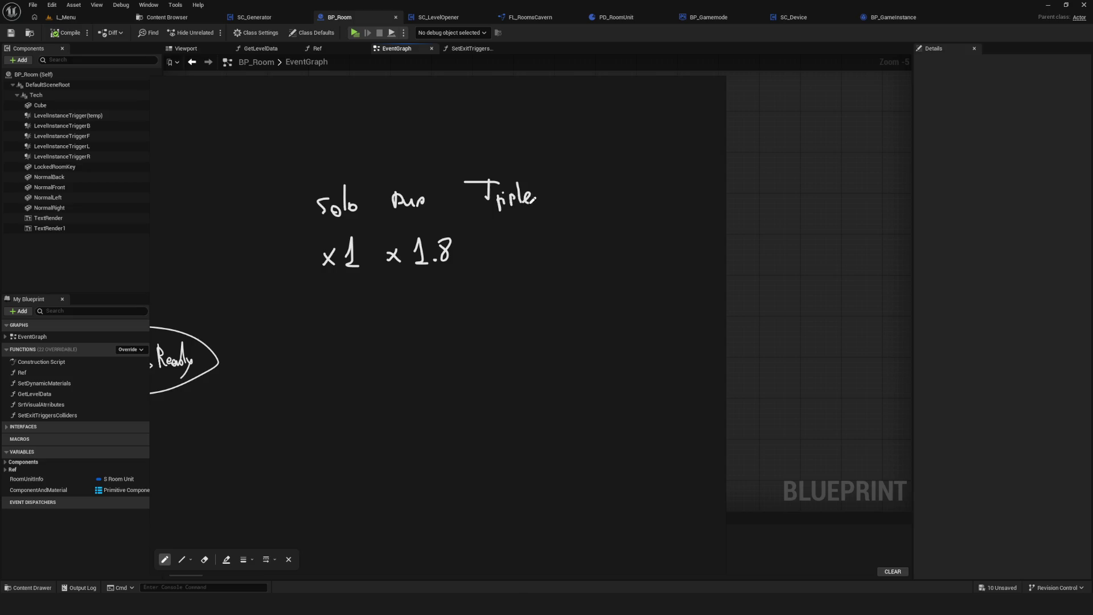
pyautogui.moveTo(497, 251); pyautogui.dragTo(502, 257)
pyautogui.moveTo(501, 246)
pyautogui.mouseDown()
pyautogui.moveTo(490, 256)
pyautogui.moveTo(535, 251)
pyautogui.mouseUp()
pyautogui.click(527, 258)
pyautogui.moveTo(537, 264)
pyautogui.mouseDown()
pyautogui.moveTo(557, 264)
pyautogui.moveTo(535, 251)
pyautogui.moveTo(548, 255)
pyautogui.moveTo(565, 235)
pyautogui.moveTo(576, 252)
pyautogui.mouseUp()
# Erase the 1.6 value and stray loop, making the Triple multiplier ×2.5.
pyautogui.press('e')
pyautogui.press('e')
pyautogui.press('e')
pyautogui.press('e')
pyautogui.moveTo(561, 233); pyautogui.dragTo(577, 253)
pyautogui.press('e')
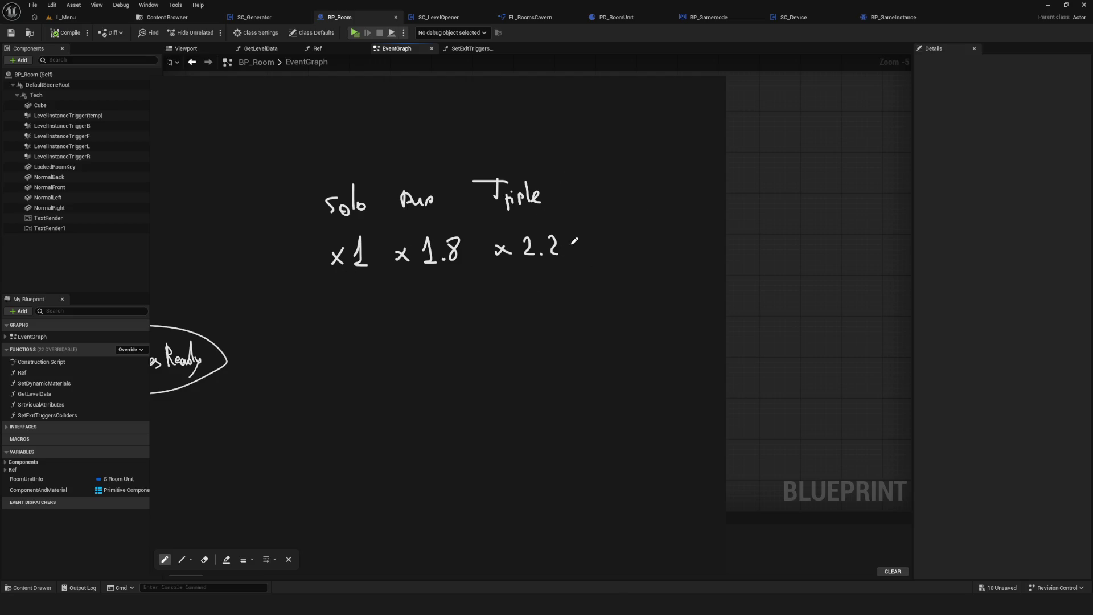
pyautogui.moveTo(342, 175)
pyautogui.mouseDown()
pyautogui.moveTo(484, 185)
pyautogui.moveTo(420, 180)
pyautogui.moveTo(382, 196)
pyautogui.moveTo(436, 170)
pyautogui.moveTo(527, 190)
pyautogui.moveTo(422, 203)
pyautogui.mouseUp()
pyautogui.press('e')
pyautogui.moveTo(544, 208)
pyautogui.mouseDown()
pyautogui.moveTo(513, 194)
pyautogui.moveTo(463, 213)
pyautogui.mouseUp()
pyautogui.press('p')
pyautogui.moveTo(548, 238)
pyautogui.mouseDown()
pyautogui.moveTo(550, 250)
pyautogui.moveTo(556, 237)
pyautogui.mouseUp()
# Close the sketch overlay, save BP_Room, and move the four trigger groups upward.
pyautogui.moveTo(692, 86)
pyautogui.click(697, 82)
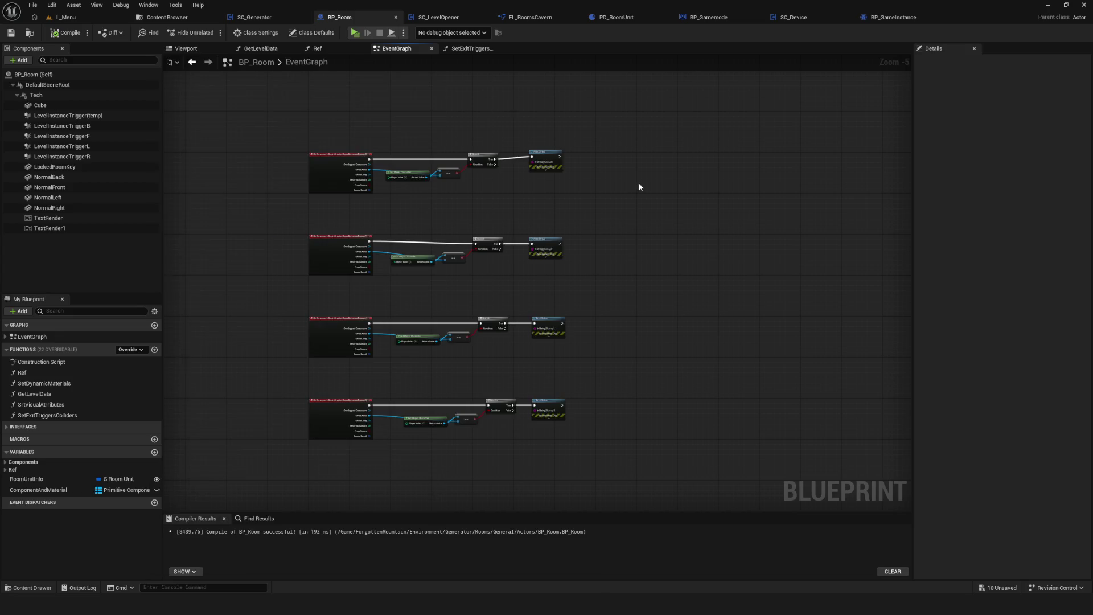
pyautogui.scroll(-5, 498, 270)
pyautogui.scroll(3, 383, 217)
pyautogui.click(11, 33)
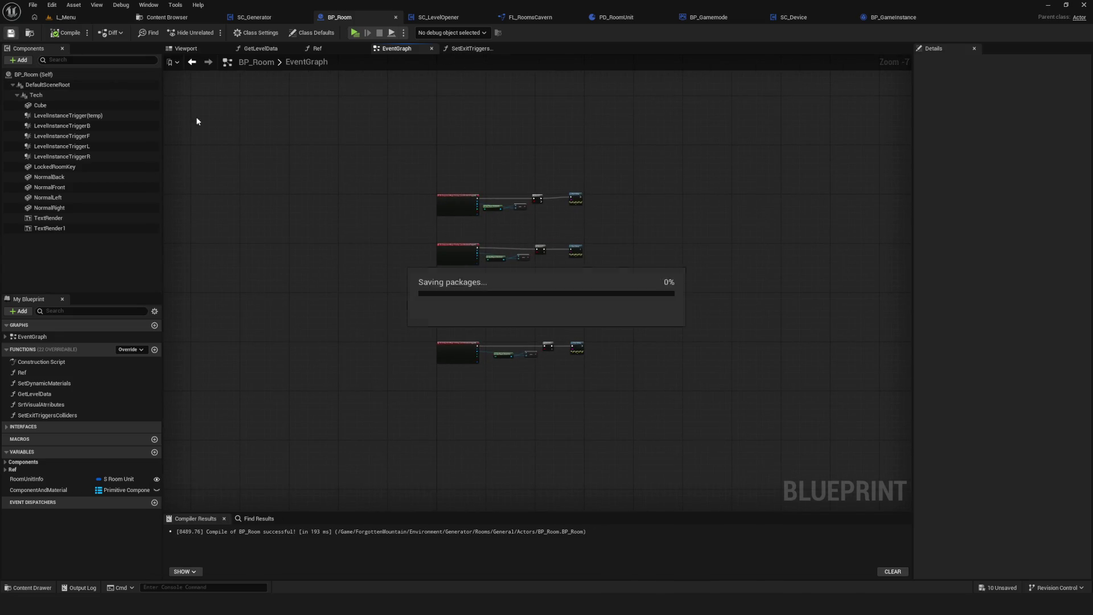
pyautogui.moveTo(378, 258); pyautogui.dragTo(576, 412)
pyautogui.moveTo(455, 262); pyautogui.dragTo(450, 162)
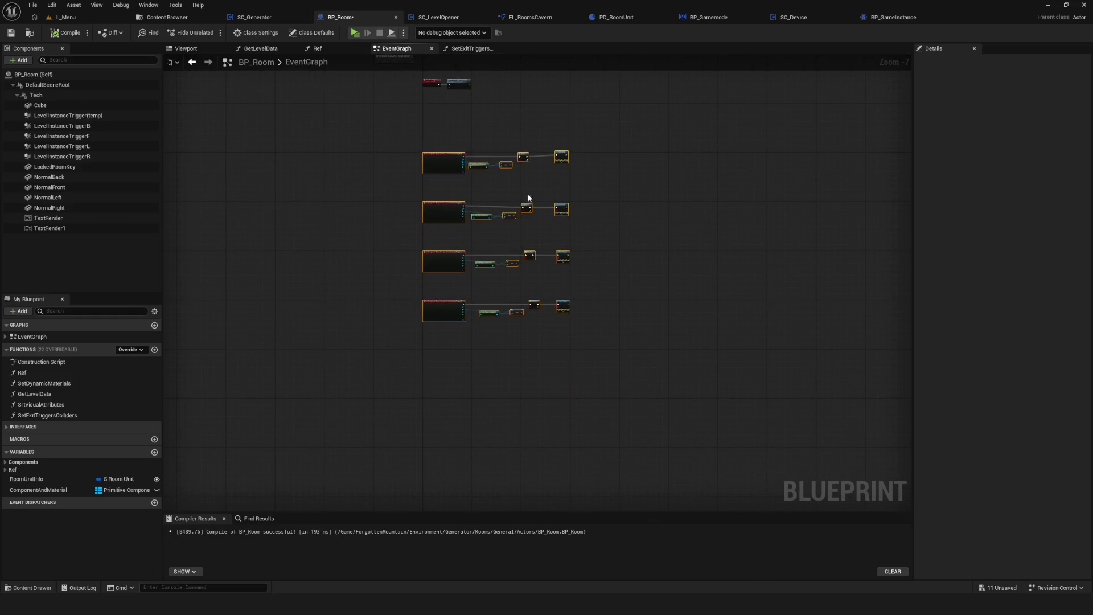
pyautogui.hotkey('ctrl', 'z')
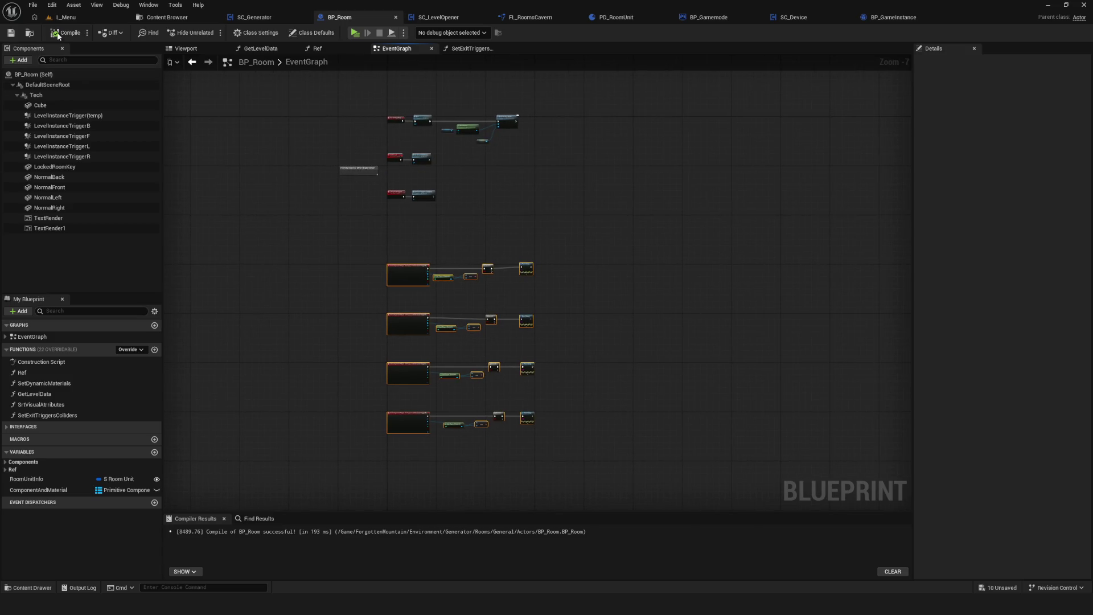
pyautogui.click(66, 33)
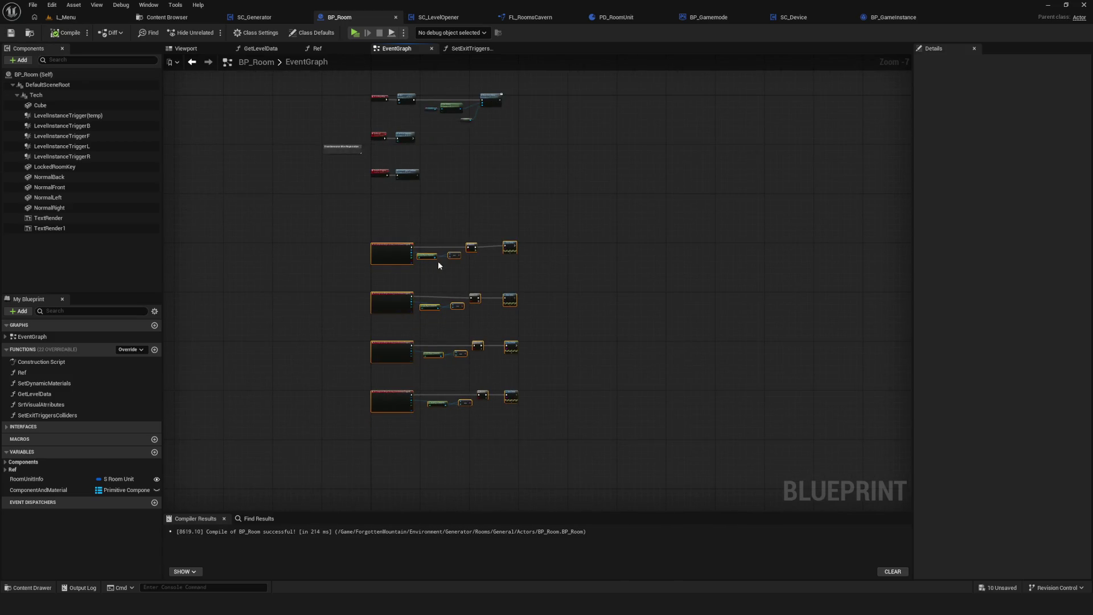
pyautogui.scroll(7, 450, 237)
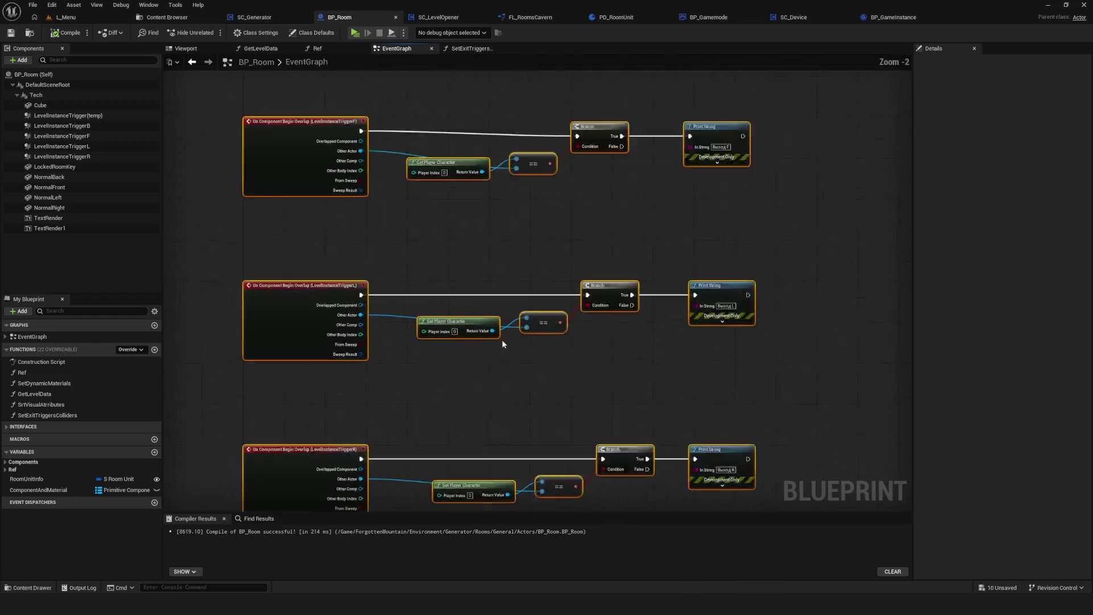
pyautogui.moveTo(482, 343); pyautogui.dragTo(246, 278)
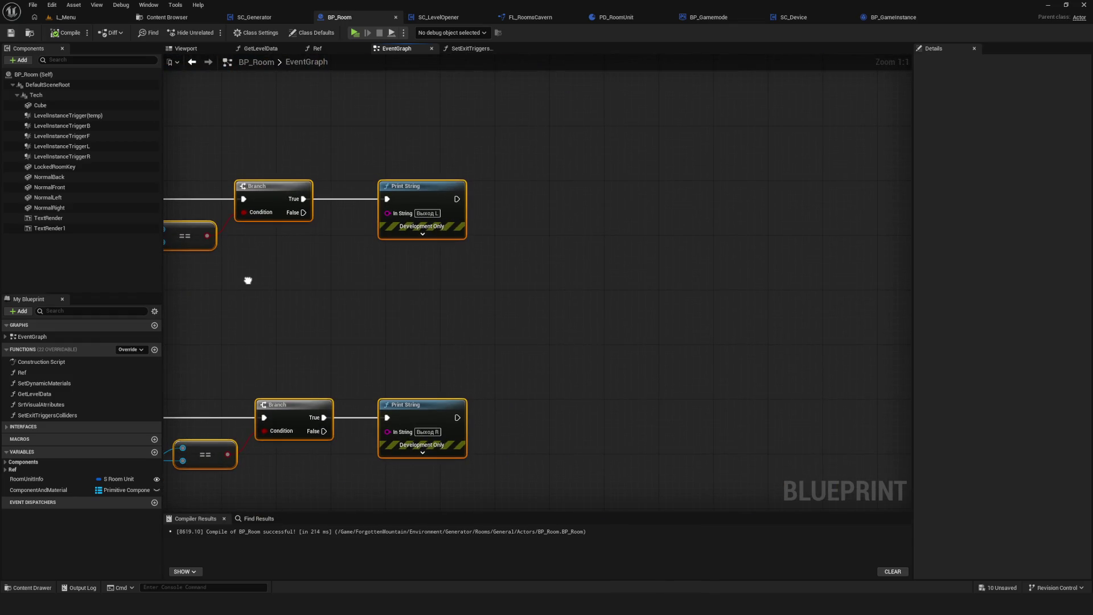
pyautogui.scroll(-10, 586, 357)
pyautogui.moveTo(564, 256); pyautogui.dragTo(480, 260)
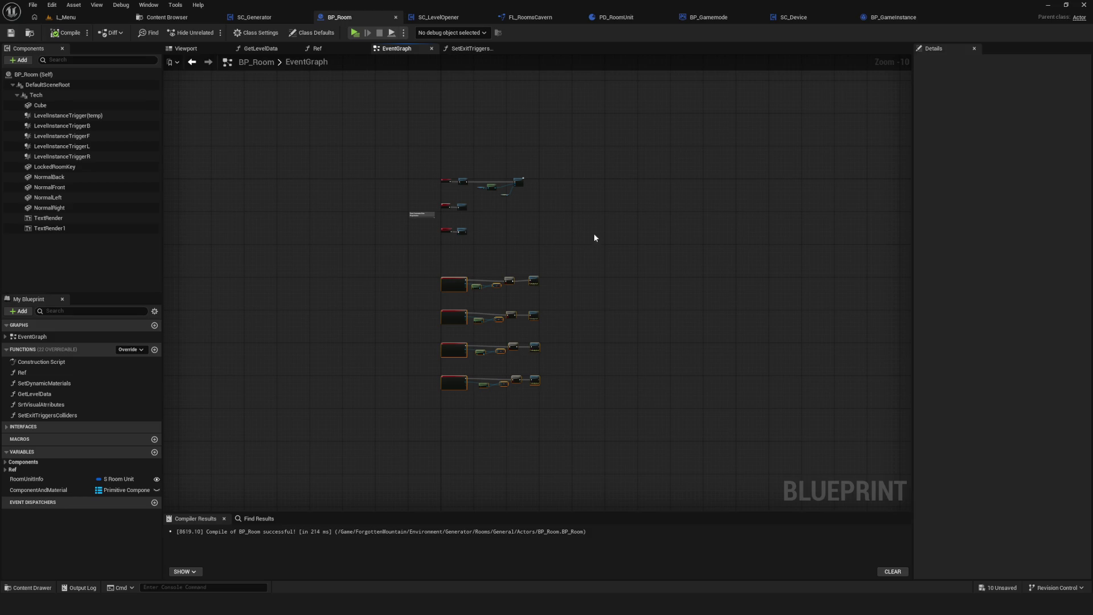
pyautogui.moveTo(455, 219)
pyautogui.mouseDown()
pyautogui.moveTo(456, 241)
pyautogui.moveTo(445, 241)
pyautogui.mouseUp()
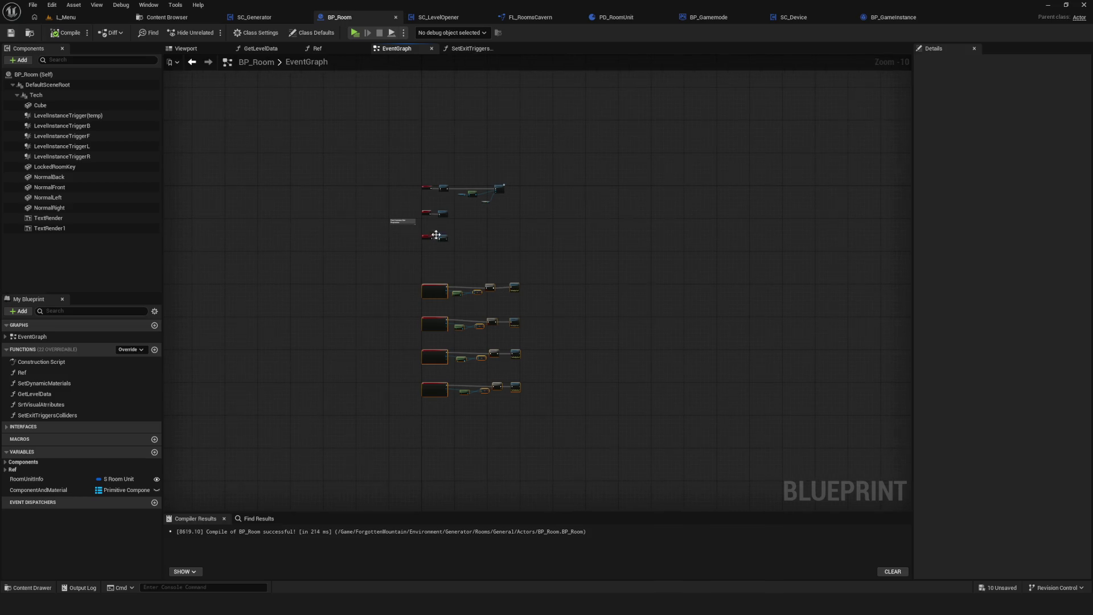
pyautogui.press('Home')
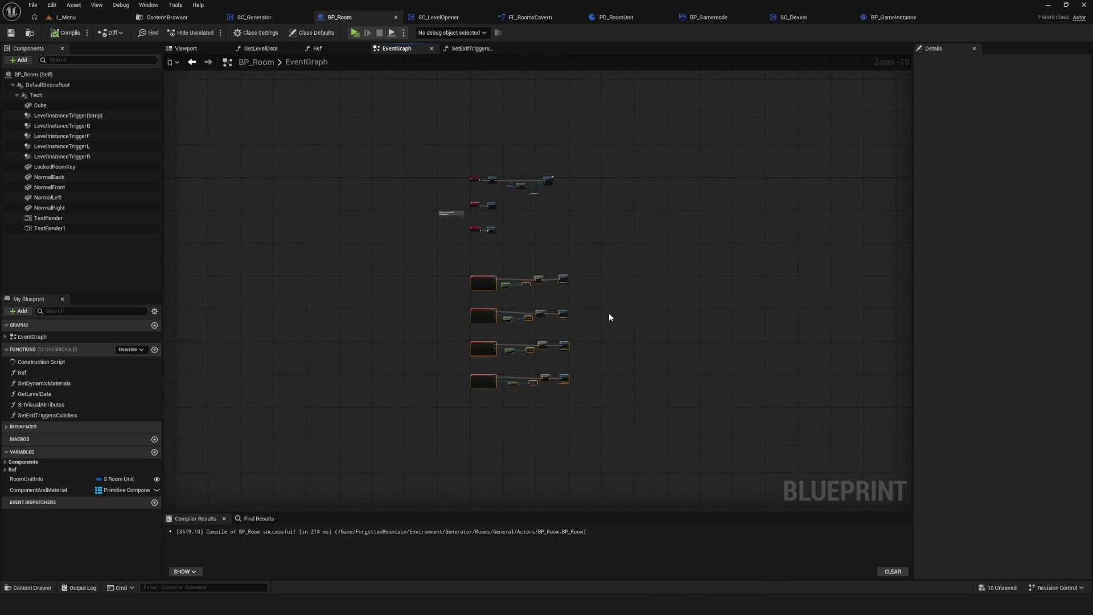
pyautogui.click(166, 17)
pyautogui.click(365, 20)
pyautogui.click(351, 34)
pyautogui.click(552, 302)
pyautogui.click(575, 251)
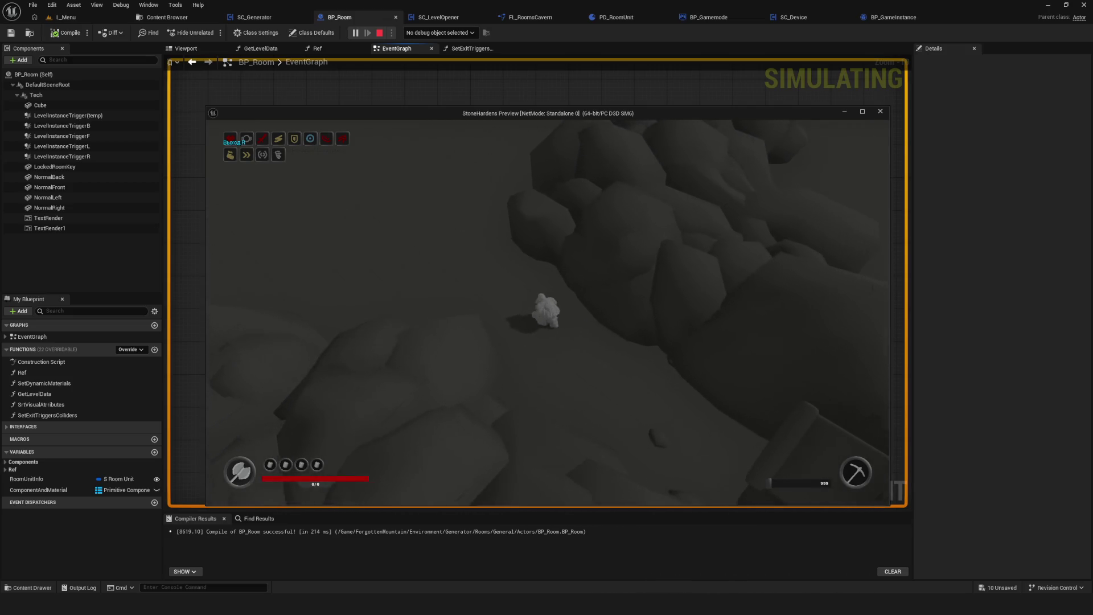
pyautogui.press('Escape')
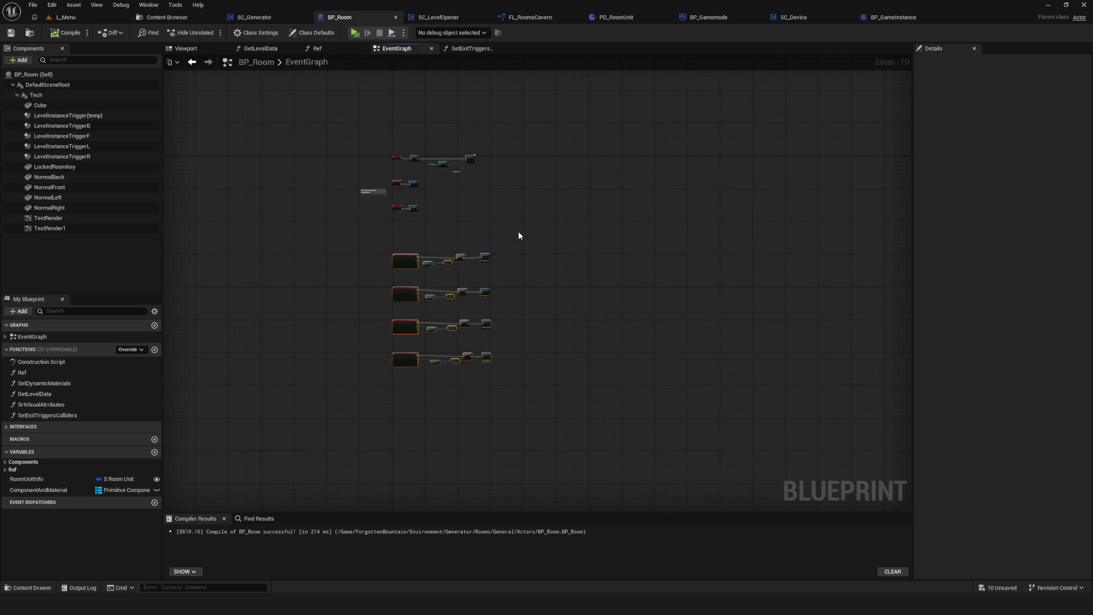
pyautogui.scroll(5, 455, 248)
pyautogui.moveTo(425, 293); pyautogui.dragTo(497, 183)
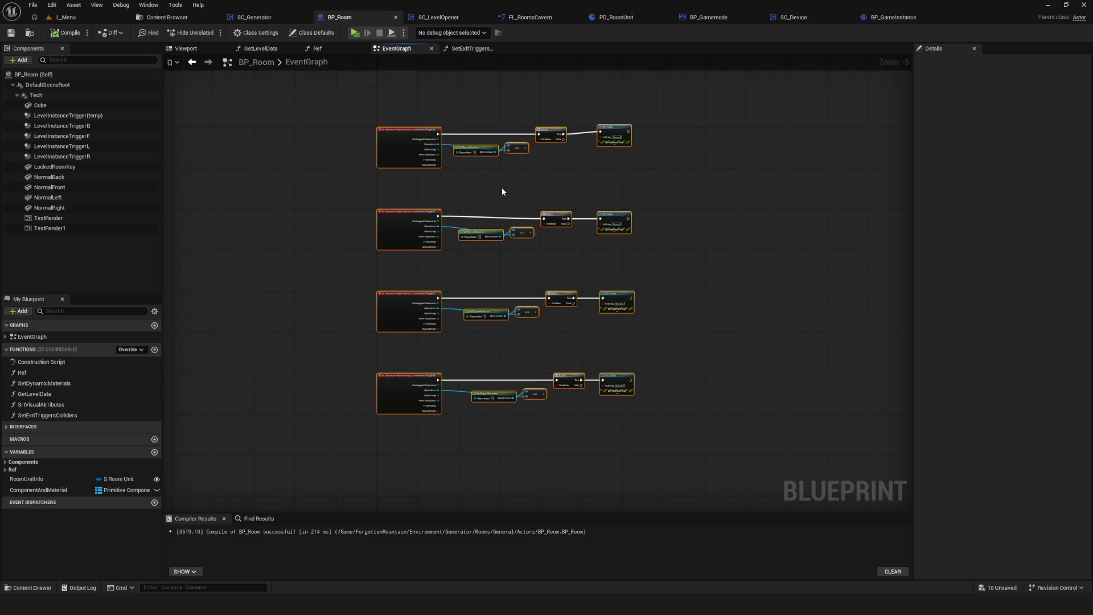
pyautogui.moveTo(537, 231); pyautogui.dragTo(445, 247)
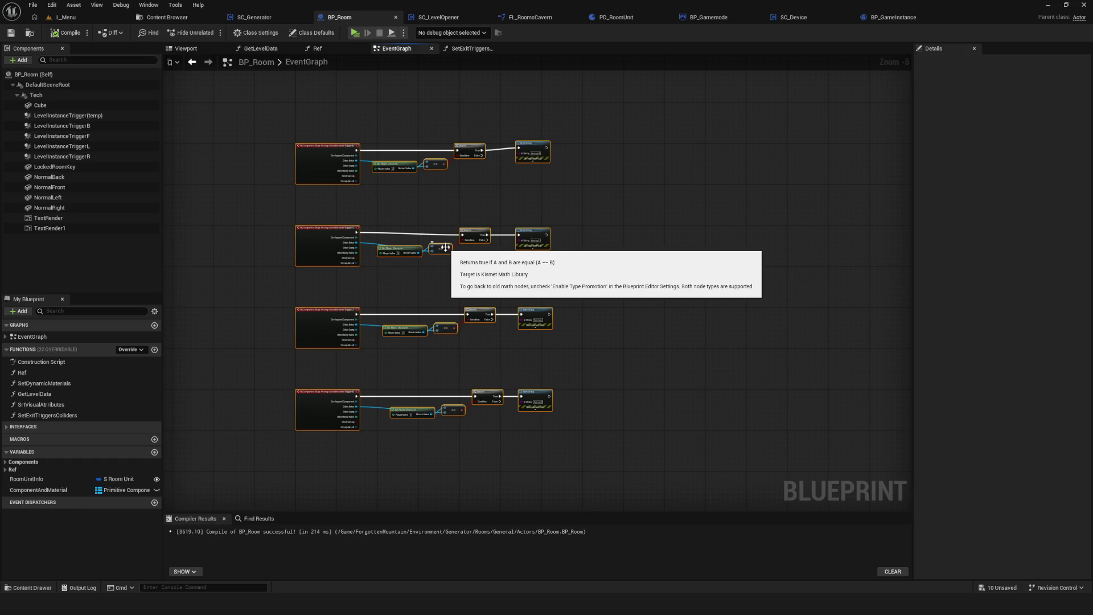
pyautogui.scroll(-7, 445, 247)
pyautogui.scroll(5, 422, 134)
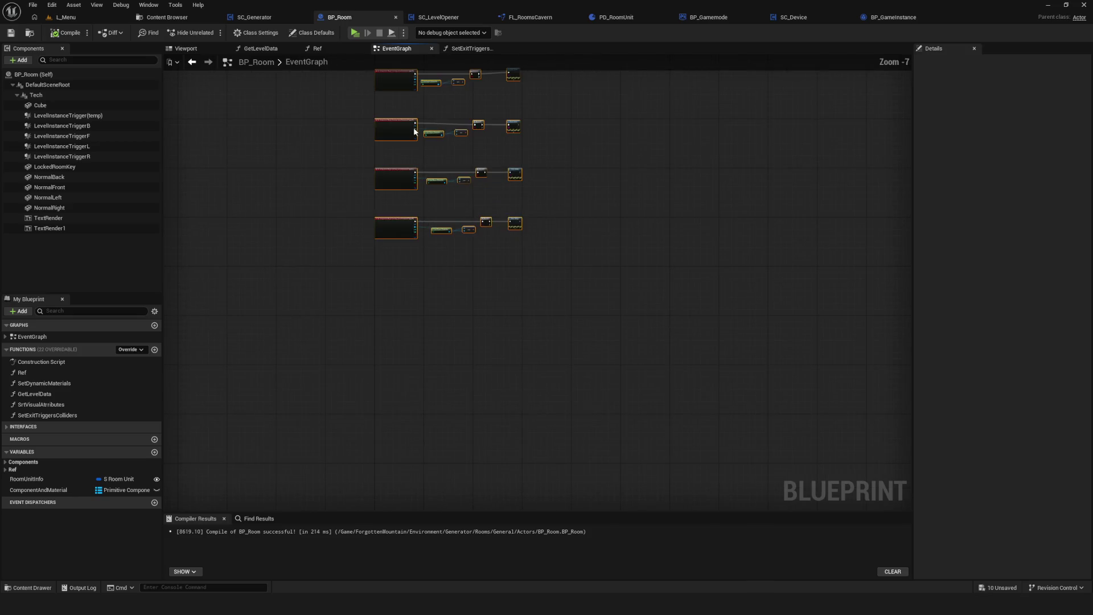
pyautogui.moveTo(525, 255); pyautogui.dragTo(491, 247)
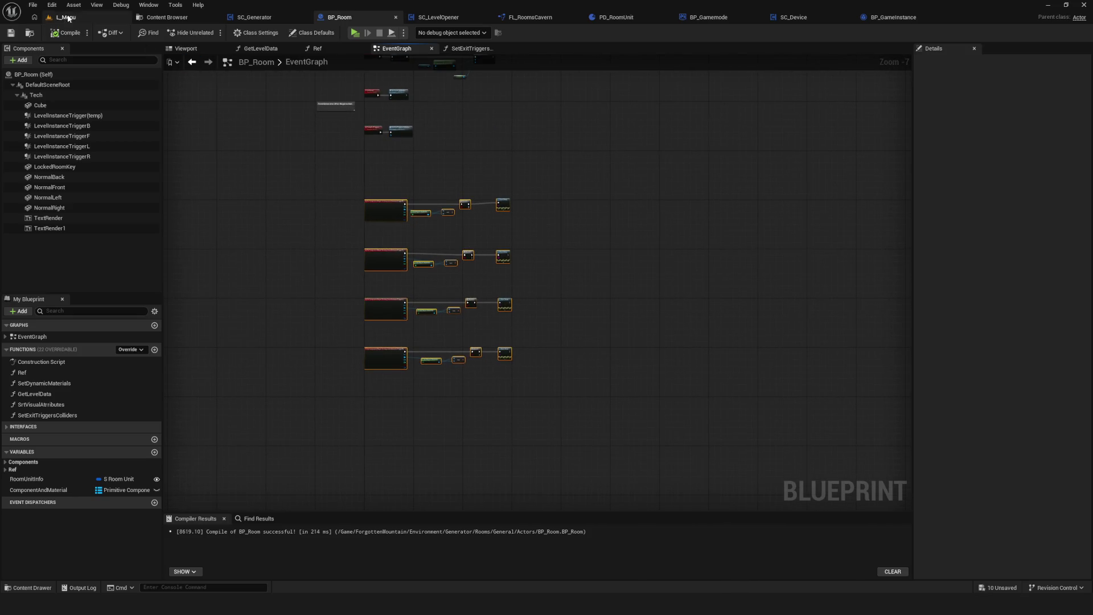
pyautogui.moveTo(443, 198); pyautogui.dragTo(477, 232)
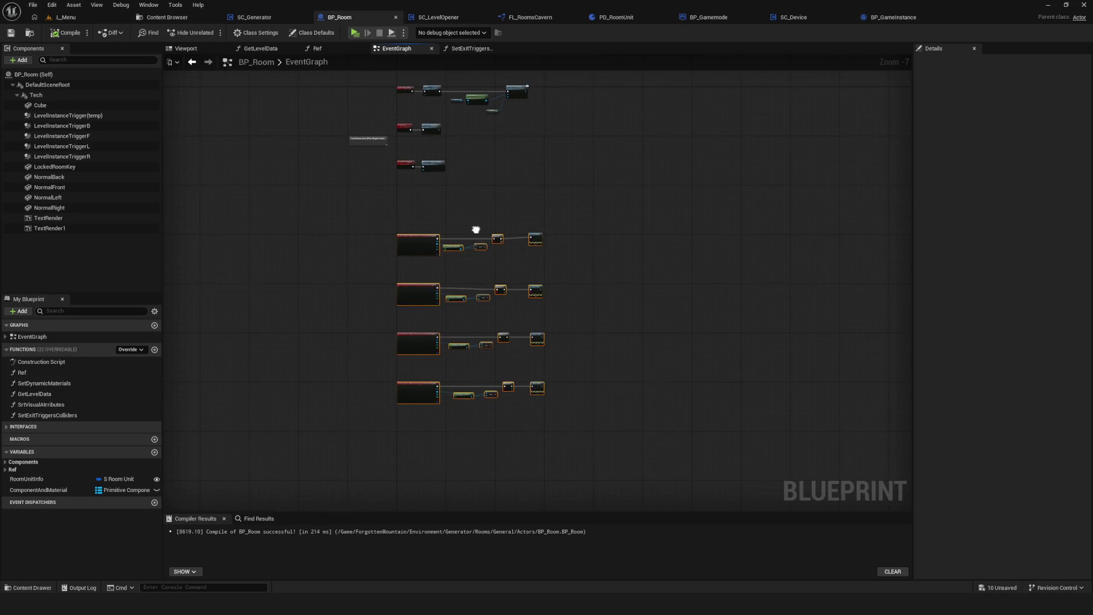
pyautogui.scroll(2, 488, 335)
pyautogui.scroll(-2, 476, 321)
pyautogui.moveTo(473, 318); pyautogui.dragTo(471, 271)
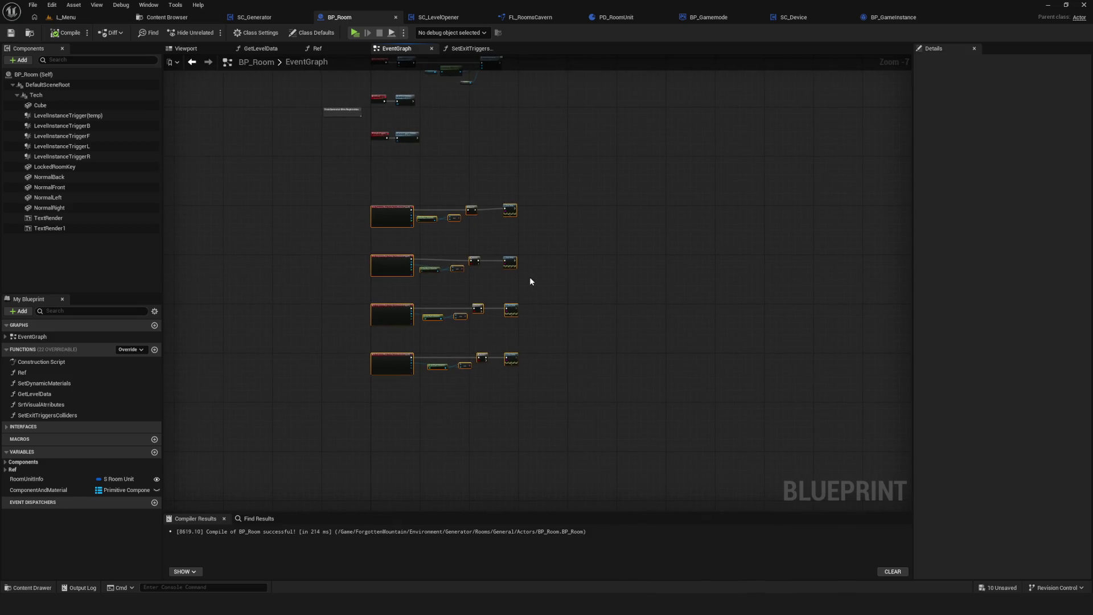
pyautogui.scroll(3, 491, 255)
pyautogui.scroll(1, 600, 196)
pyautogui.moveTo(600, 196)
pyautogui.mouseDown()
pyautogui.moveTo(608, 172)
pyautogui.moveTo(511, 258)
pyautogui.moveTo(529, 235)
pyautogui.moveTo(385, 237)
pyautogui.moveTo(404, 249)
pyautogui.mouseUp()
pyautogui.scroll(-4, 609, 169)
pyautogui.scroll(3, 607, 168)
# Nudge the row three and four Get Player Character nodes left into line.
pyautogui.moveTo(434, 298); pyautogui.dragTo(460, 456)
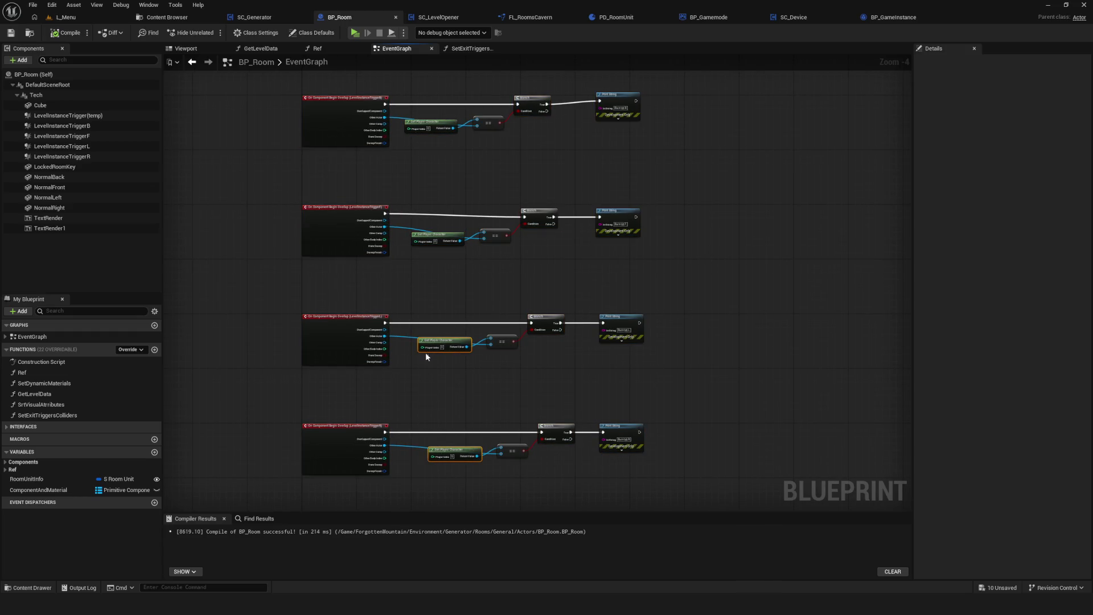
pyautogui.moveTo(421, 347); pyautogui.dragTo(413, 347)
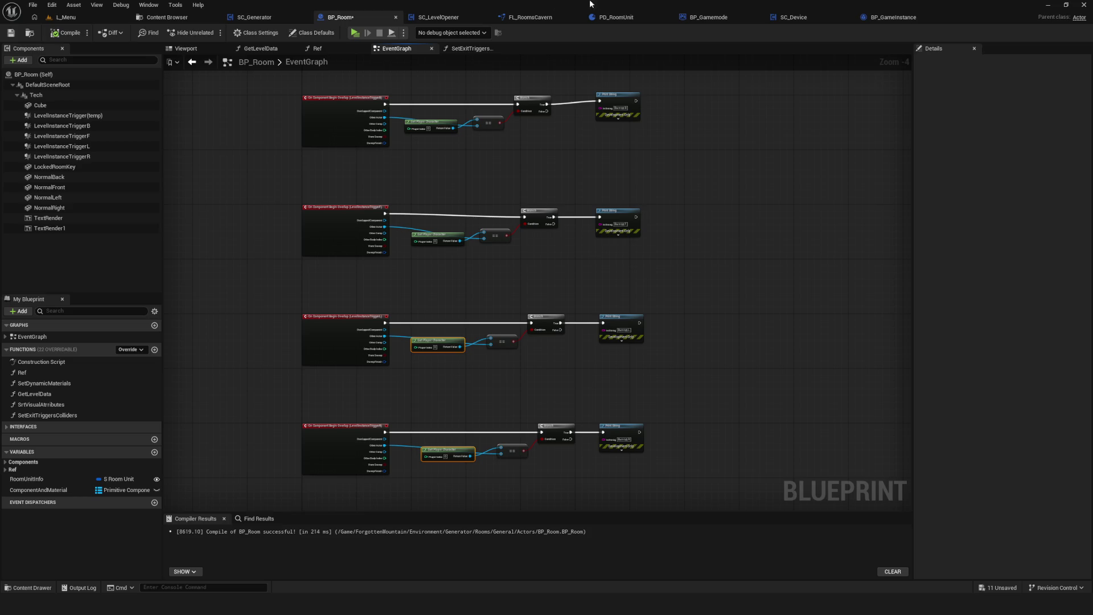
pyautogui.scroll(-4, 575, 122)
pyautogui.scroll(4, 483, 393)
# Frame the whole graph with Home and save BP_Room.
pyautogui.press('Home')
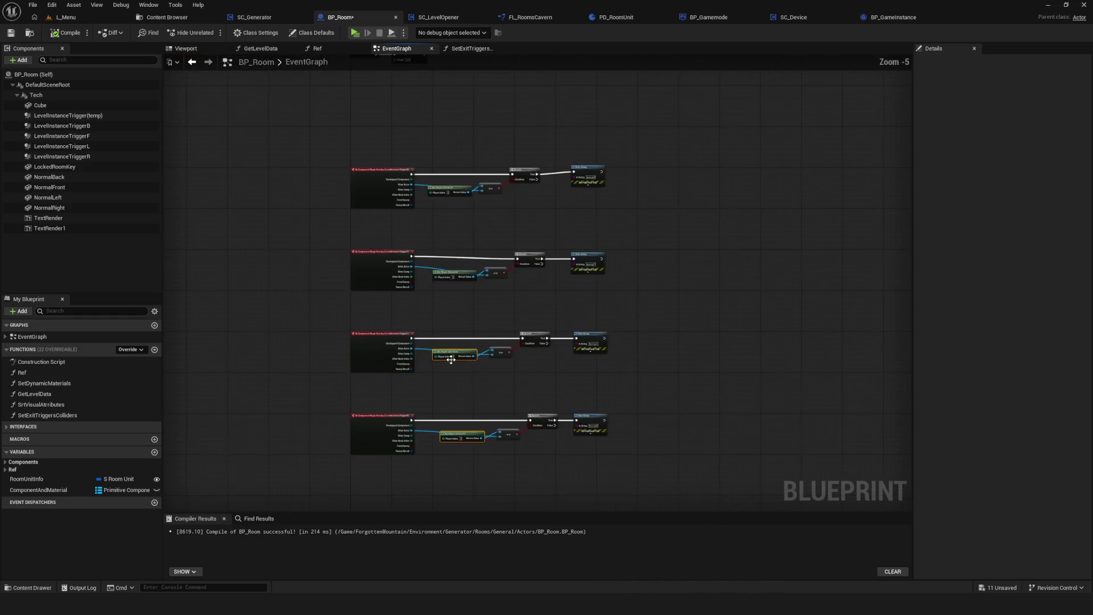
pyautogui.click(10, 33)
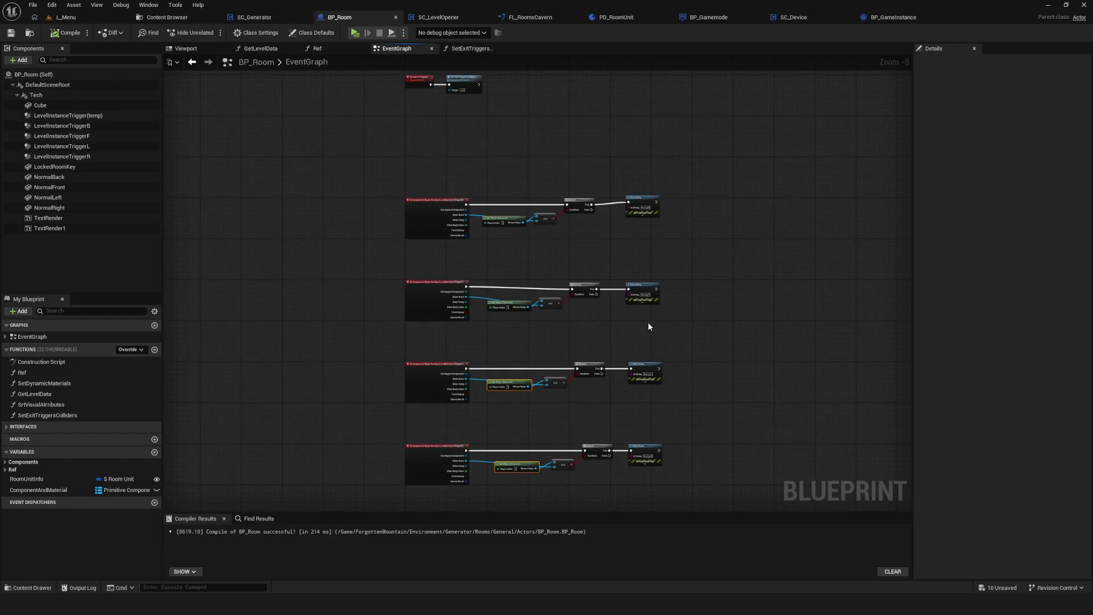
pyautogui.scroll(-5, 505, 339)
pyautogui.scroll(4, 513, 323)
pyautogui.scroll(2, 507, 271)
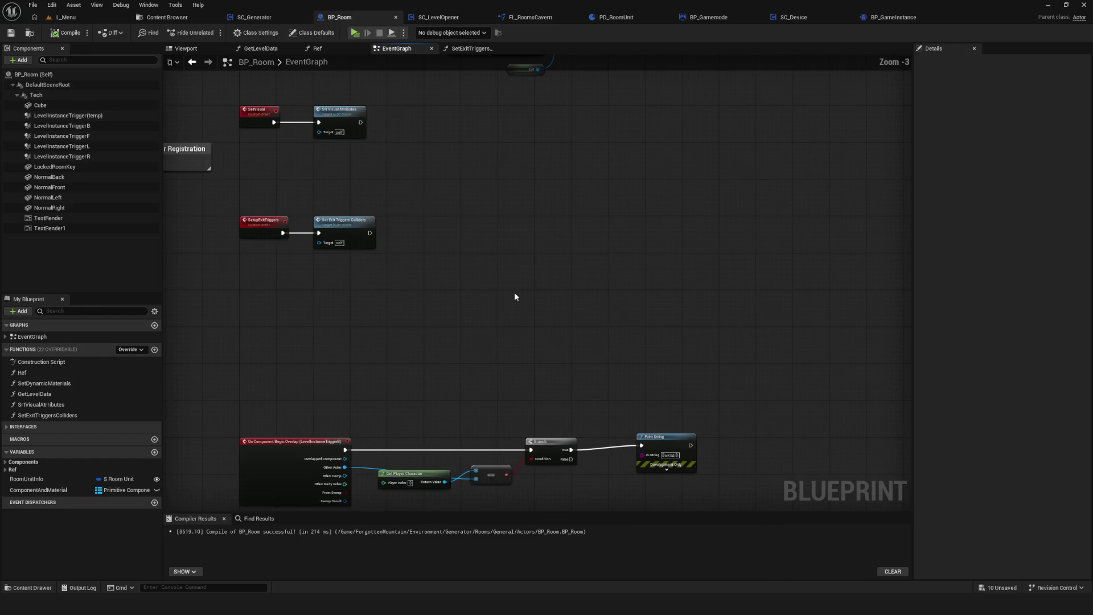
pyautogui.scroll(-3, 568, 408)
pyautogui.scroll(2, 548, 370)
pyautogui.scroll(1, 544, 349)
pyautogui.scroll(-1, 618, 179)
pyautogui.scroll(4, 513, 302)
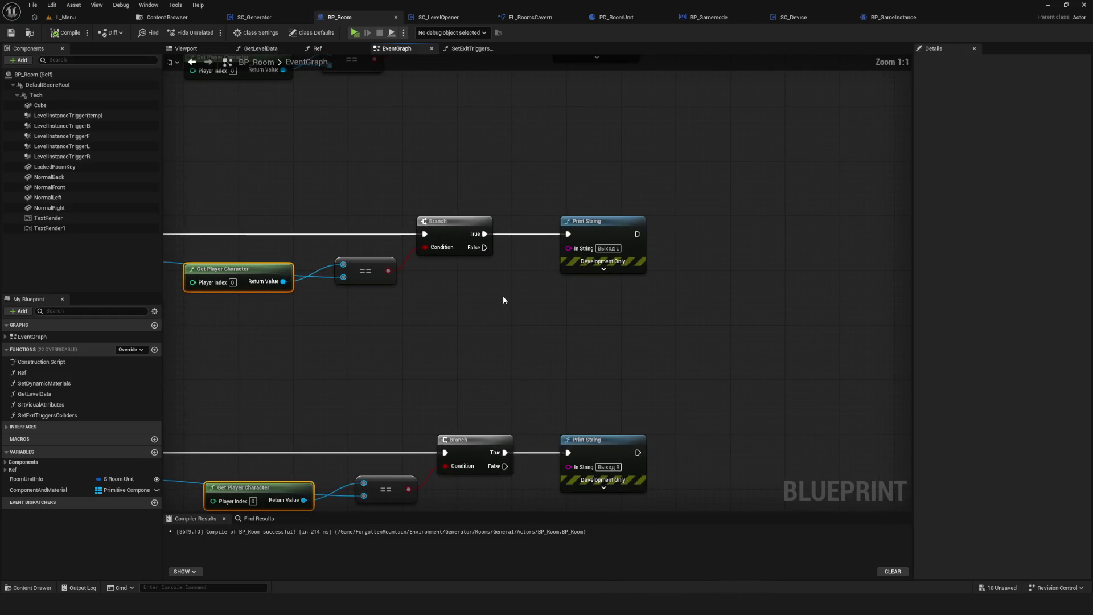
pyautogui.scroll(-4, 510, 293)
pyautogui.scroll(1, 609, 296)
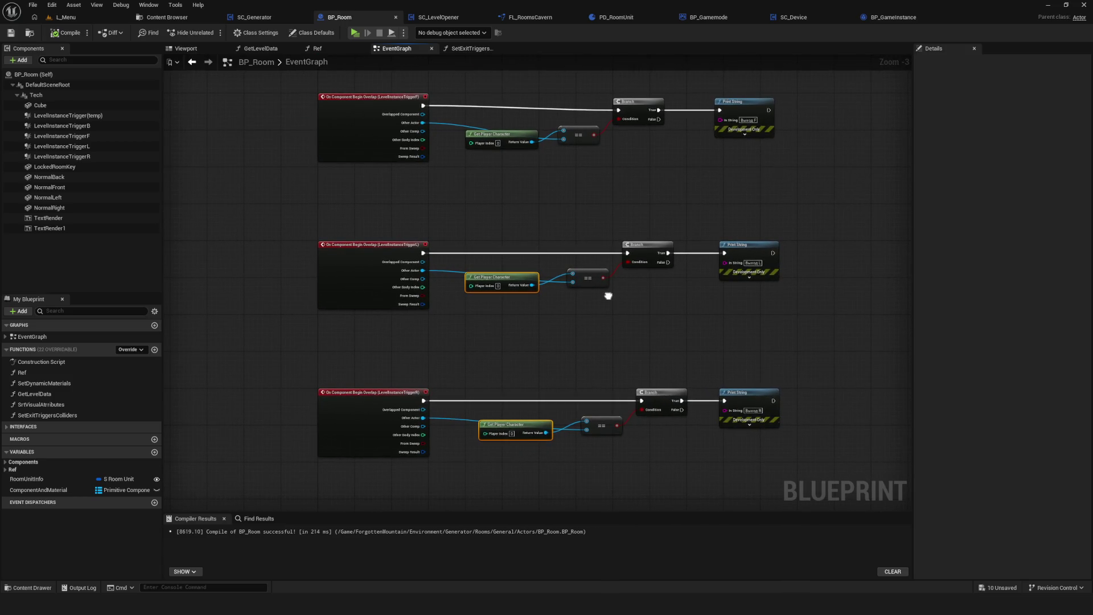
pyautogui.scroll(-3, 557, 342)
pyautogui.scroll(2, 532, 325)
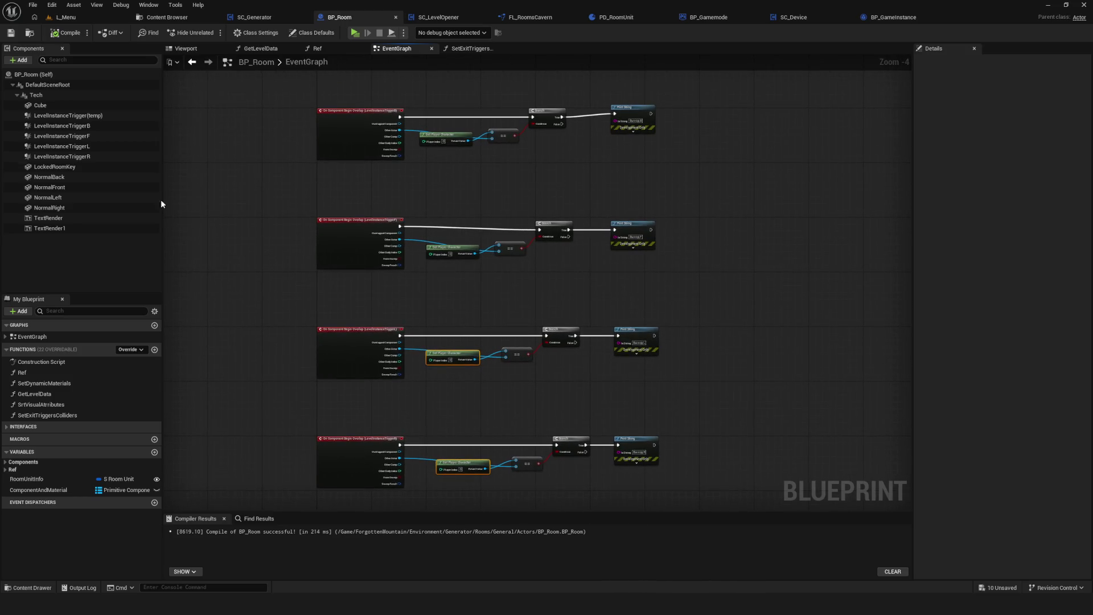
# Play-test from the first new-game slot, walking the character across the terrain, then stop.
pyautogui.click(355, 32)
pyautogui.click(571, 274)
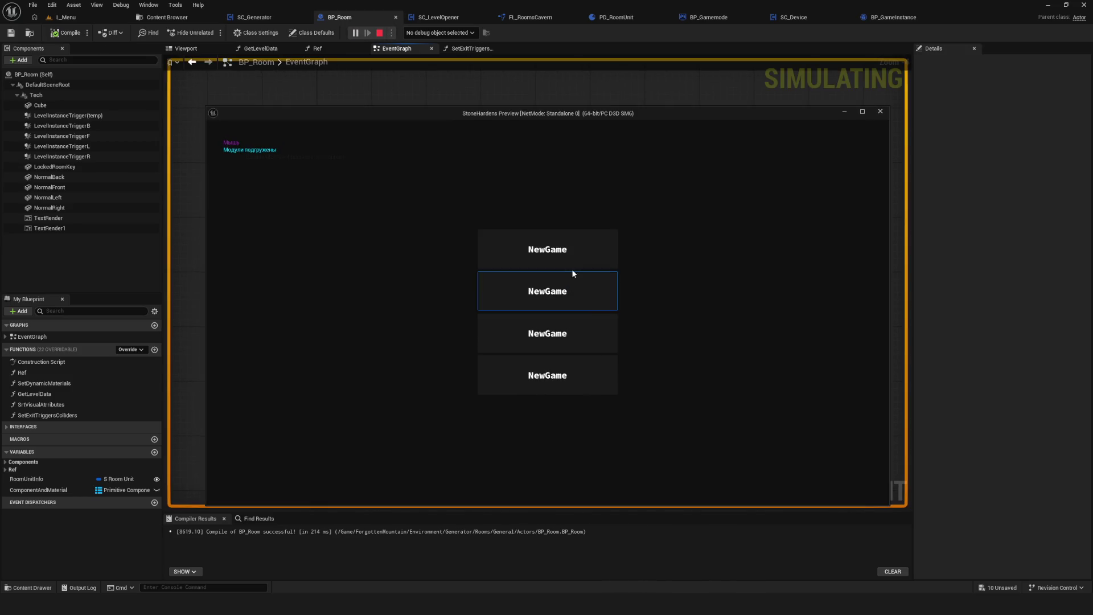
pyautogui.click(572, 244)
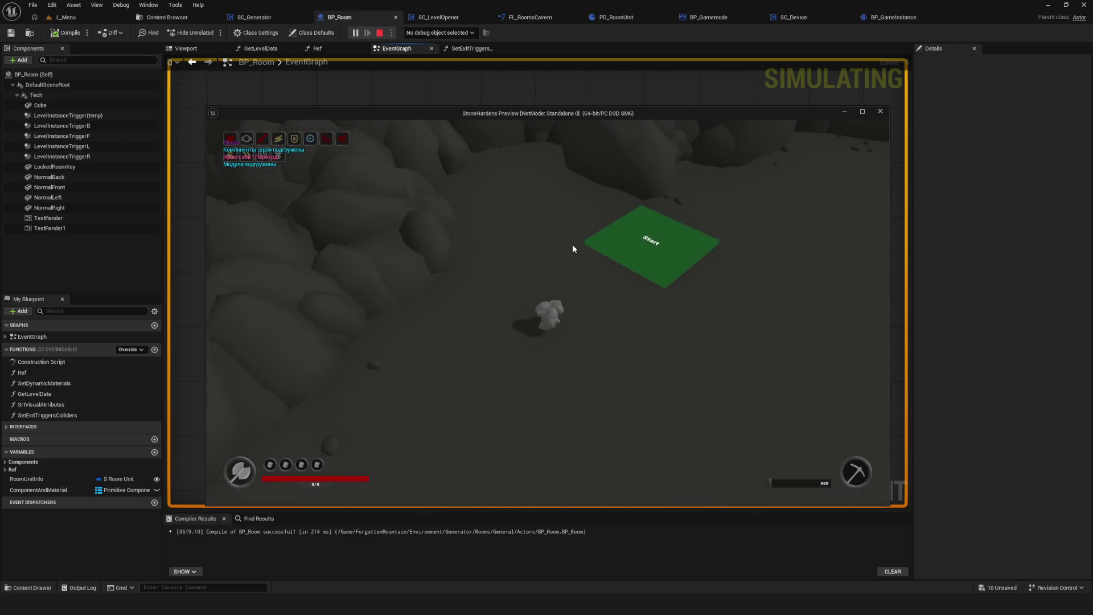
pyautogui.press('s')
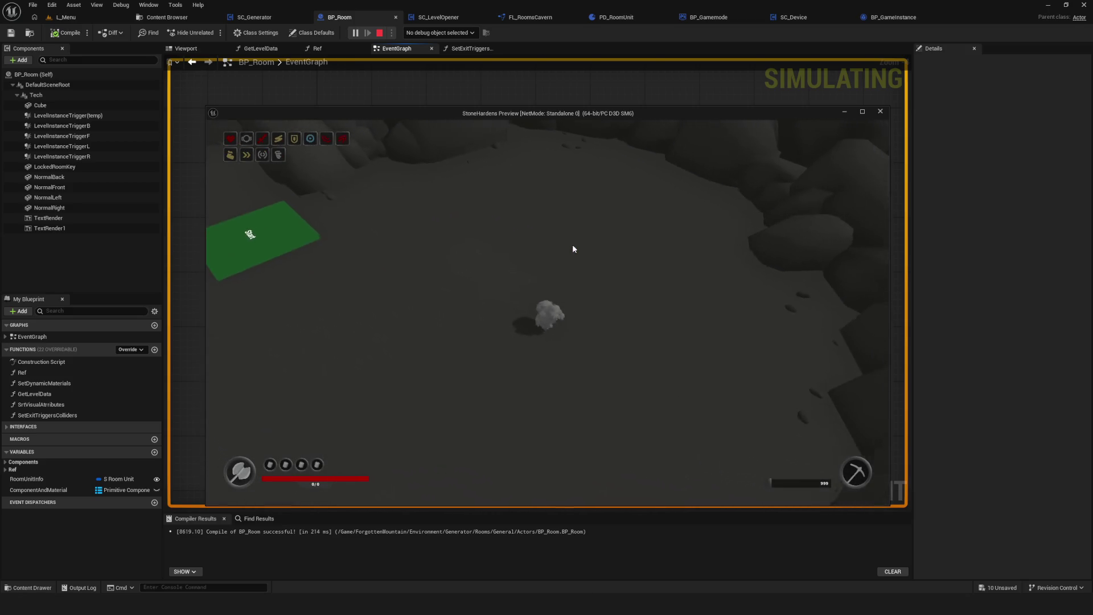
pyautogui.press('s')
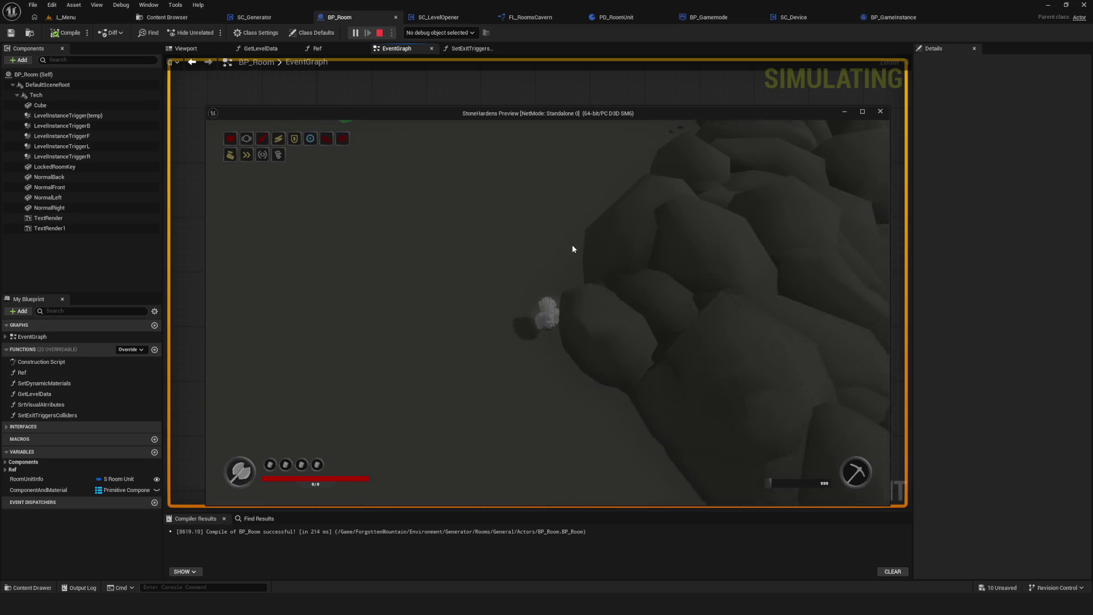
pyautogui.press('s')
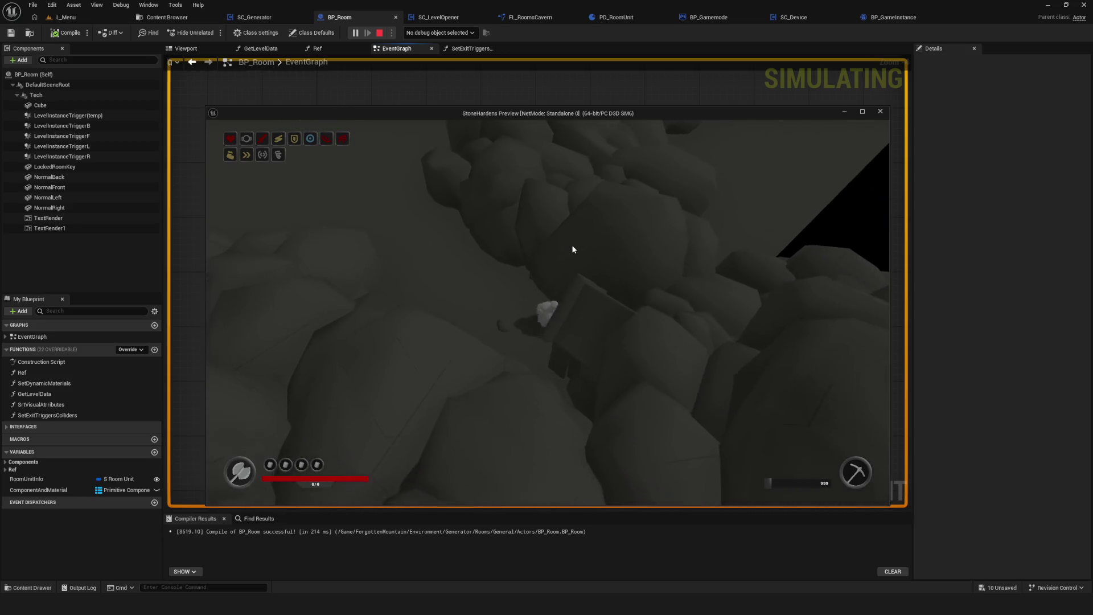
pyautogui.press('s')
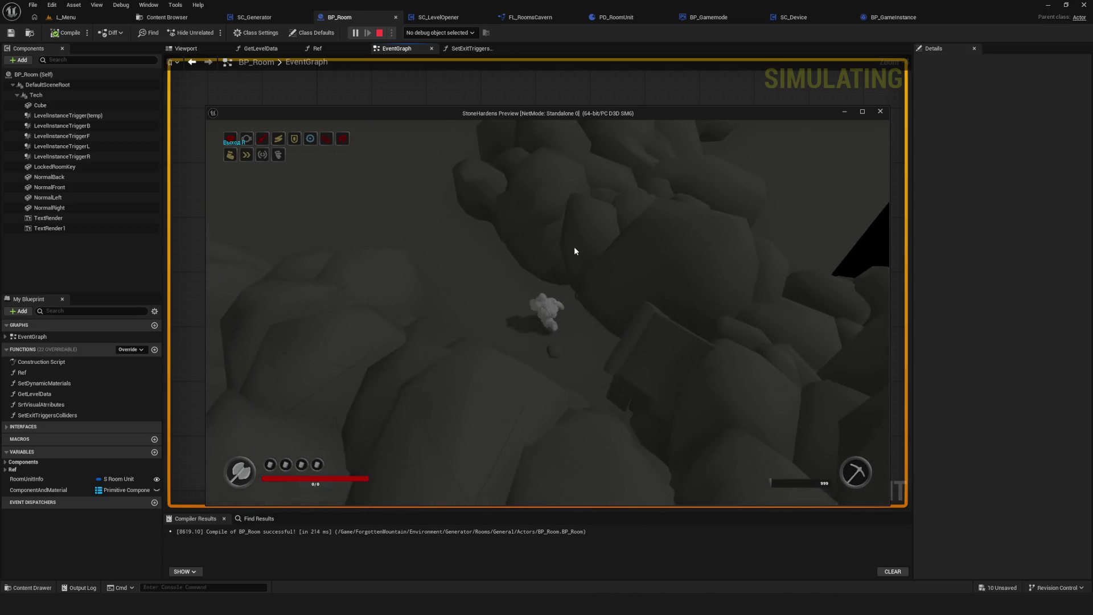
pyautogui.press('Escape')
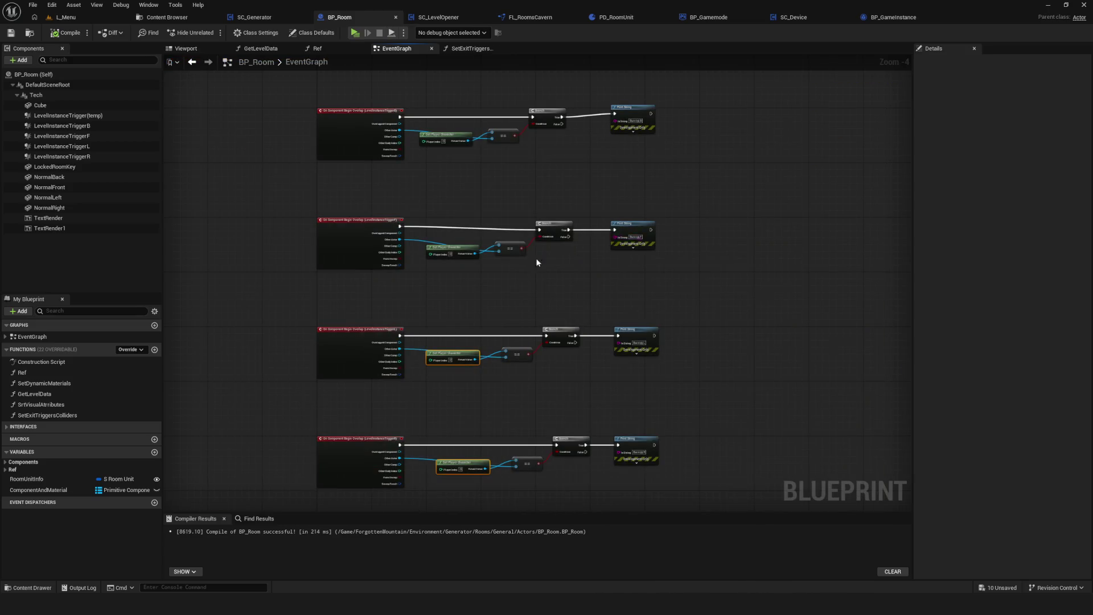
# Shift the graph view and switch to the SC_Generator blueprint.
pyautogui.scroll(-5, 570, 246)
pyautogui.moveTo(519, 330)
pyautogui.mouseDown()
pyautogui.moveTo(576, 312)
pyautogui.moveTo(572, 335)
pyautogui.mouseUp()
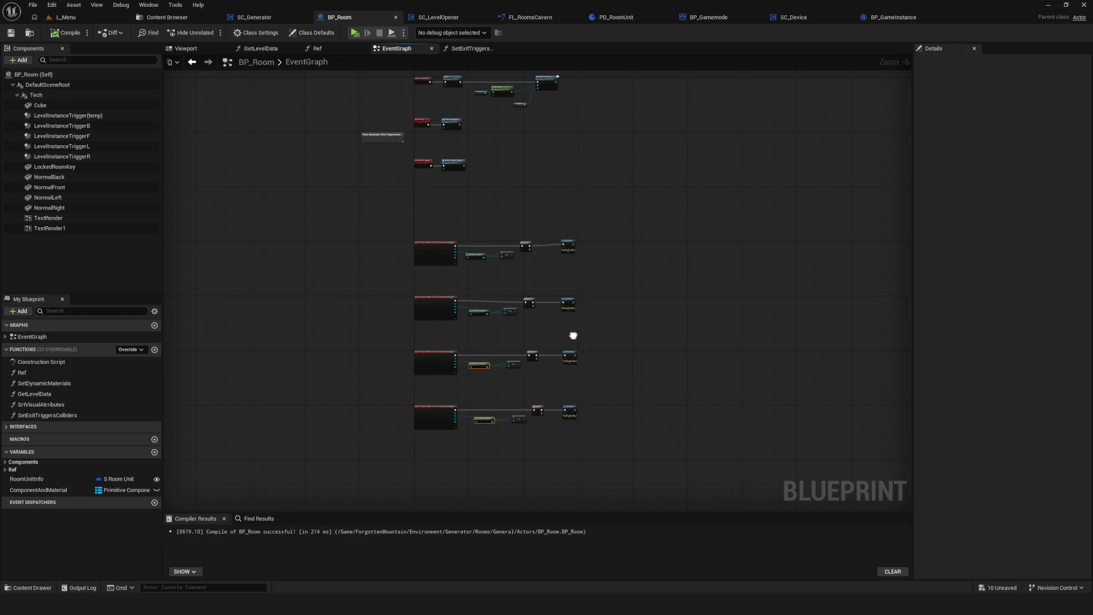
pyautogui.click(288, 17)
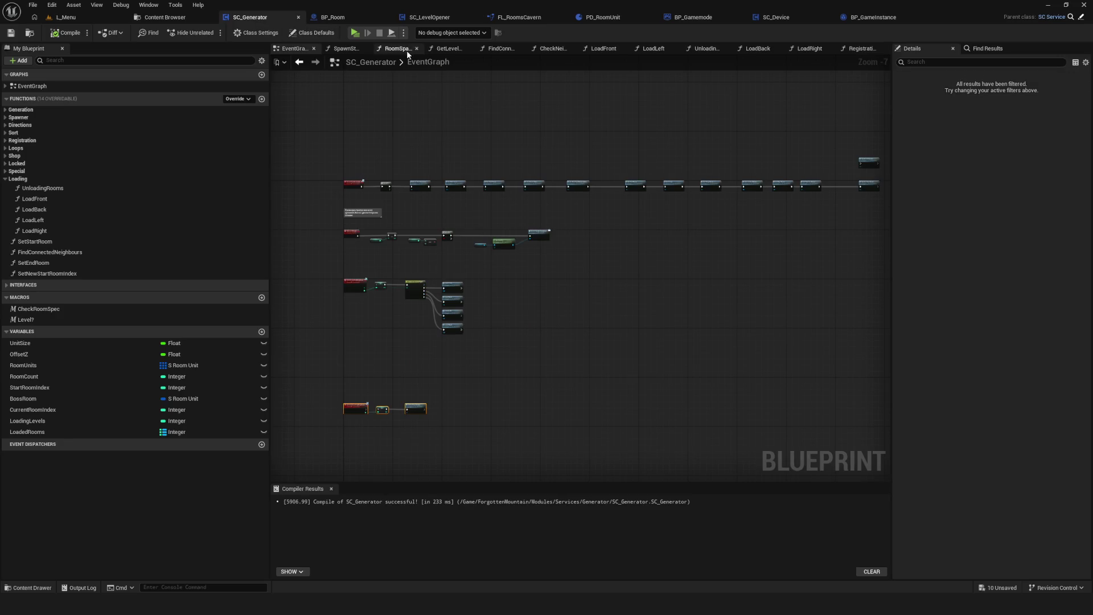
# Open SC_Starter from Modules/Services/Starter and inspect its Fader function.
pyautogui.click(165, 17)
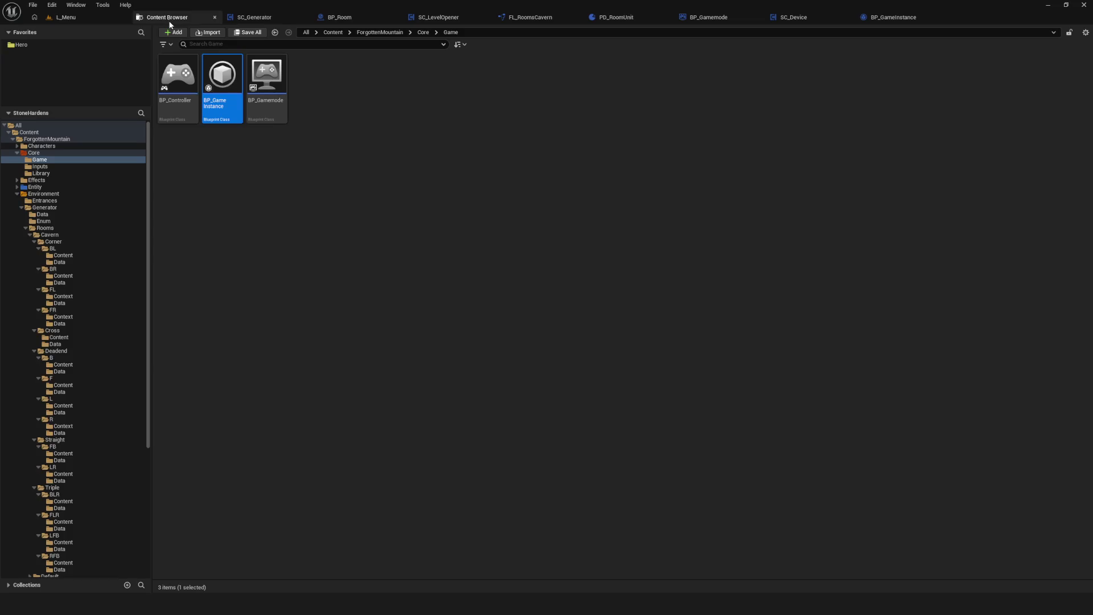
pyautogui.scroll(-5, 72, 405)
pyautogui.click(57, 552)
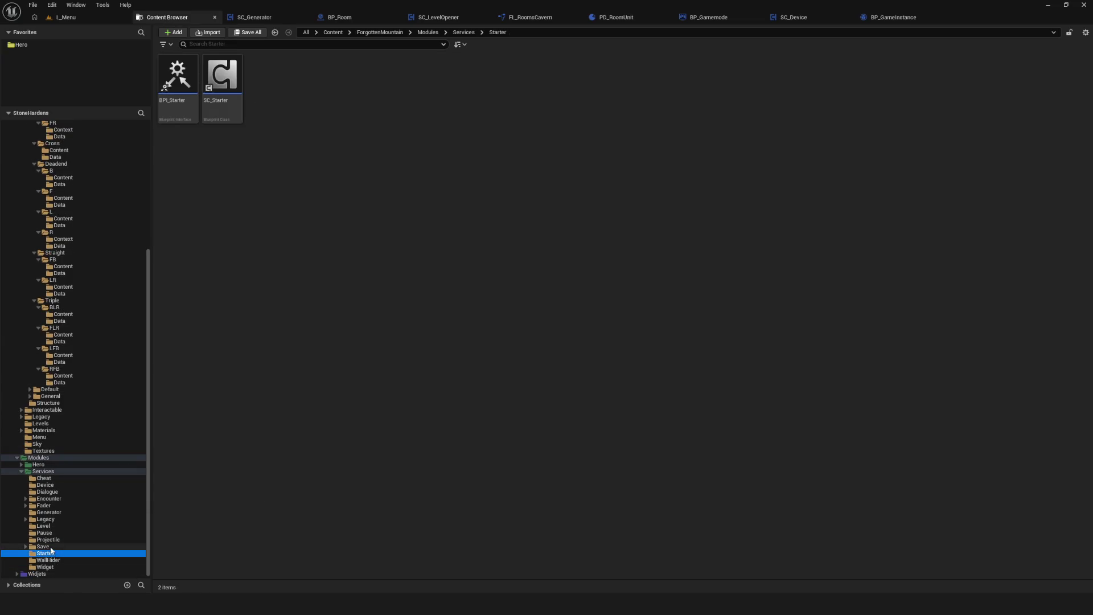
pyautogui.doubleClick(222, 74)
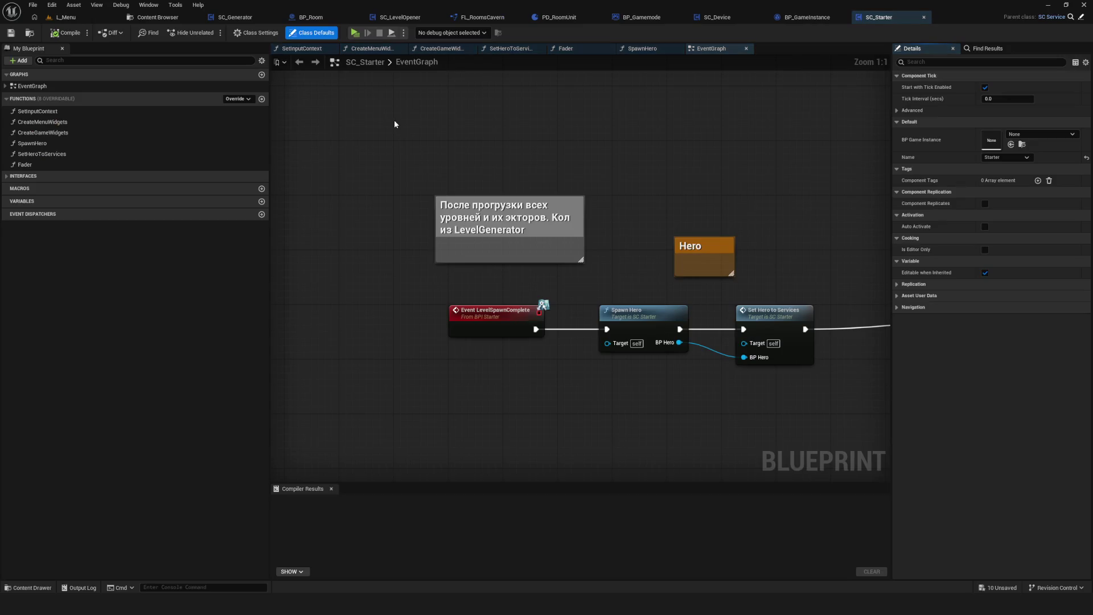
pyautogui.click(85, 165)
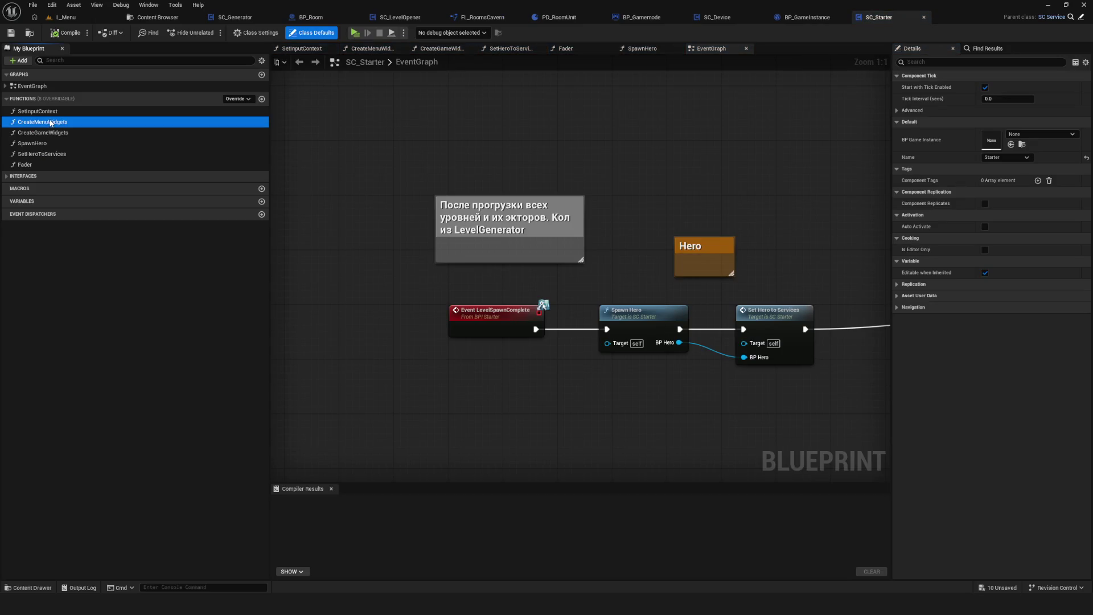
pyautogui.rightClick(127, 167)
pyautogui.click(176, 229)
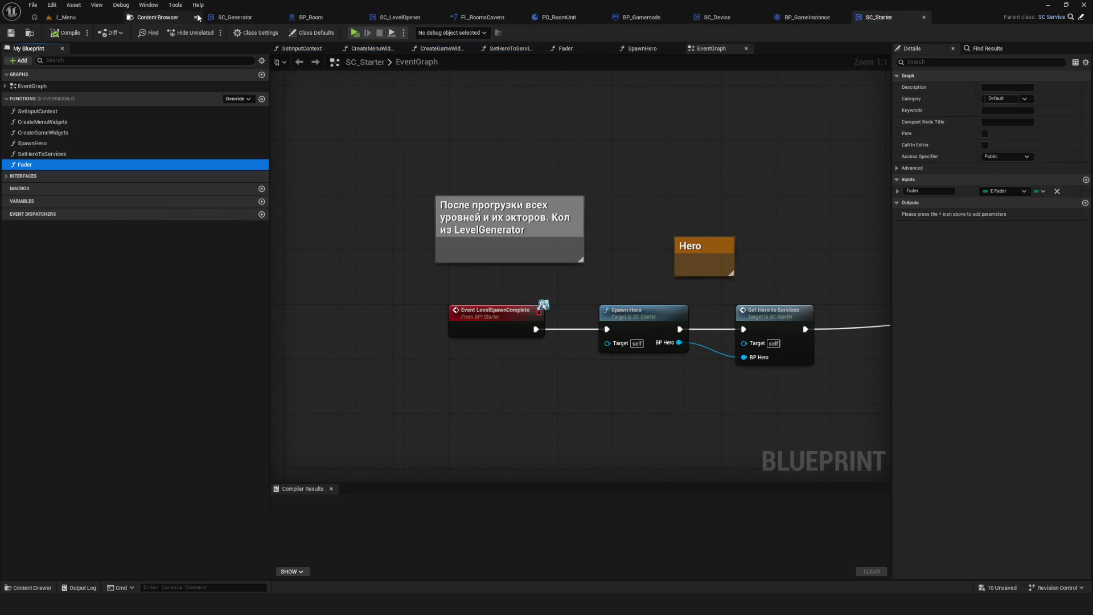
# Return to BP_Room's event graph and enlarge the components panel.
pyautogui.click(159, 18)
pyautogui.click(370, 170)
pyautogui.click(311, 17)
pyautogui.moveTo(421, 281); pyautogui.dragTo(411, 285)
pyautogui.moveTo(90, 294); pyautogui.dragTo(85, 335)
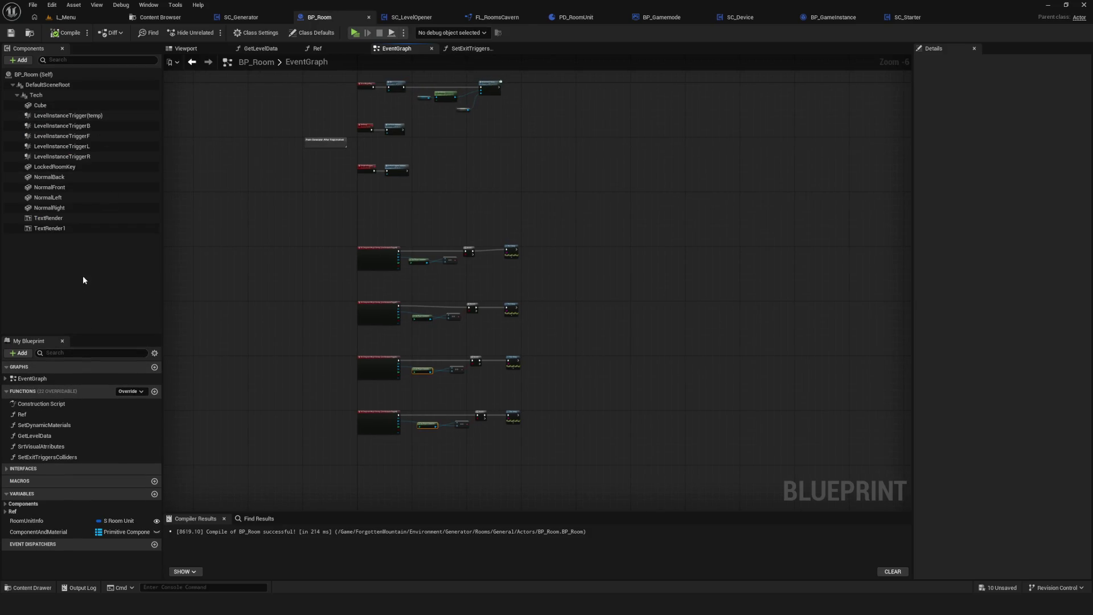
# Paste the copied Fader function into BP_Room's Functions list.
pyautogui.rightClick(82, 392)
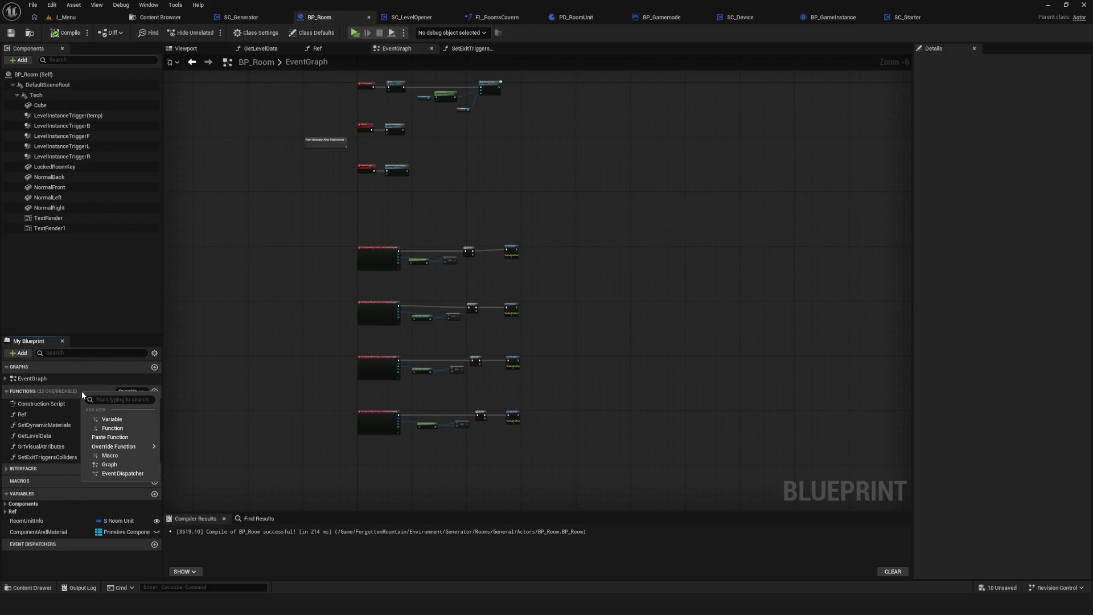
pyautogui.click(109, 436)
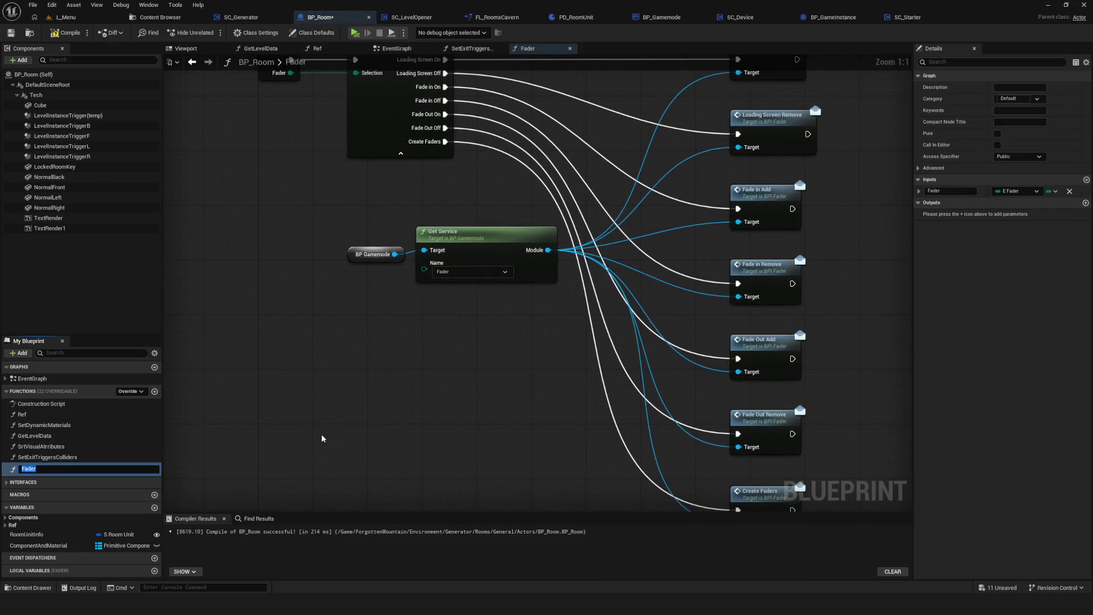
pyautogui.press('Return')
pyautogui.moveTo(288, 121); pyautogui.dragTo(310, 209)
pyautogui.click(397, 49)
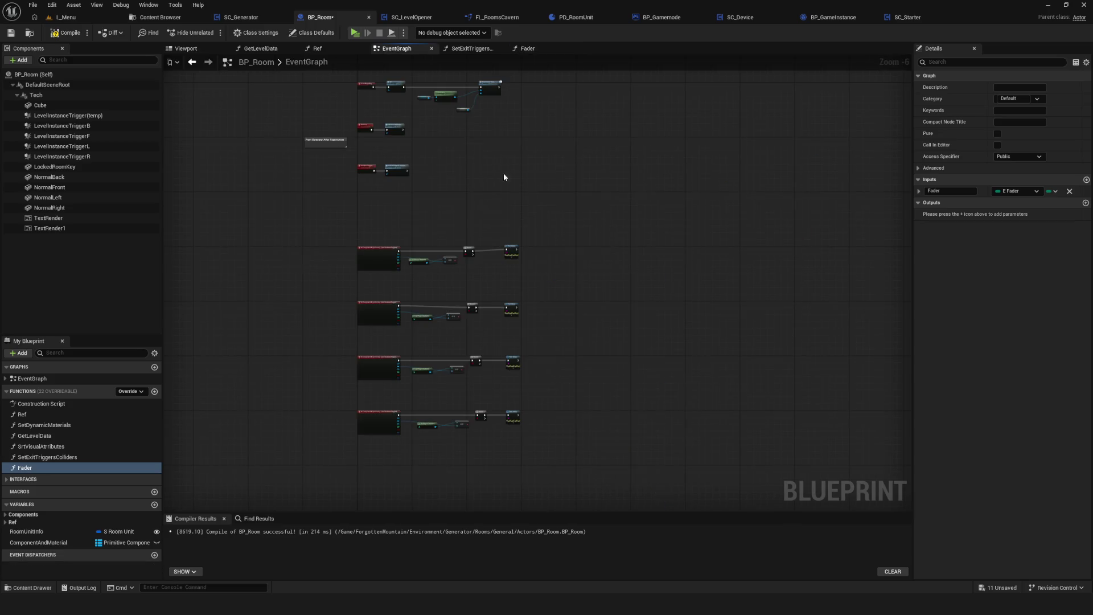
# Replace the first exit trigger's Print String with a pasted Fader call node.
pyautogui.hotkey('ctrl', 'v')
pyautogui.moveTo(698, 271)
pyautogui.mouseDown()
pyautogui.moveTo(354, 274)
pyautogui.moveTo(827, 240)
pyautogui.moveTo(866, 258)
pyautogui.moveTo(603, 272)
pyautogui.mouseUp()
pyautogui.scroll(-3, 607, 273)
pyautogui.scroll(3, 607, 272)
pyautogui.click(456, 270)
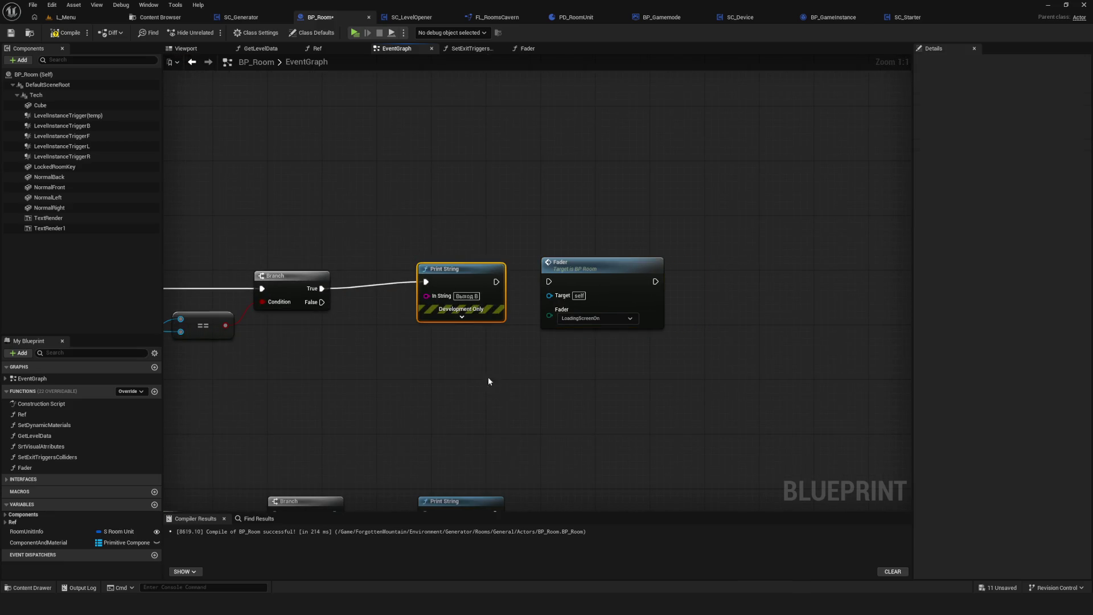
pyautogui.press('Delete')
pyautogui.moveTo(322, 288)
pyautogui.mouseDown()
pyautogui.moveTo(505, 308)
pyautogui.moveTo(568, 295)
pyautogui.mouseUp()
# Set the Fader call's mode to FadeOutOn and wire the Branch's True output into it.
pyautogui.click(584, 318)
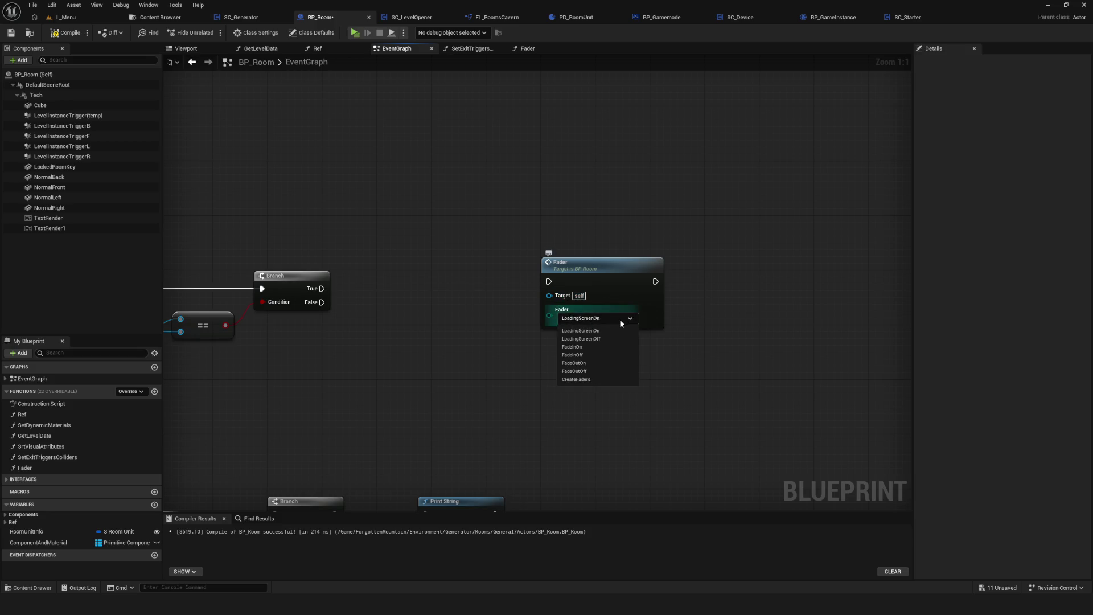
pyautogui.click(607, 348)
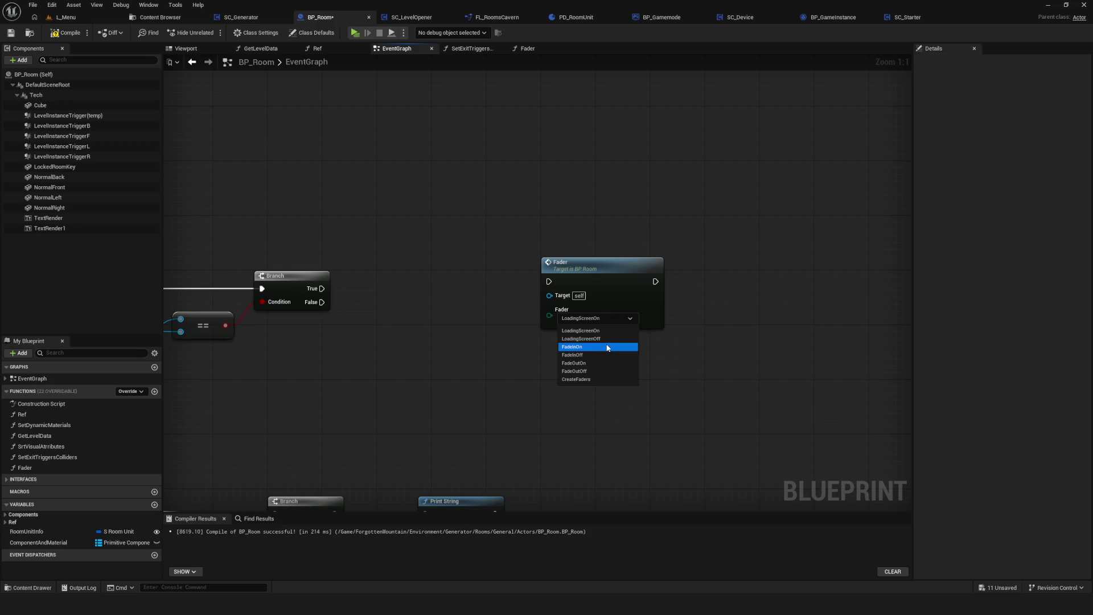
pyautogui.click(607, 348)
pyautogui.click(591, 318)
pyautogui.click(587, 362)
pyautogui.moveTo(594, 272); pyautogui.dragTo(455, 270)
pyautogui.moveTo(321, 288)
pyautogui.mouseDown()
pyautogui.moveTo(381, 300)
pyautogui.moveTo(410, 279)
pyautogui.moveTo(483, 275)
pyautogui.moveTo(608, 292)
pyautogui.mouseUp()
pyautogui.scroll(-1, 483, 276)
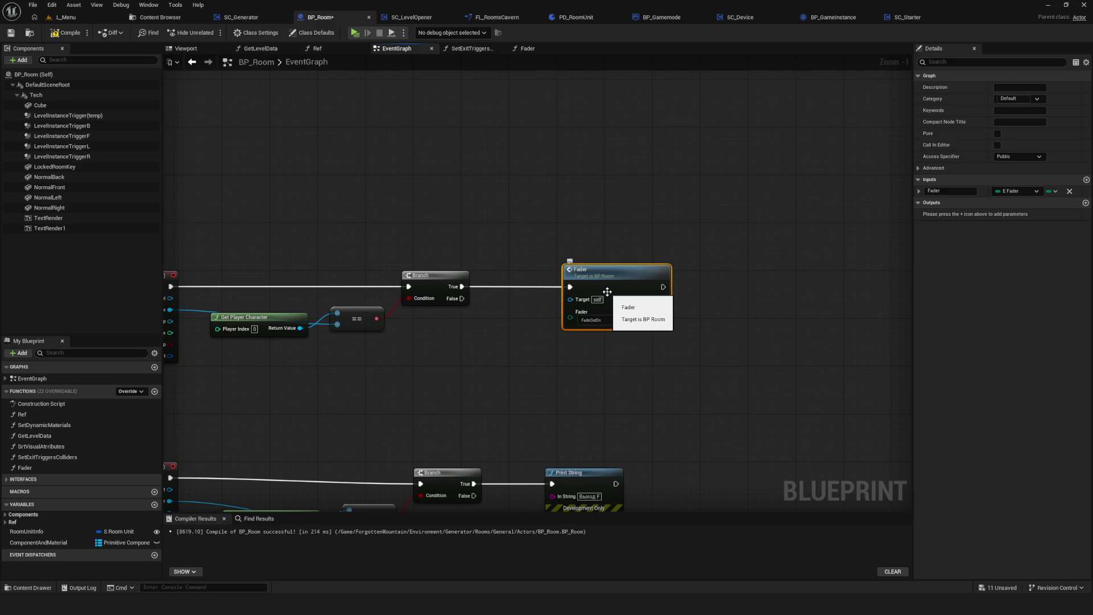
pyautogui.moveTo(608, 292); pyautogui.dragTo(605, 280)
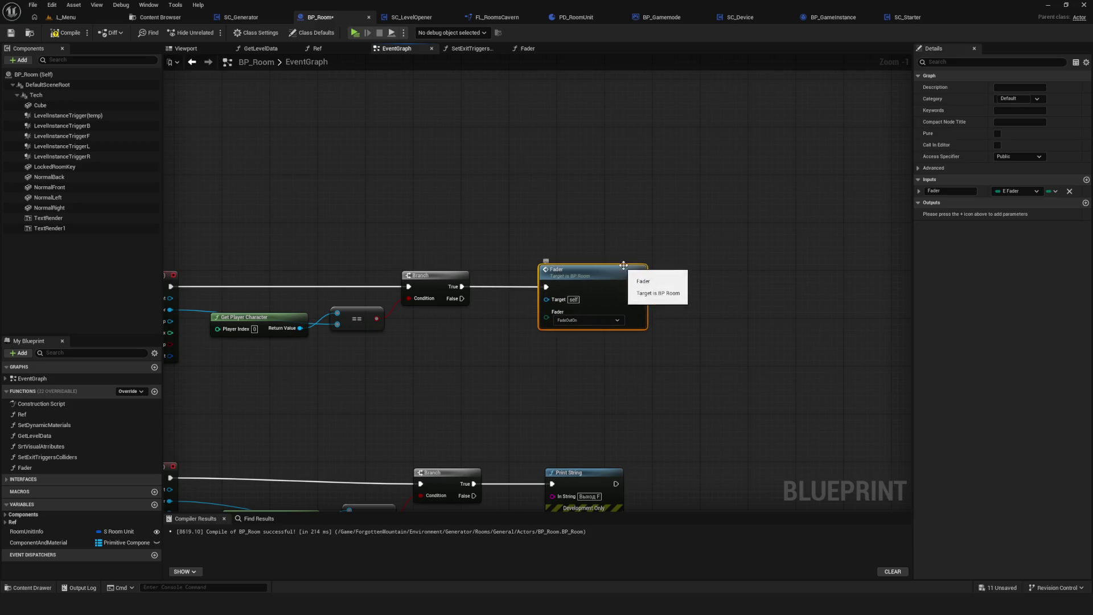
pyautogui.scroll(-7, 716, 252)
pyautogui.scroll(9, 548, 222)
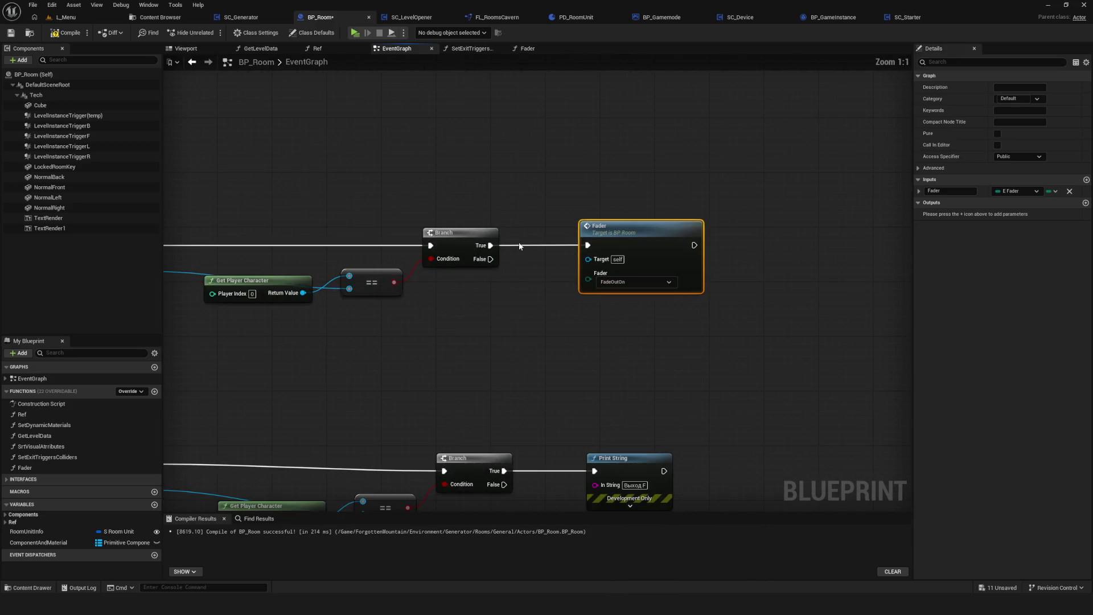
pyautogui.moveTo(432, 264); pyautogui.dragTo(383, 269)
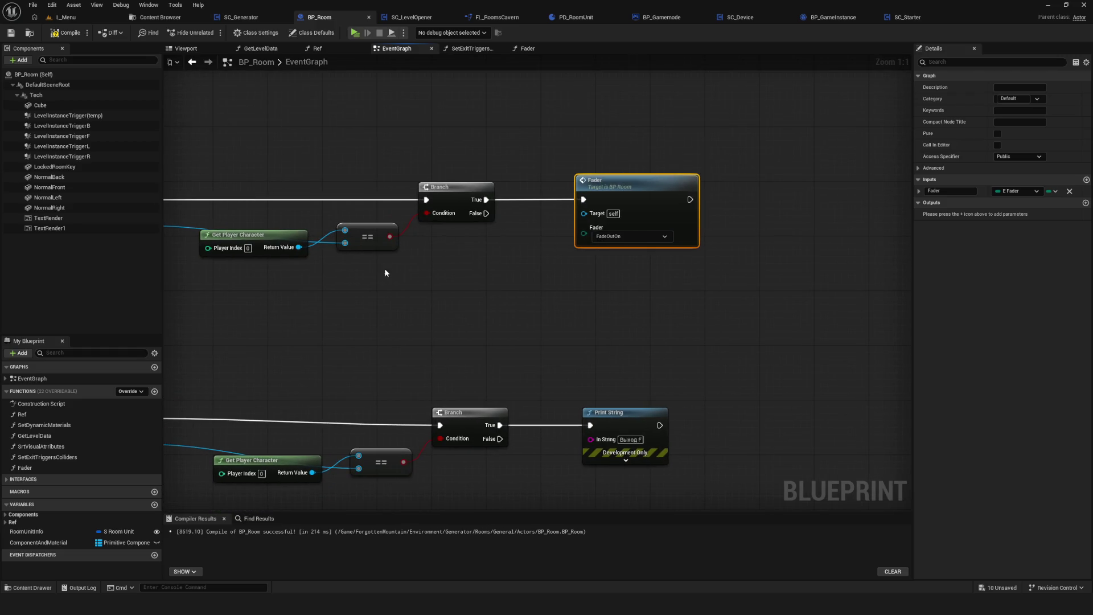
# Compile BP_Room to check the new Fader call for errors.
pyautogui.click(65, 30)
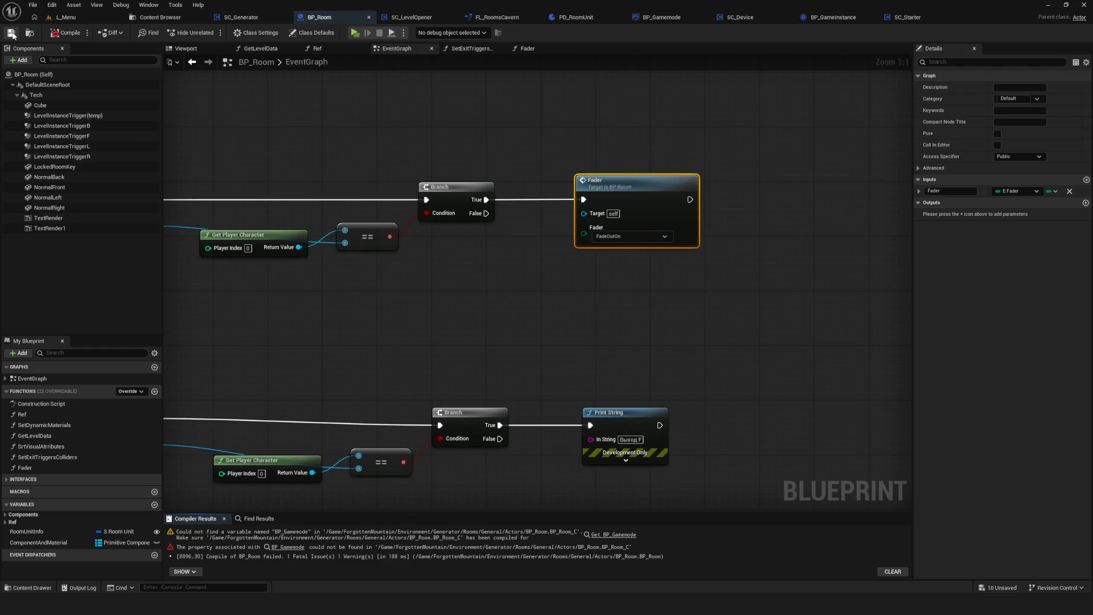
pyautogui.scroll(-9, 592, 250)
pyautogui.scroll(6, 586, 285)
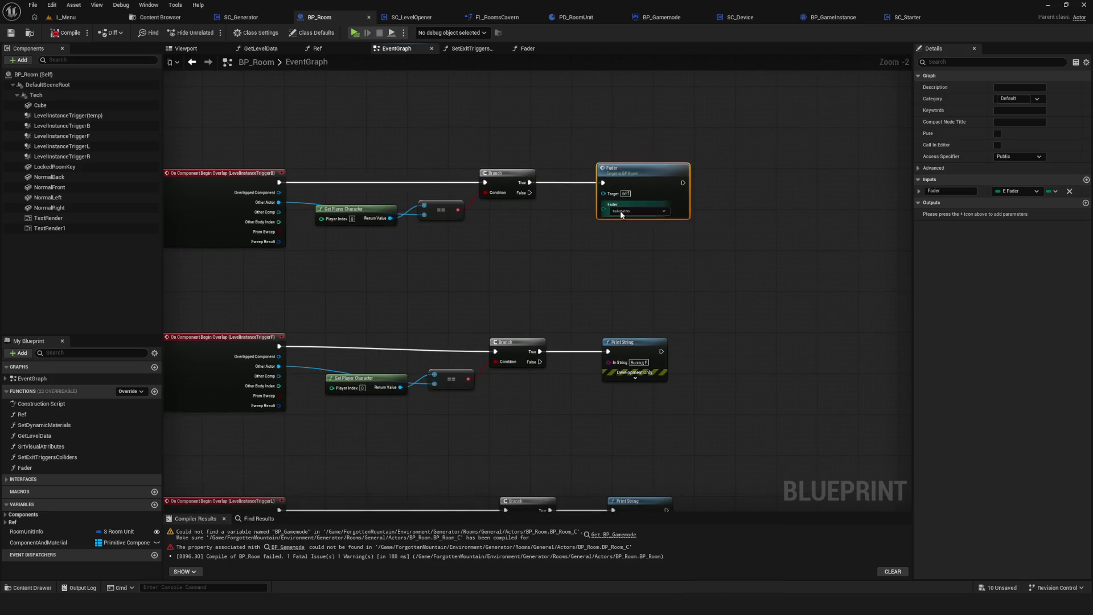
pyautogui.scroll(2, 593, 234)
pyautogui.moveTo(619, 265)
pyautogui.mouseDown()
pyautogui.moveTo(517, 256)
pyautogui.moveTo(527, 177)
pyautogui.moveTo(538, 180)
pyautogui.mouseUp()
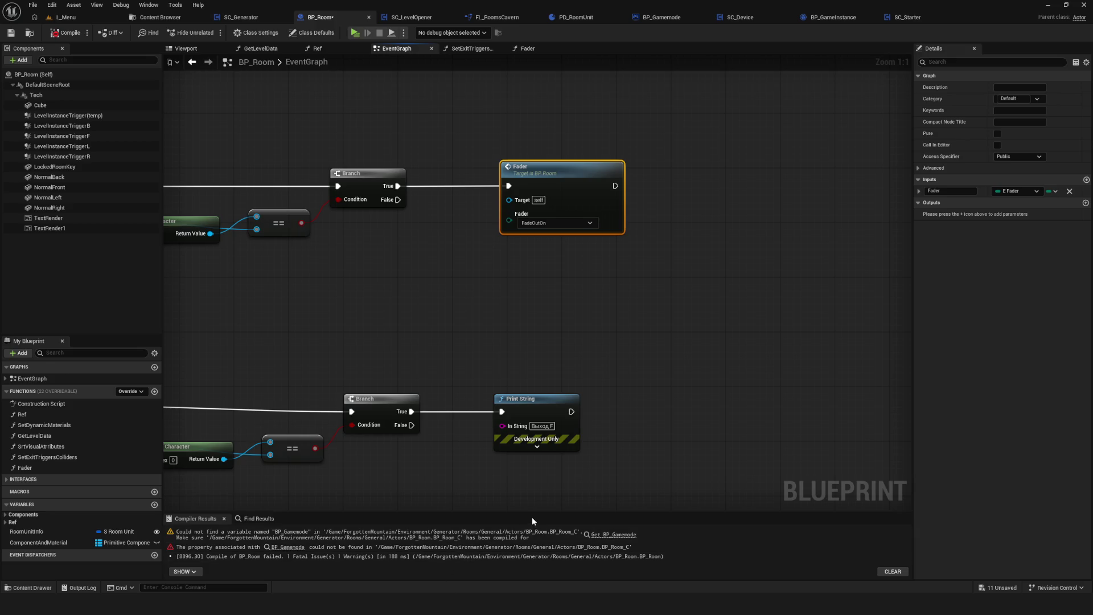
# In the Fader function, replace the broken BP Gamemode node with a BPGamemode getter, then compile and save.
pyautogui.doubleClick(549, 191)
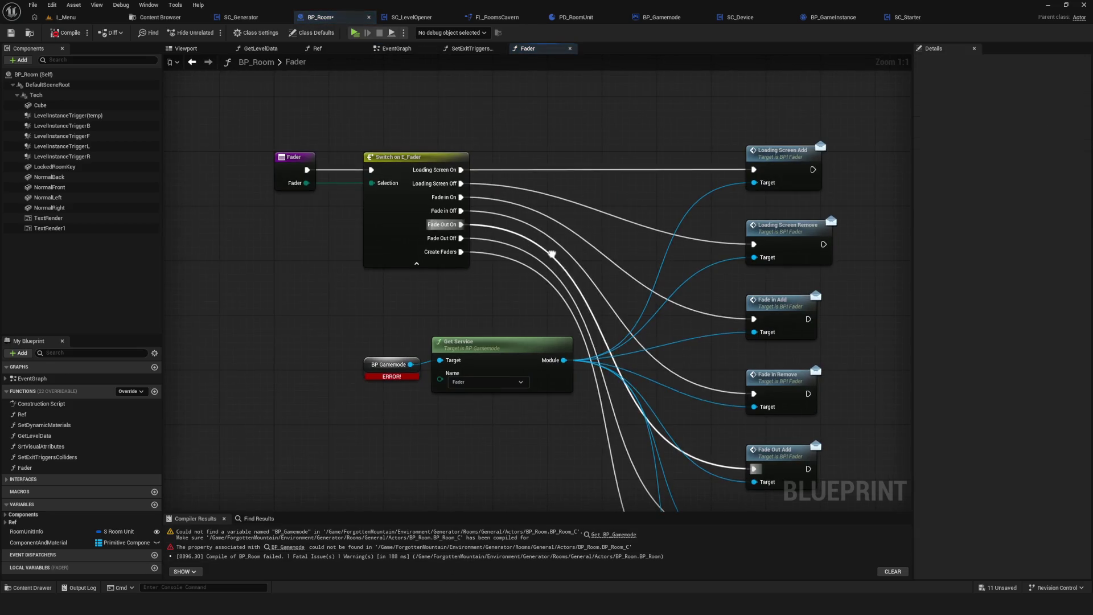
pyautogui.click(392, 365)
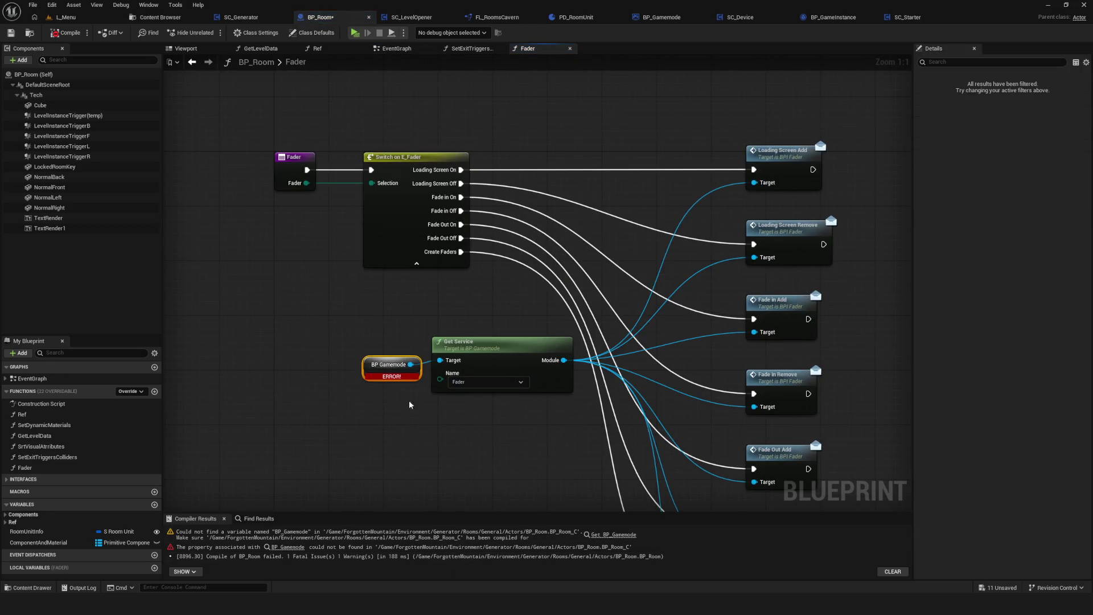
pyautogui.click(5, 523)
pyautogui.moveTo(60, 530)
pyautogui.mouseDown()
pyautogui.moveTo(378, 446)
pyautogui.moveTo(367, 396)
pyautogui.mouseUp()
pyautogui.click(385, 374)
pyautogui.press('Delete')
pyautogui.click(66, 32)
pyautogui.click(10, 32)
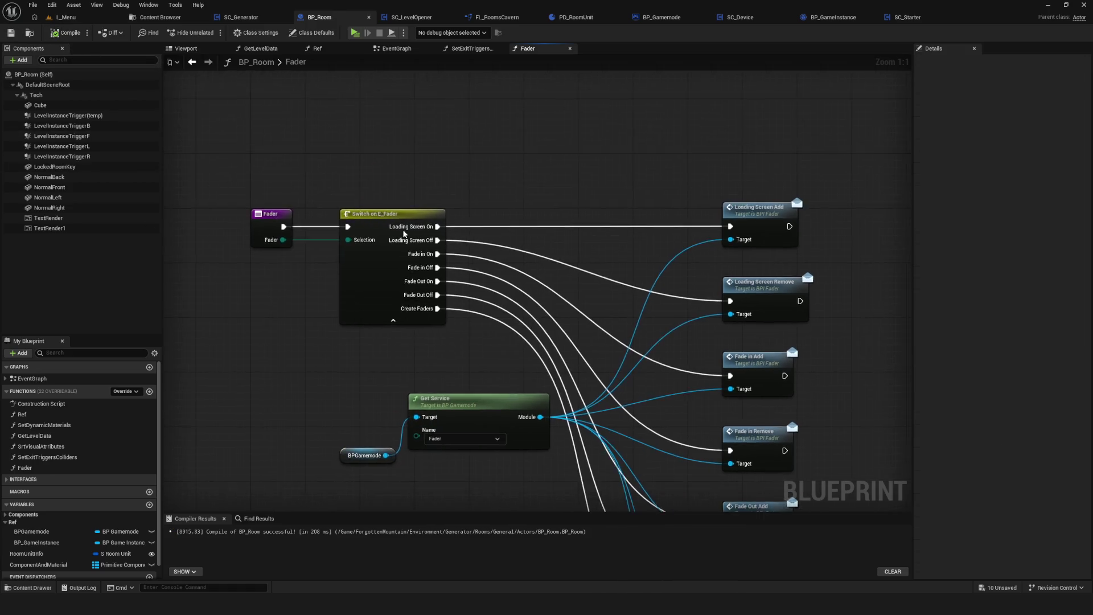
pyautogui.click(393, 49)
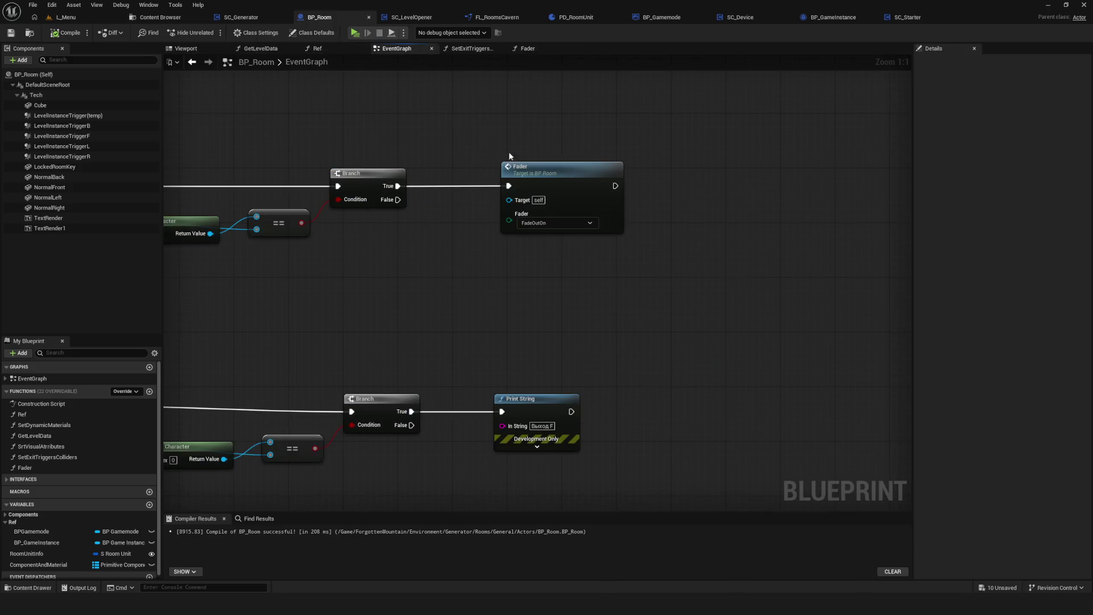
# Copy the FadeOutOn Fader call over the second trigger's Print String and wire Branch True to it.
pyautogui.scroll(-3, 549, 343)
pyautogui.scroll(3, 549, 325)
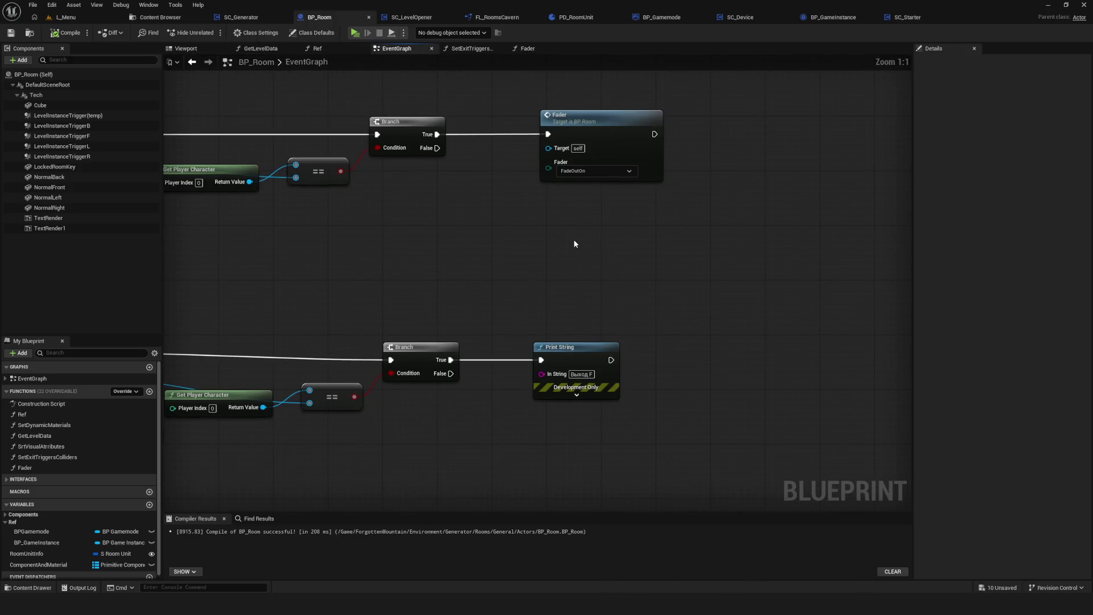
pyautogui.click(511, 140)
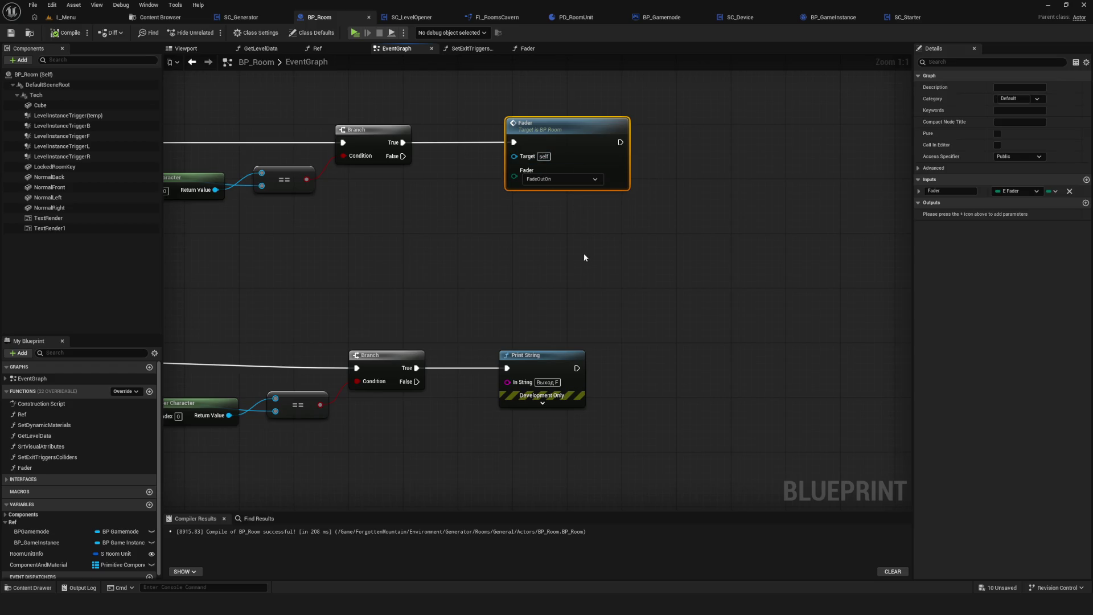
pyautogui.hotkey('ctrl', 'c')
pyautogui.hotkey('ctrl', 'v')
pyautogui.moveTo(592, 259)
pyautogui.mouseDown()
pyautogui.moveTo(546, 227)
pyautogui.moveTo(542, 313)
pyautogui.mouseUp()
pyautogui.click(514, 316)
pyautogui.press('Delete')
pyautogui.moveTo(408, 326); pyautogui.dragTo(551, 306)
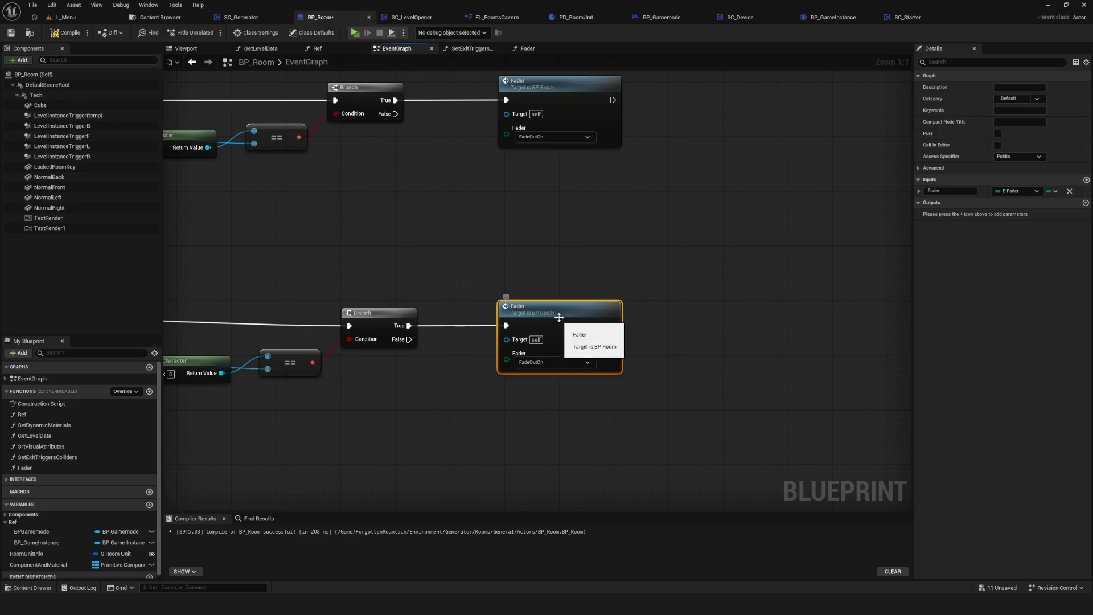
pyautogui.scroll(-5, 555, 316)
pyautogui.scroll(3, 535, 319)
# Paste another Fader call in place of the lower Print String, wire its Branch True, and save.
pyautogui.hotkey('ctrl', 'v')
pyautogui.moveTo(567, 329)
pyautogui.mouseDown()
pyautogui.moveTo(547, 329)
pyautogui.moveTo(556, 387)
pyautogui.mouseUp()
pyautogui.click(552, 373)
pyautogui.press('Delete')
pyautogui.scroll(2, 548, 309)
pyautogui.moveTo(428, 402); pyautogui.dragTo(519, 394)
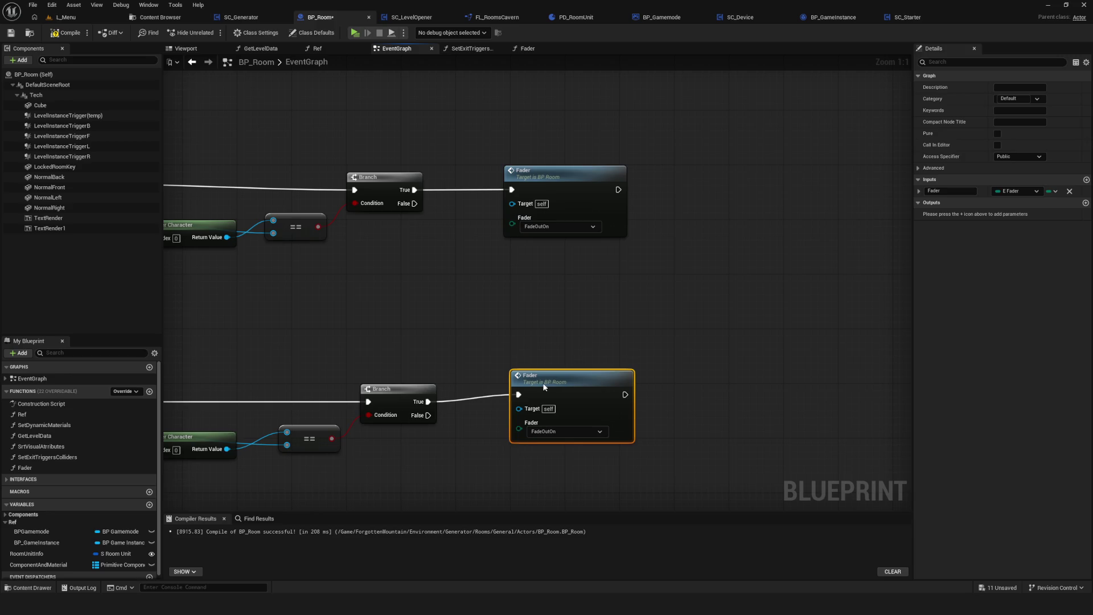
pyautogui.hotkey('ctrl', 'z')
pyautogui.hotkey('ctrl', 'z')
pyautogui.hotkey('ctrl', 'z')
pyautogui.hotkey('ctrl', 'y')
pyautogui.hotkey('ctrl', 'y')
pyautogui.click(567, 385)
pyautogui.press('Delete')
pyautogui.moveTo(577, 322); pyautogui.dragTo(577, 383)
pyautogui.moveTo(483, 399); pyautogui.dragTo(589, 382)
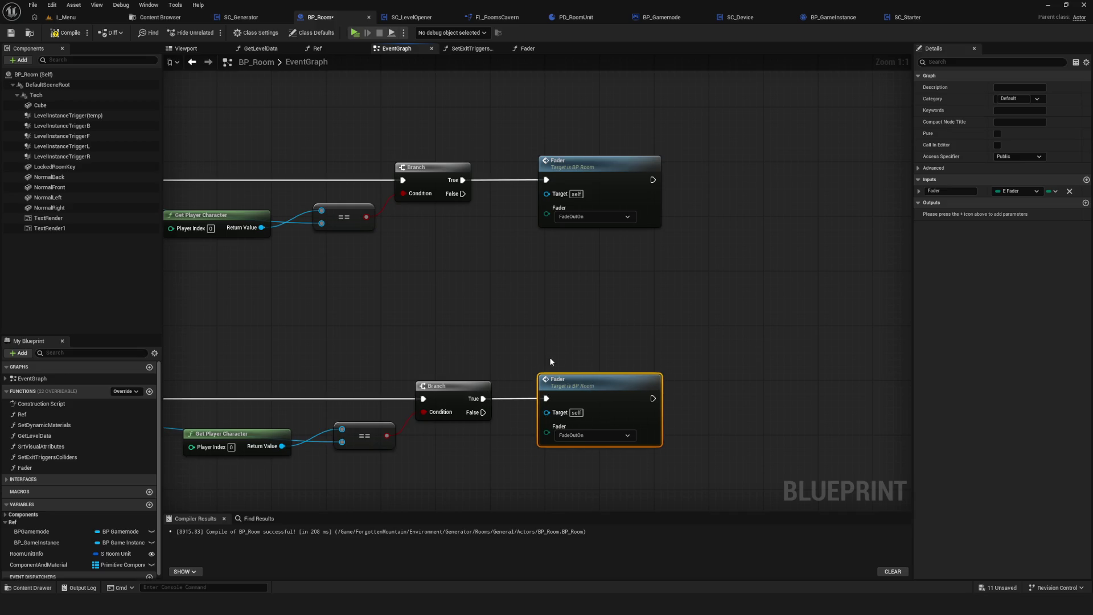
pyautogui.scroll(-9, 558, 364)
pyautogui.click(14, 35)
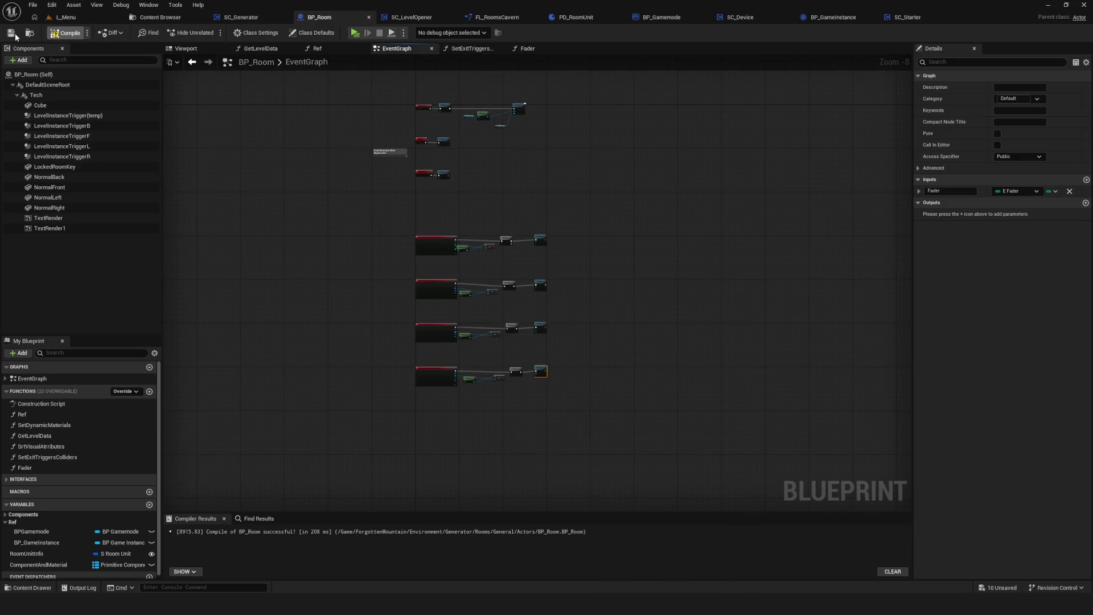
pyautogui.scroll(8, 491, 325)
pyautogui.scroll(-9, 425, 302)
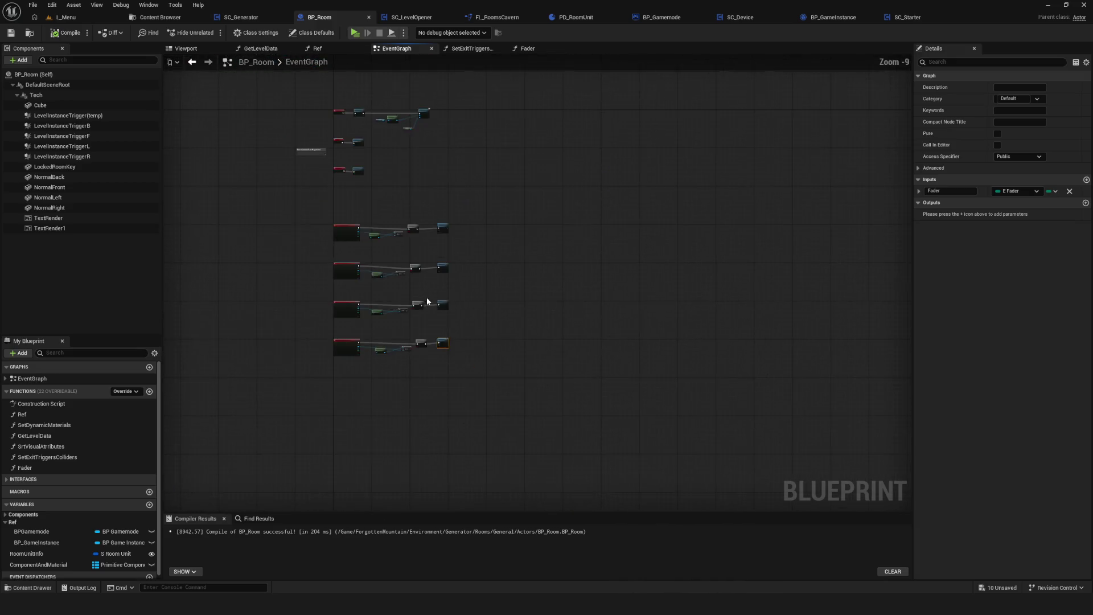
pyautogui.scroll(4, 426, 302)
pyautogui.hotkey('alt', 'p')
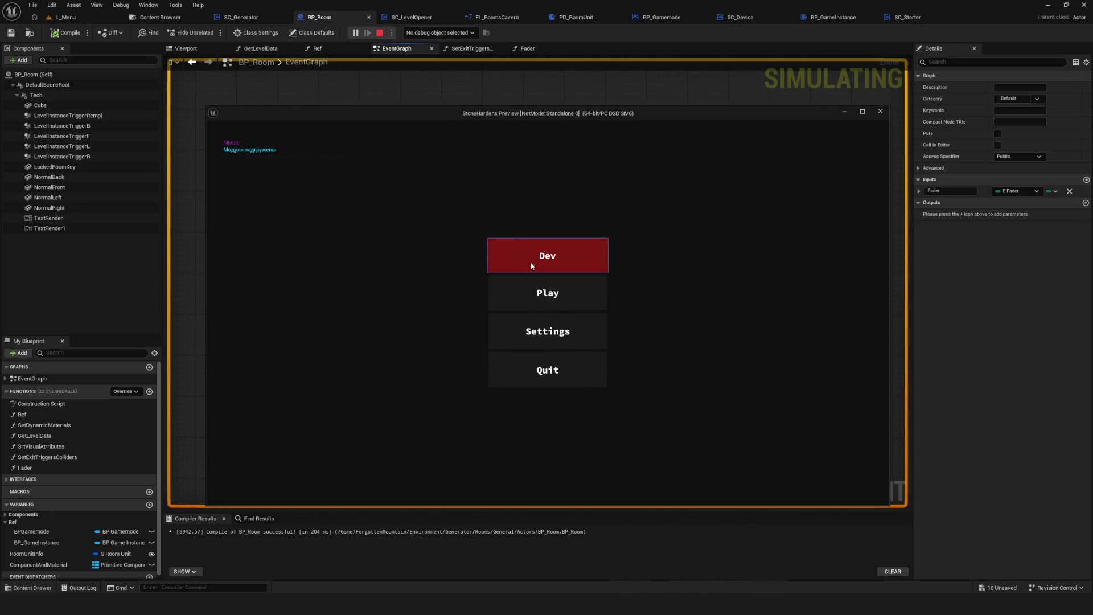
pyautogui.click(531, 263)
pyautogui.press('s')
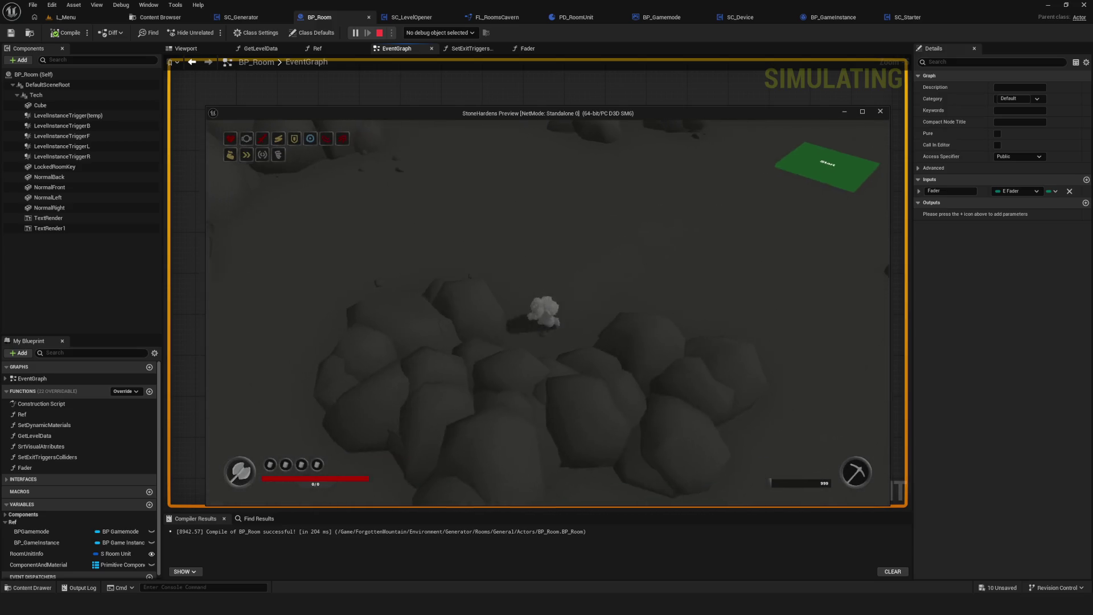
pyautogui.press('s')
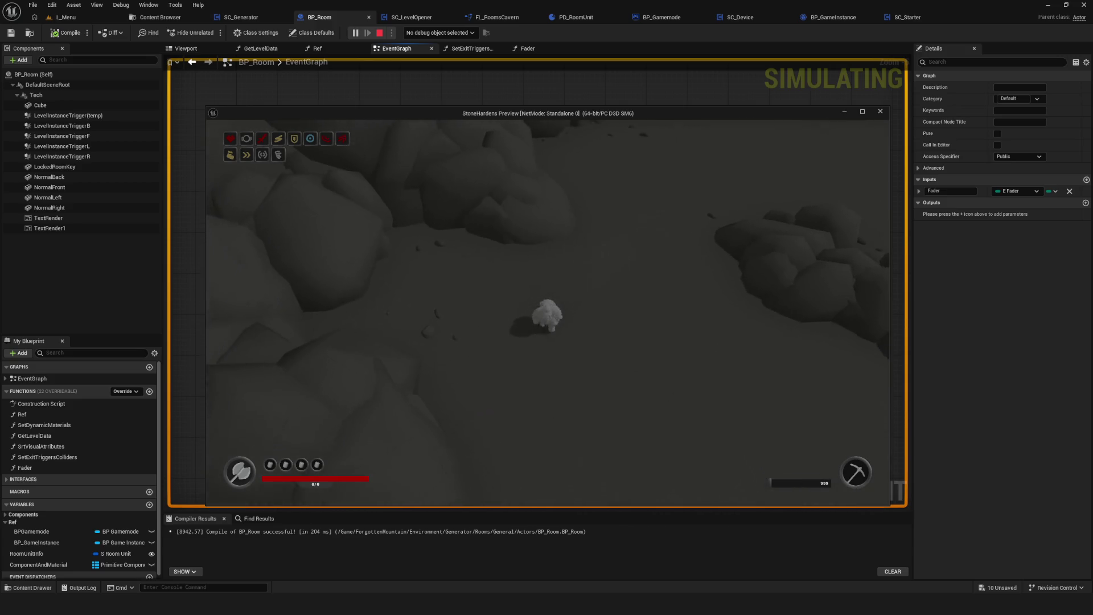
pyautogui.press('s')
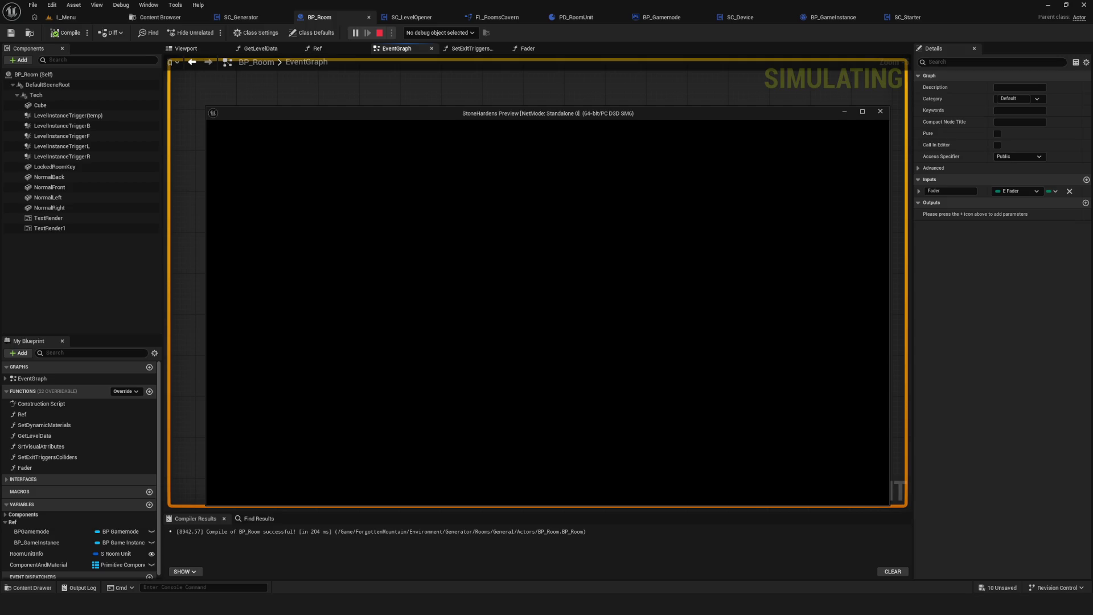
pyautogui.press('Escape')
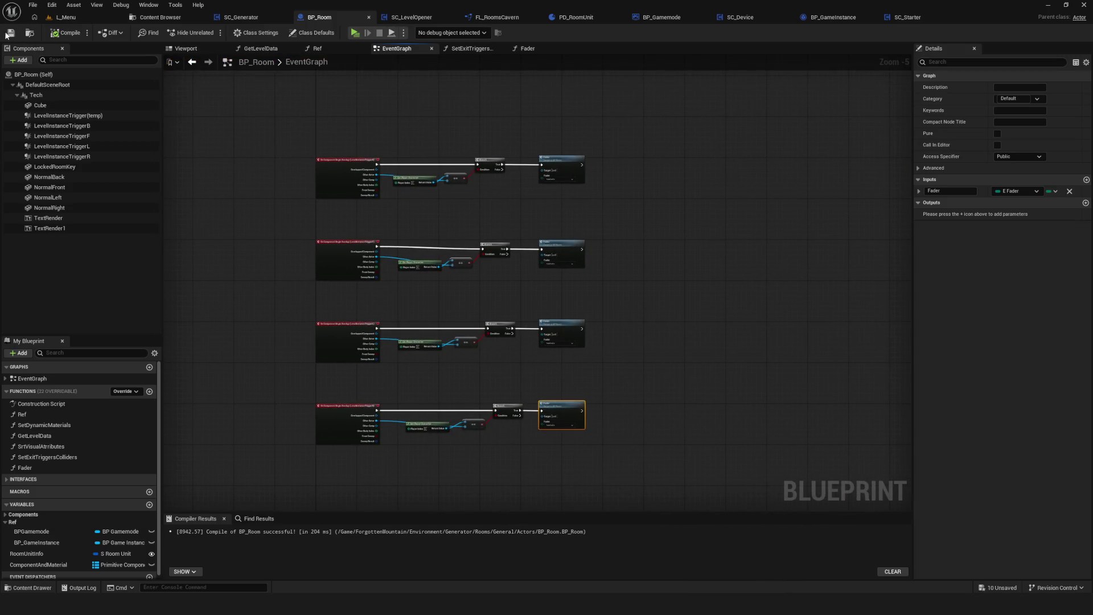
pyautogui.click(353, 33)
pyautogui.click(595, 248)
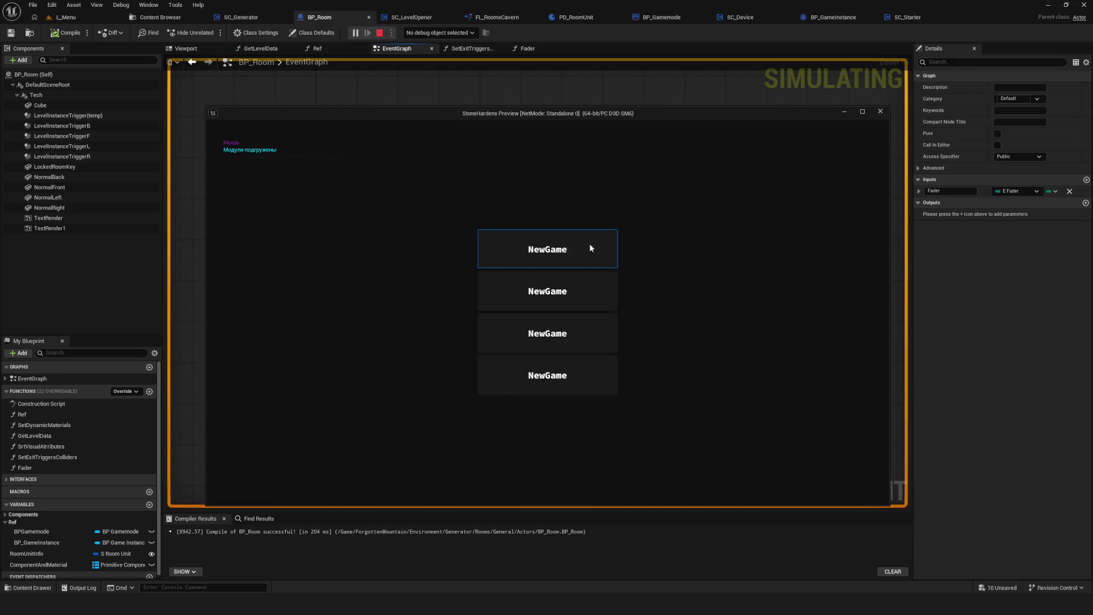
pyautogui.click(588, 244)
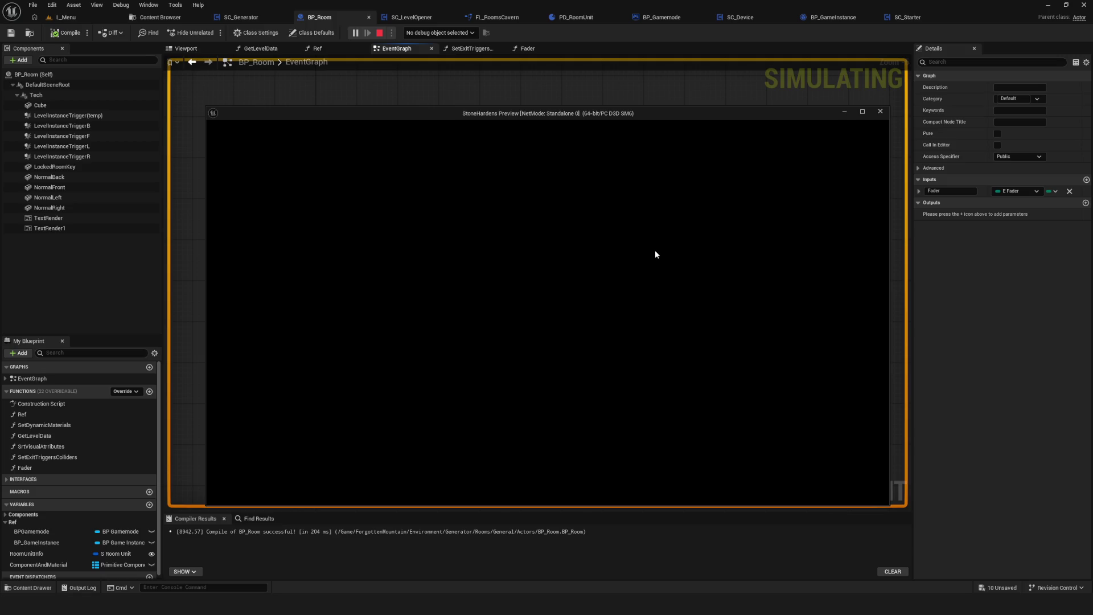
pyautogui.press('Escape')
pyautogui.scroll(1, 462, 220)
pyautogui.scroll(-1, 540, 268)
pyautogui.scroll(2, 551, 279)
pyautogui.click(76, 33)
pyautogui.scroll(3, 541, 274)
pyautogui.scroll(1, 541, 271)
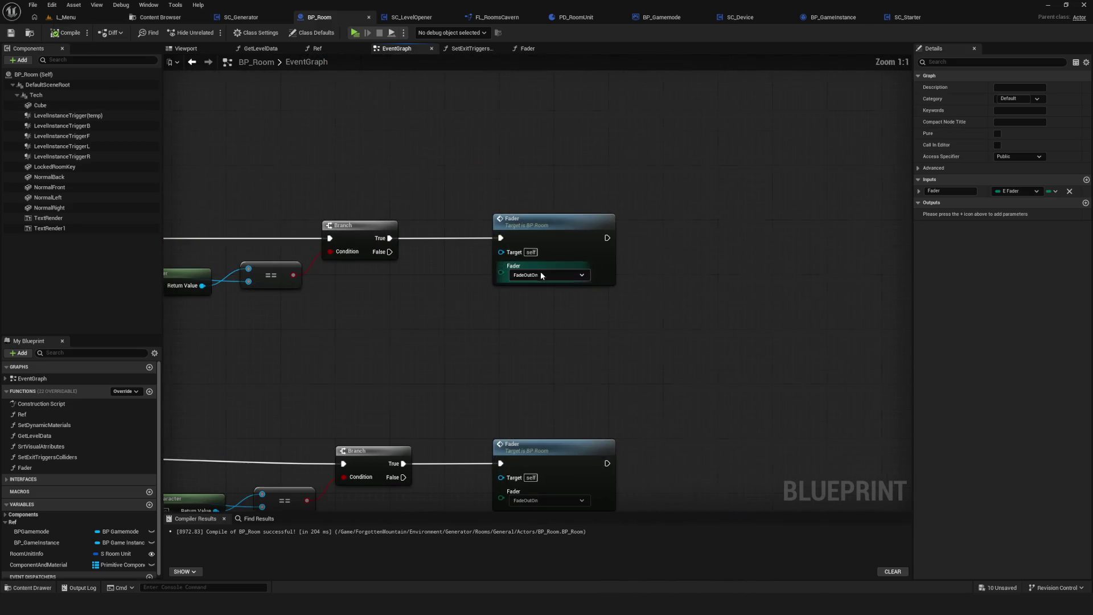
pyautogui.click(589, 230)
# Duplicate the BPGamemode and Get Service (Generator) nodes beside the Fader node, then save BP_Room.
pyautogui.moveTo(638, 297); pyautogui.dragTo(594, 300)
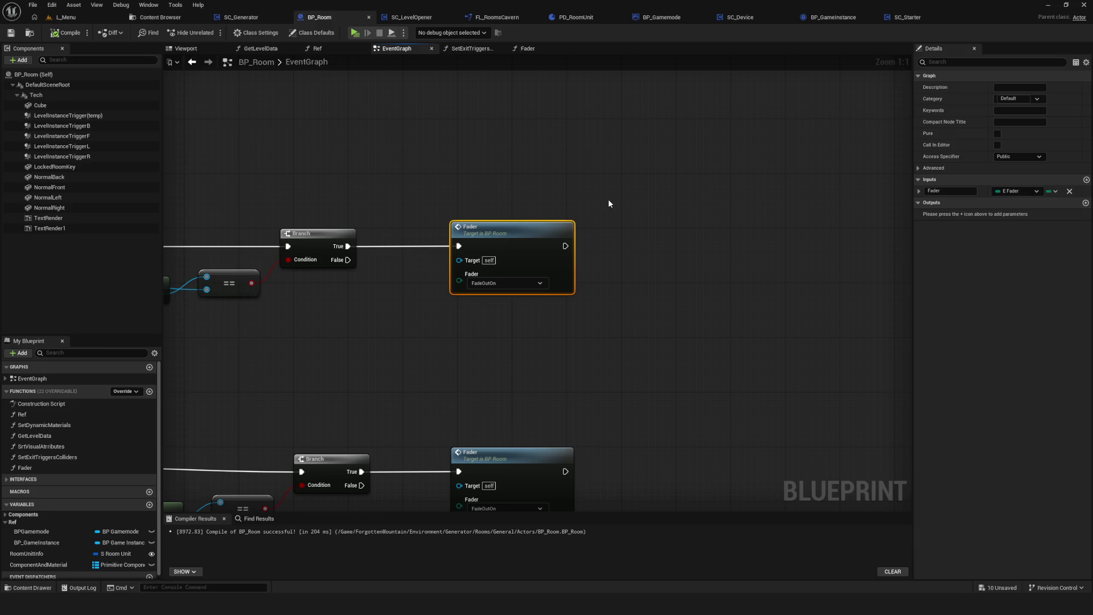
pyautogui.moveTo(708, 274); pyautogui.dragTo(734, 351)
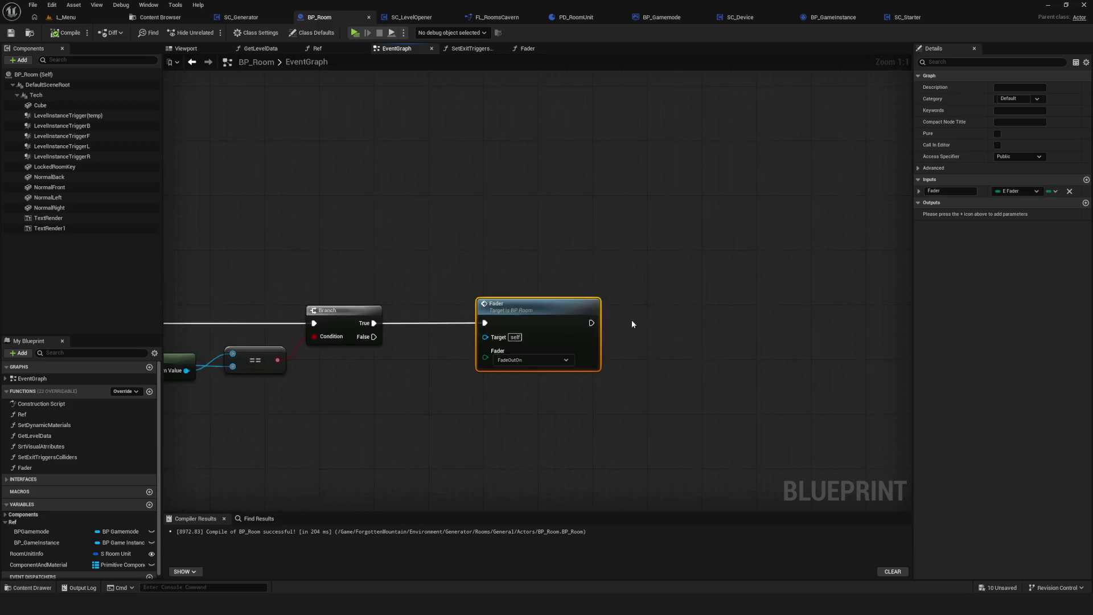
pyautogui.scroll(-1, 734, 351)
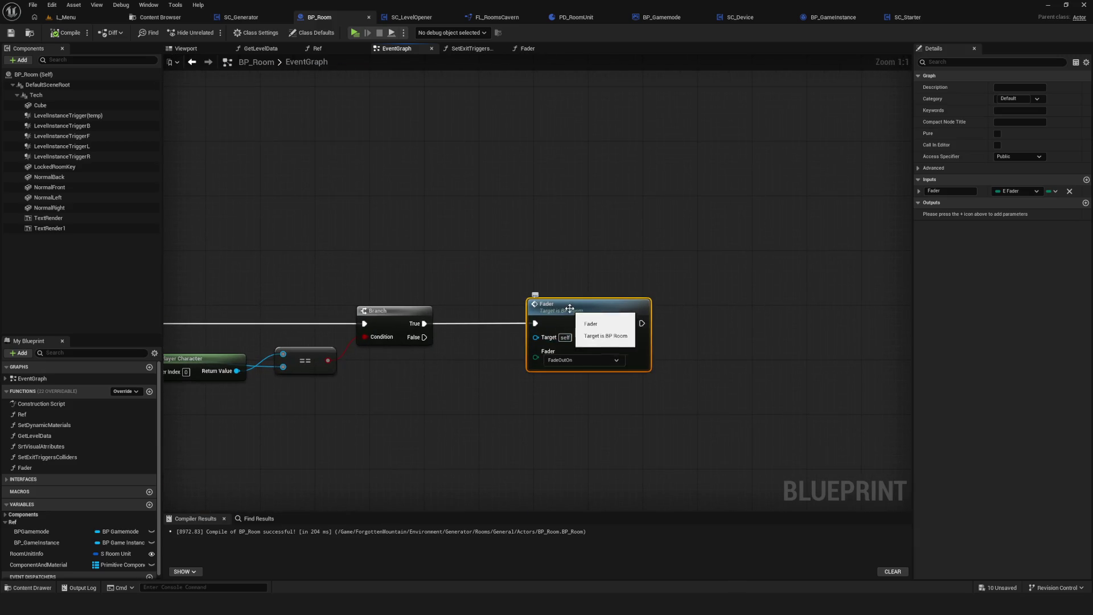
pyautogui.scroll(-3, 576, 302)
pyautogui.scroll(5, 478, 109)
pyautogui.moveTo(484, 100); pyautogui.dragTo(578, 202)
pyautogui.hotkey('ctrl', 'c')
pyautogui.hotkey('ctrl', 'v')
pyautogui.moveTo(585, 349); pyautogui.dragTo(581, 322)
pyautogui.click(581, 323)
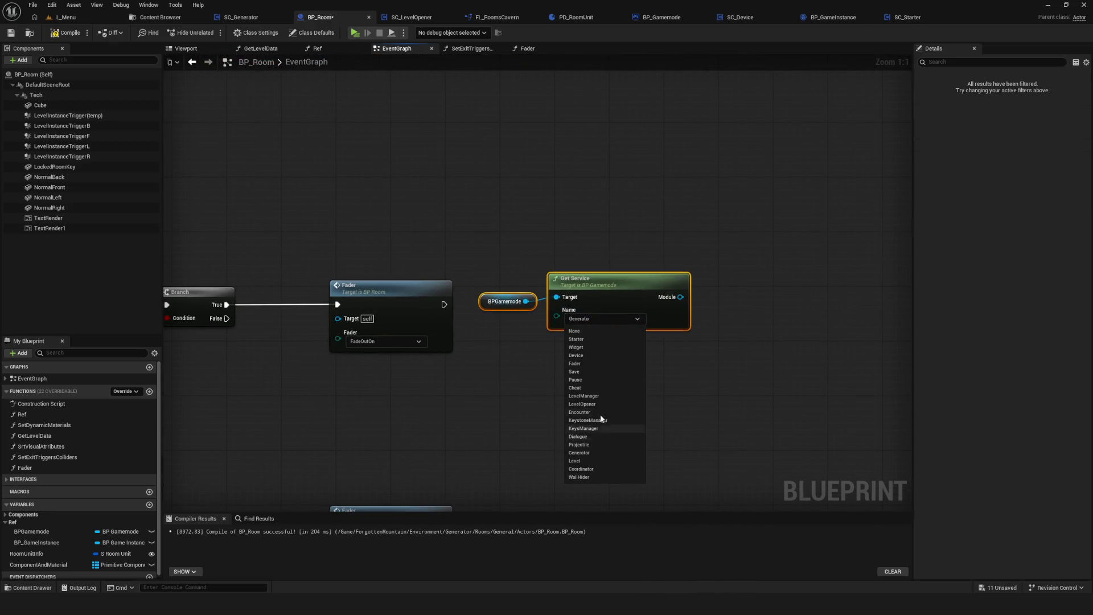
pyautogui.click(604, 286)
pyautogui.moveTo(604, 286); pyautogui.dragTo(645, 335)
pyautogui.hotkey('ctrl', 's')
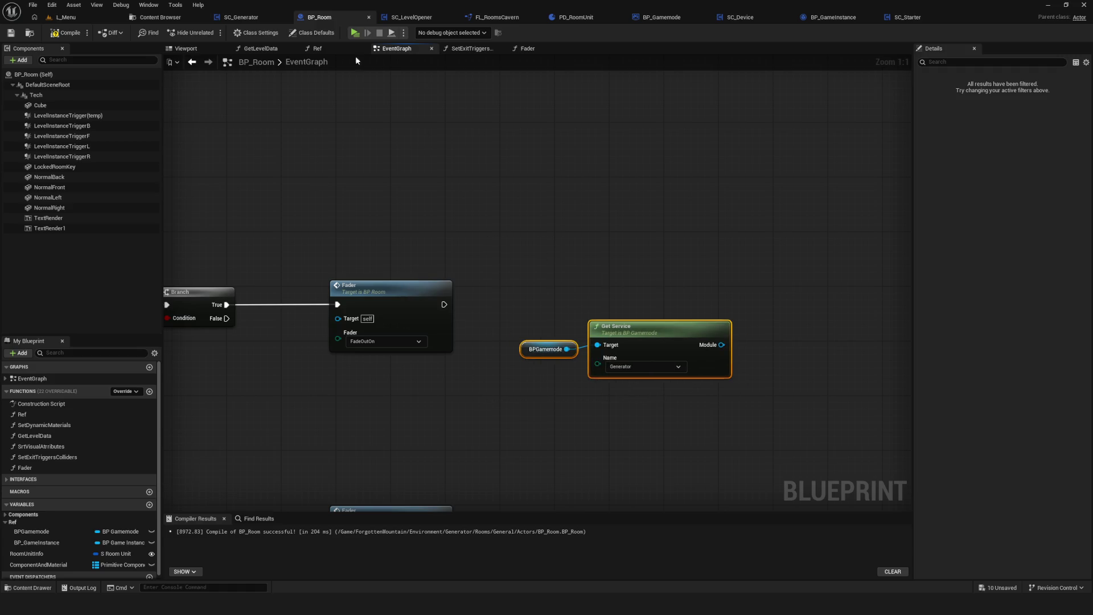
# Save SC_Generator and open the BPI_Generator interface from the Generator folder.
pyautogui.click(228, 19)
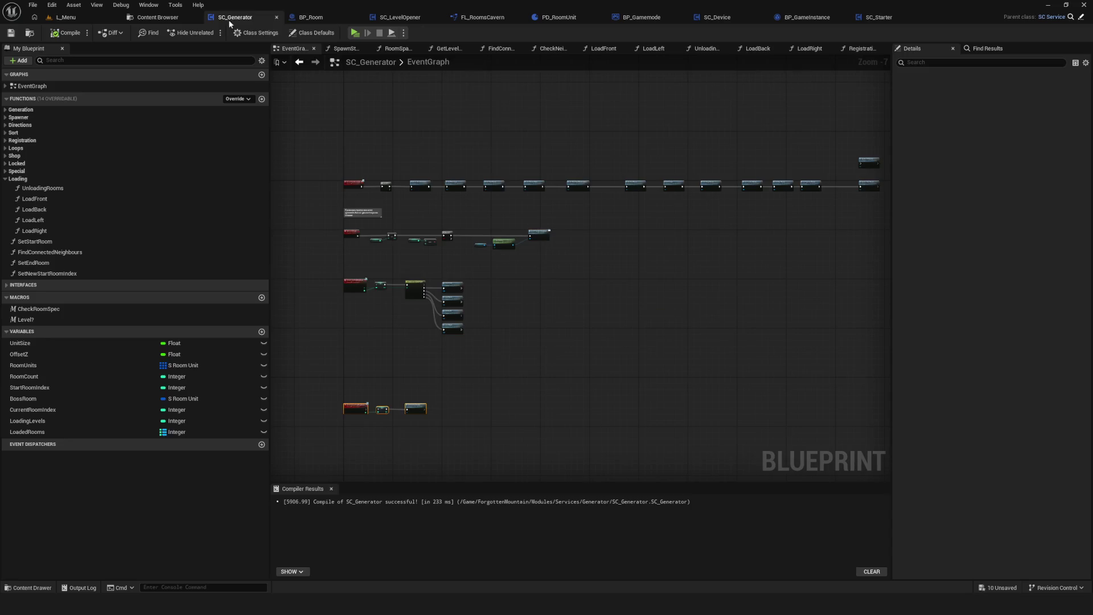
pyautogui.moveTo(371, 171); pyautogui.dragTo(448, 333)
pyautogui.hotkey('ctrl', 's')
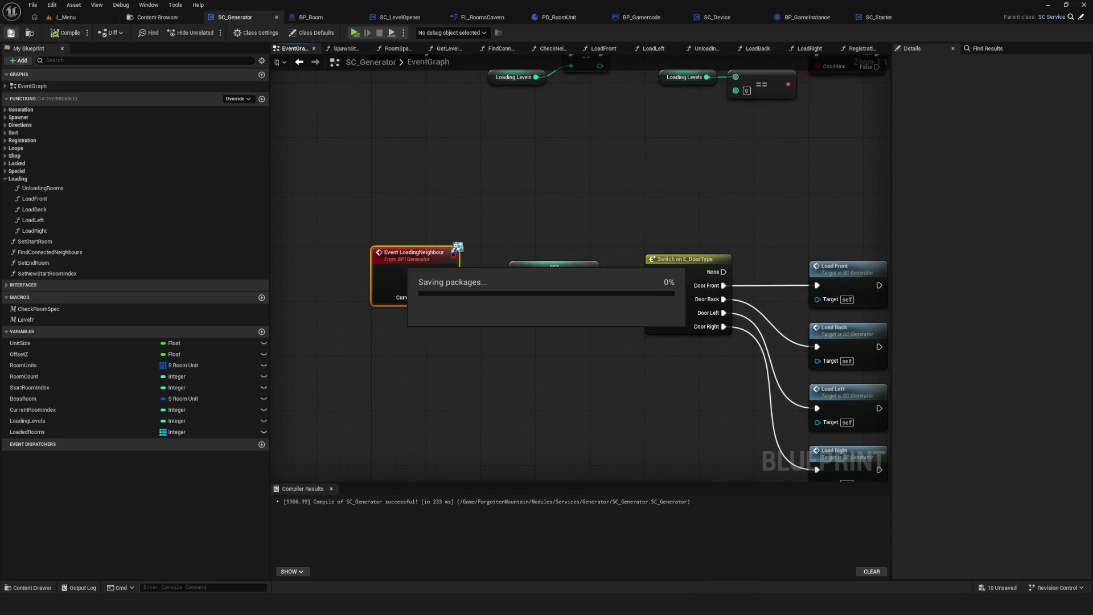
pyautogui.click(158, 20)
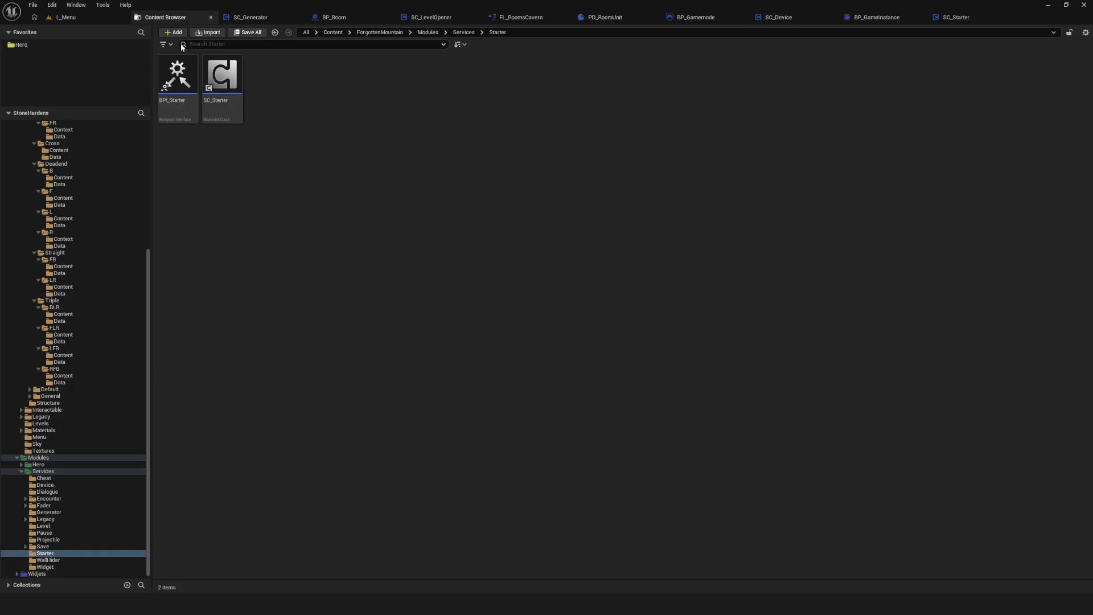
pyautogui.click(51, 513)
pyautogui.doubleClick(177, 77)
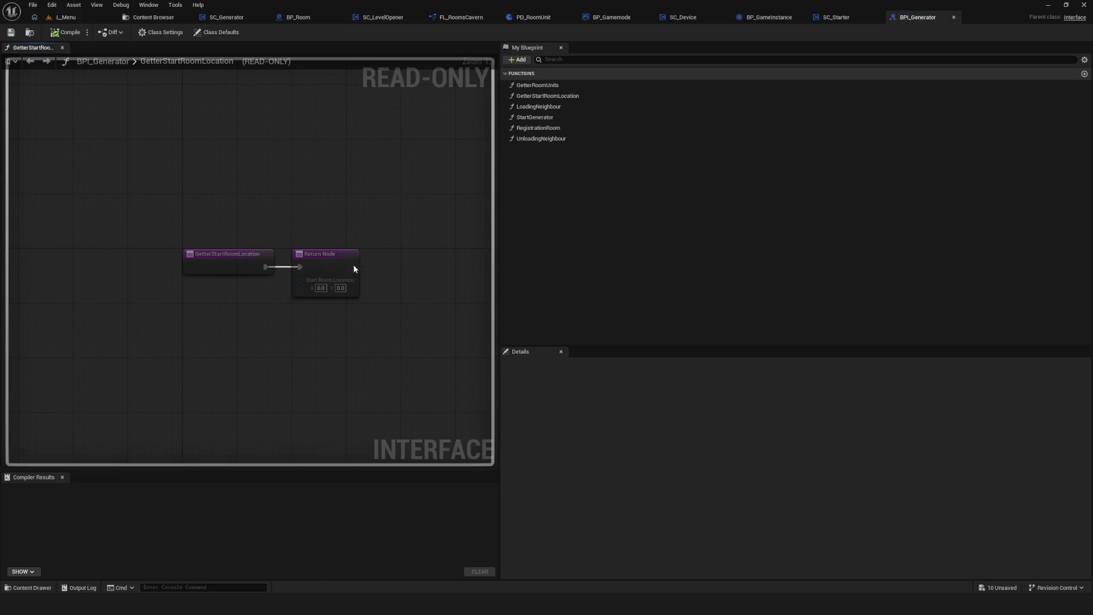
# Rename the LoadingNeighbour interface function to LoadNextRoom and compile the interface.
pyautogui.click(222, 254)
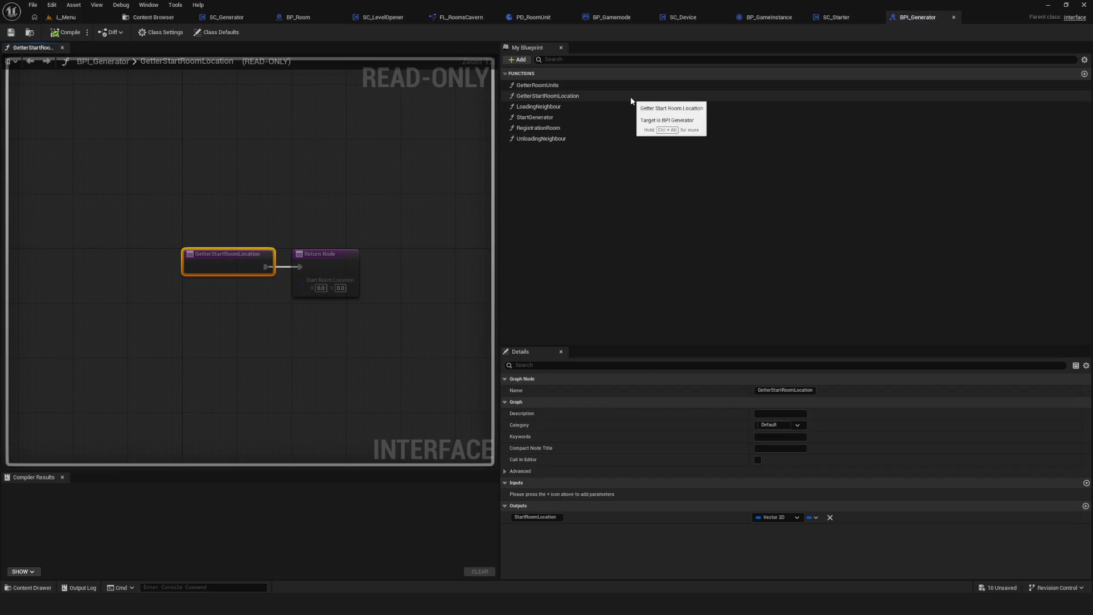
pyautogui.click(556, 107)
pyautogui.click(557, 107)
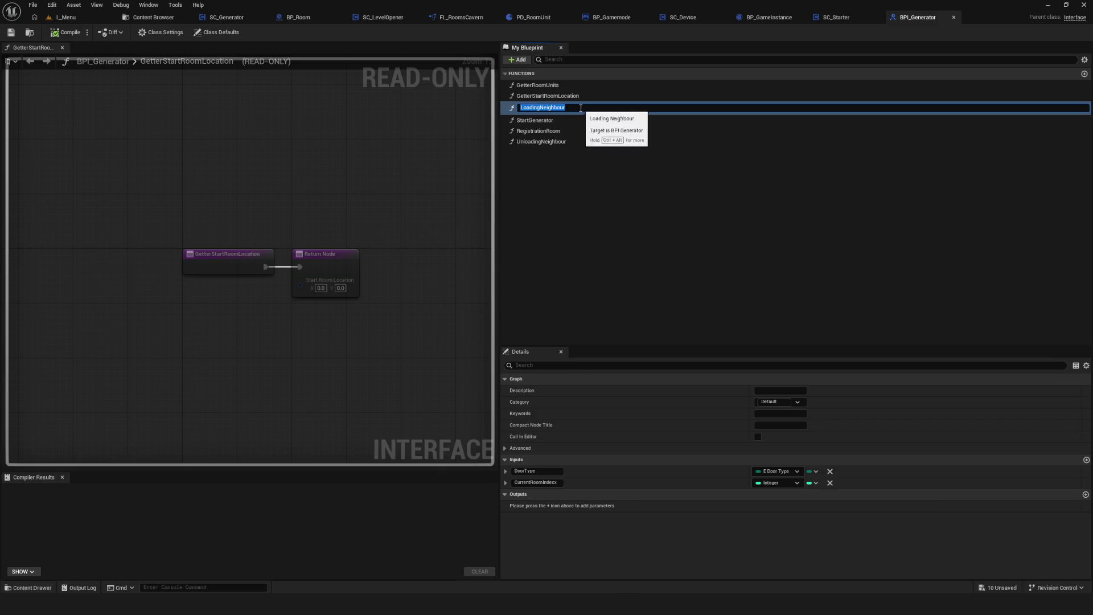
pyautogui.press('BackSpace')
pyautogui.press('BackSpace')
pyautogui.press('BackSpace')
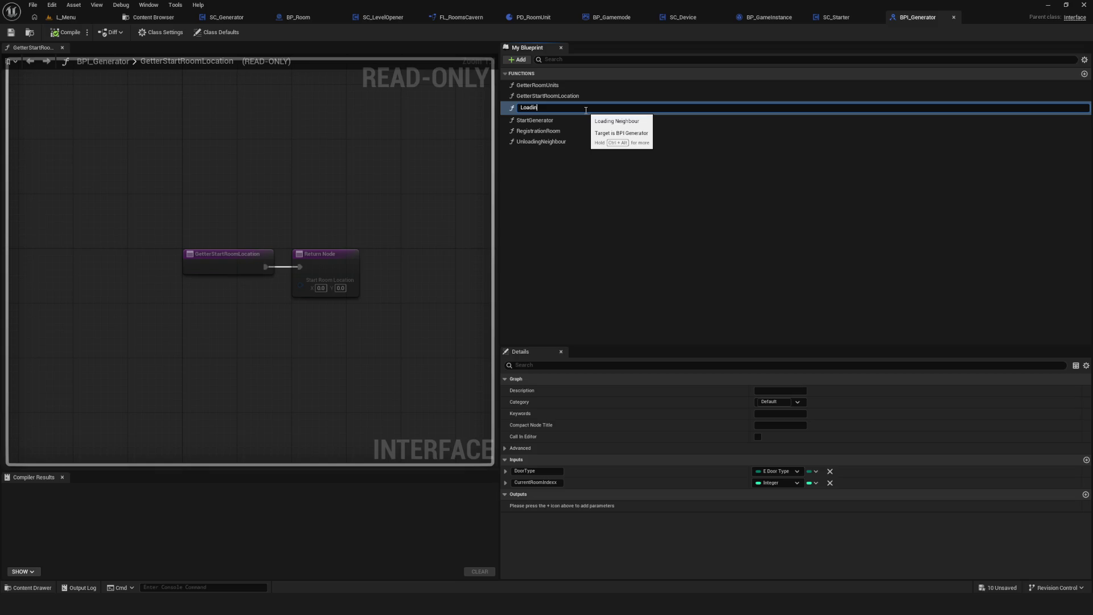
pyautogui.write('NextR')
pyautogui.write('oo')
pyautogui.write('m')
pyautogui.press('Return')
pyautogui.click(67, 33)
# Check Event LoadNextRoom in SC_Generator, then drag a wire from BP_Room's Get Service Module output.
pyautogui.click(228, 17)
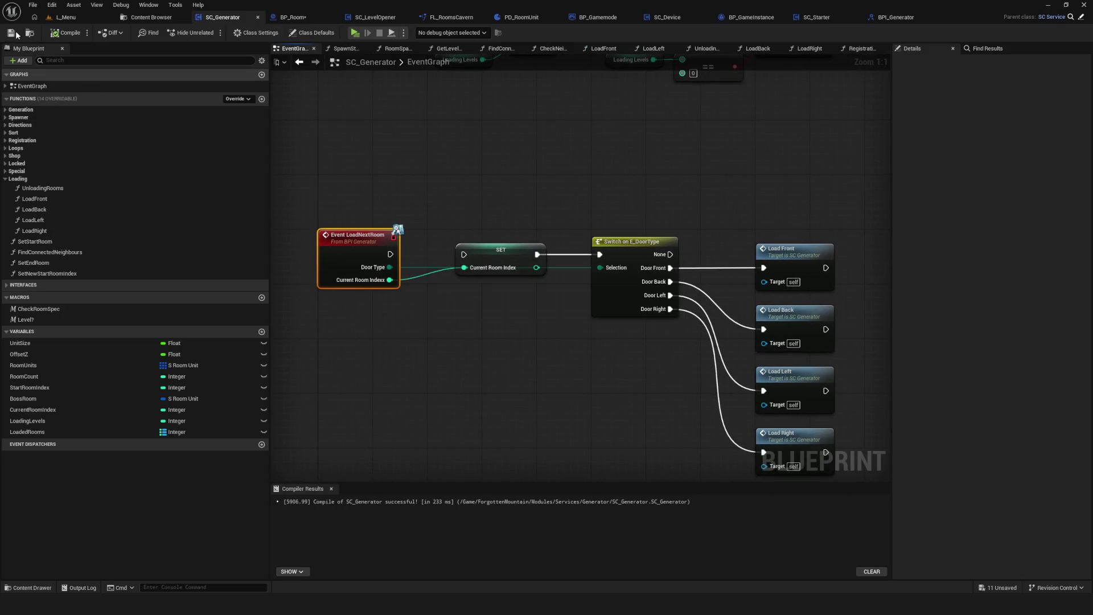
pyautogui.moveTo(385, 123); pyautogui.dragTo(390, 168)
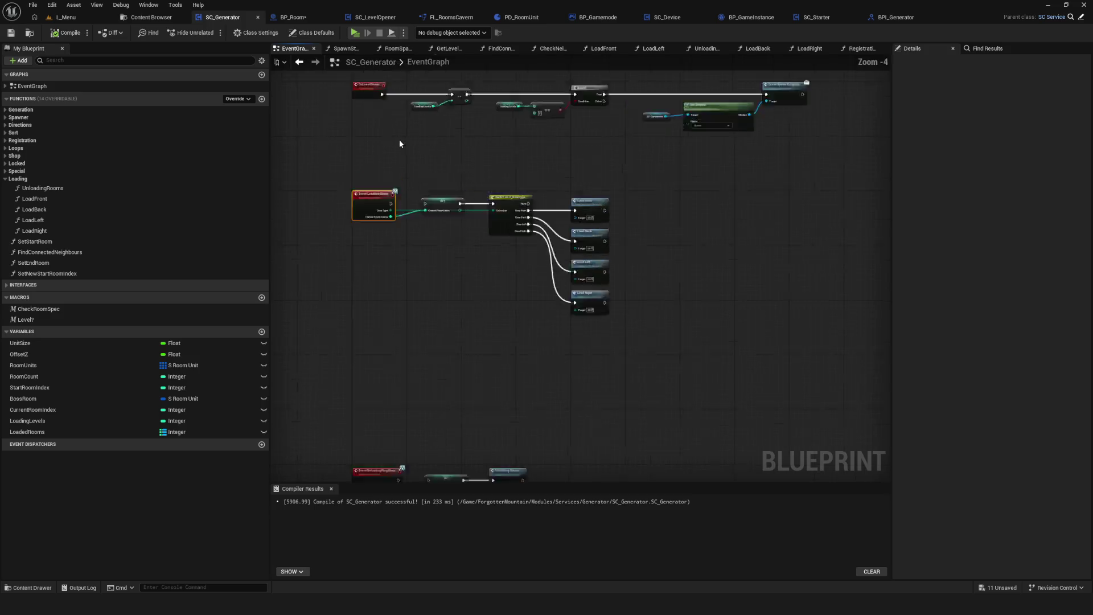
pyautogui.click(293, 17)
pyautogui.moveTo(602, 282)
pyautogui.mouseDown()
pyautogui.moveTo(640, 265)
pyautogui.moveTo(646, 236)
pyautogui.mouseUp()
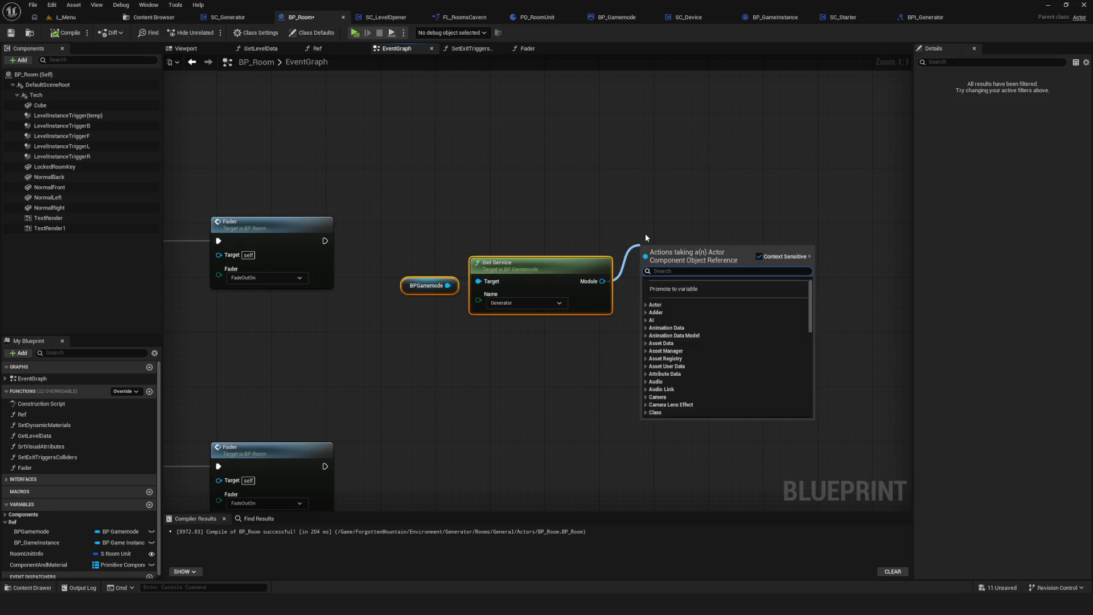
# Add a Load Next Room call on the Generator service, wired after the Fader, and save.
pyautogui.write('LoadN')
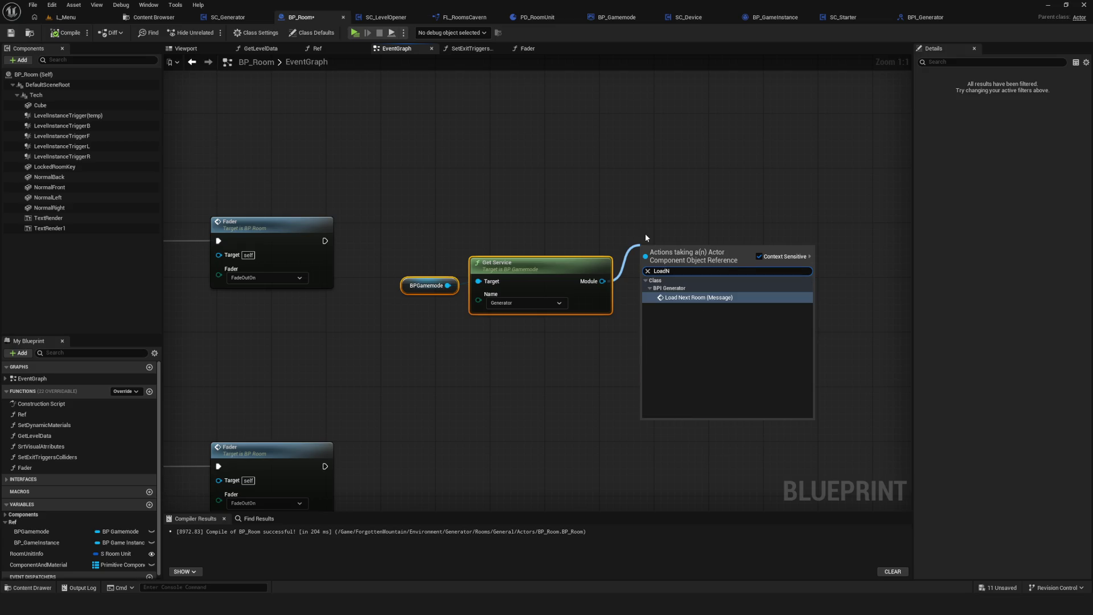
pyautogui.click(712, 297)
pyautogui.moveTo(649, 227); pyautogui.dragTo(325, 241)
pyautogui.moveTo(691, 222); pyautogui.dragTo(677, 237)
pyautogui.moveTo(402, 244); pyautogui.dragTo(545, 328)
pyautogui.moveTo(501, 267); pyautogui.dragTo(466, 268)
pyautogui.click(701, 276)
pyautogui.click(660, 287)
pyautogui.click(12, 33)
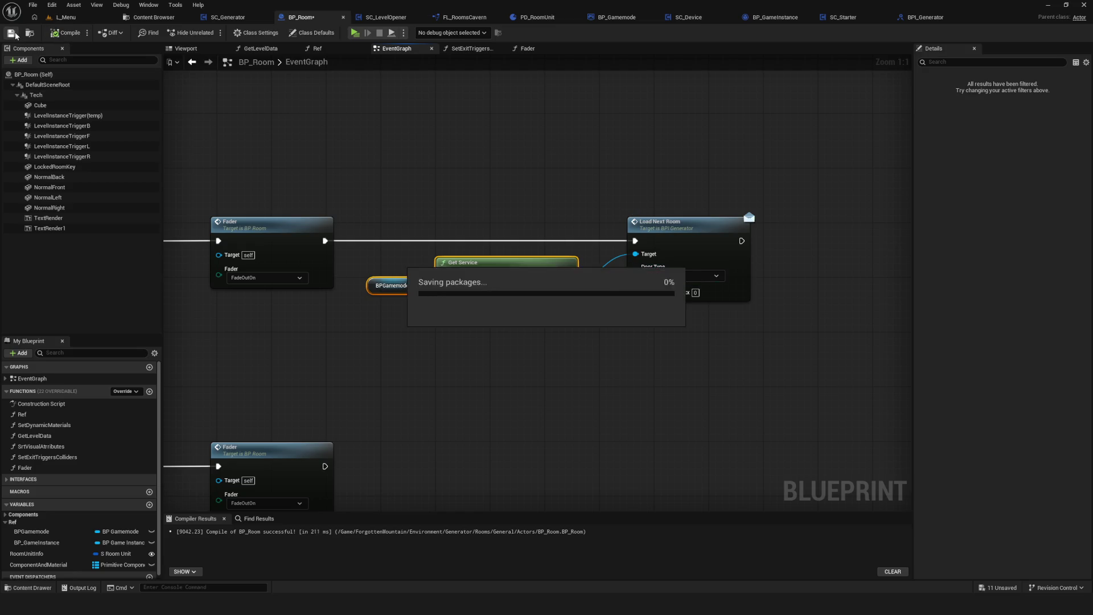
# Move the BPGamemode and Get Service nodes right and set Door Type to DoorBack.
pyautogui.scroll(-5, 592, 324)
pyautogui.scroll(4, 596, 328)
pyautogui.moveTo(596, 327); pyautogui.dragTo(488, 339)
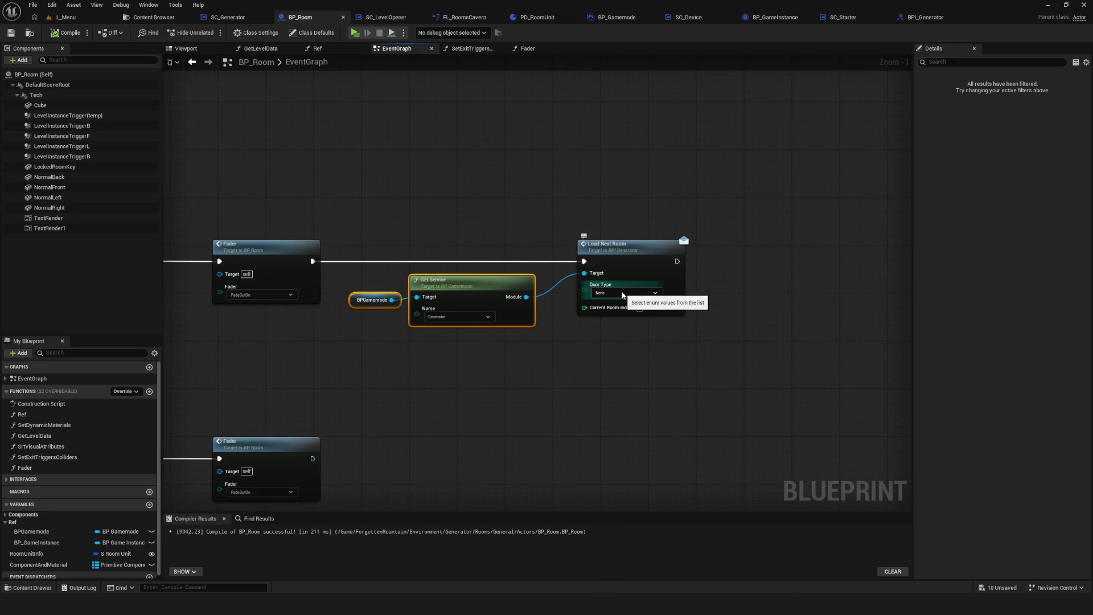
pyautogui.click(363, 300)
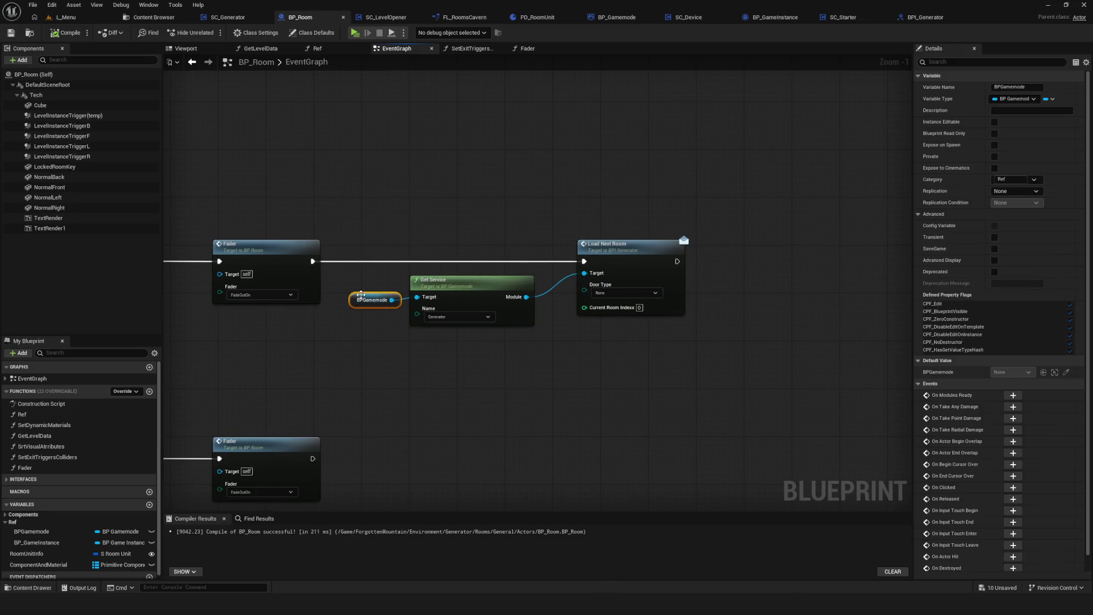
pyautogui.keyDown('ctrl'); pyautogui.click(467, 282); pyautogui.keyUp('ctrl')
pyautogui.moveTo(467, 282); pyautogui.dragTo(877, 308)
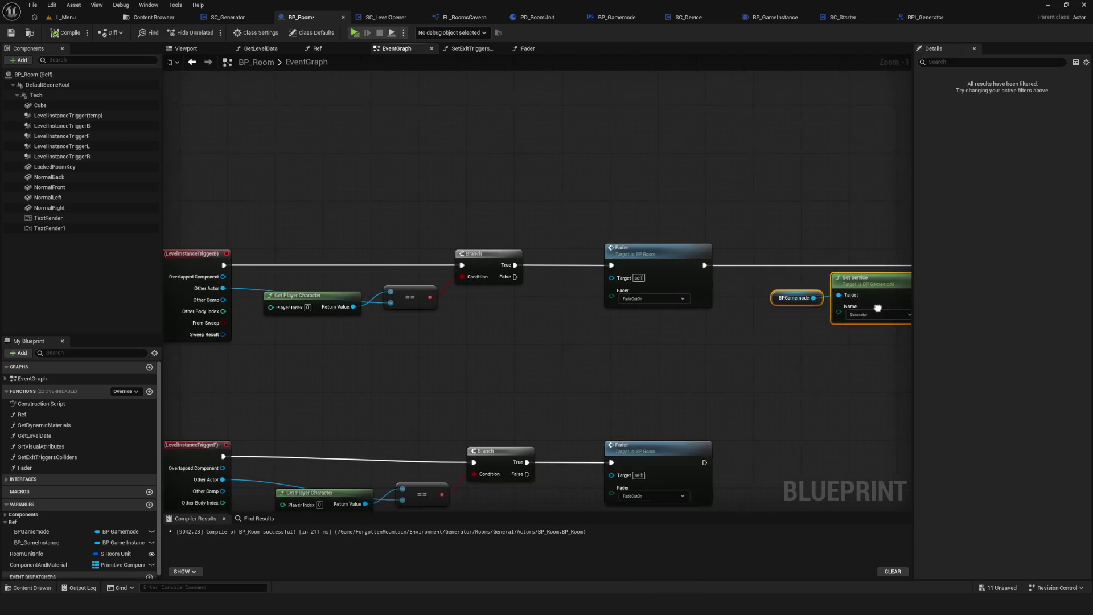
pyautogui.click(545, 276)
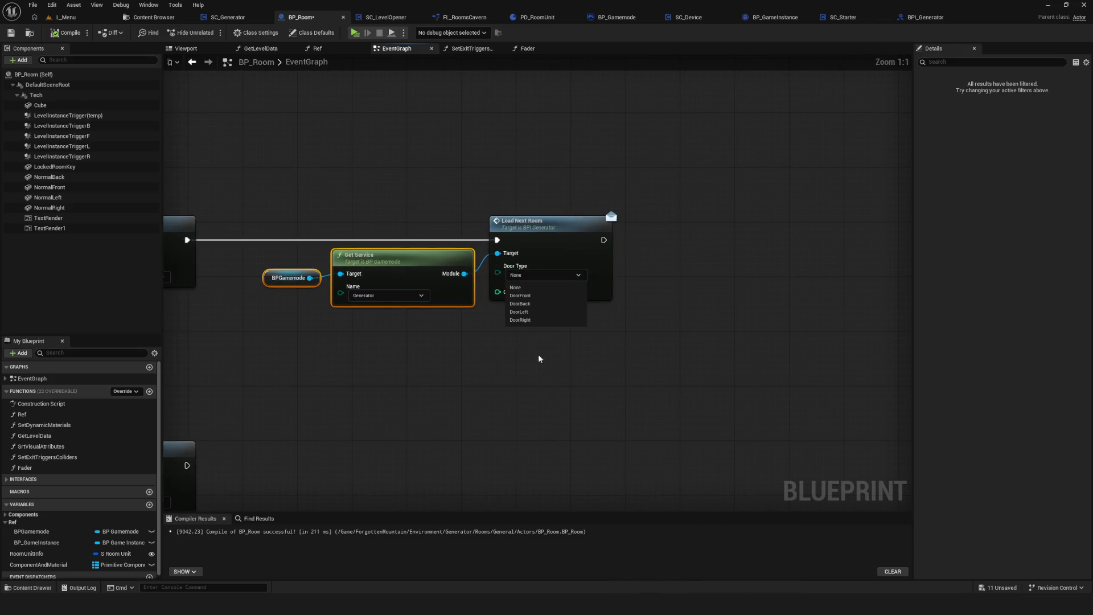
pyautogui.click(520, 304)
pyautogui.moveTo(602, 343); pyautogui.dragTo(661, 340)
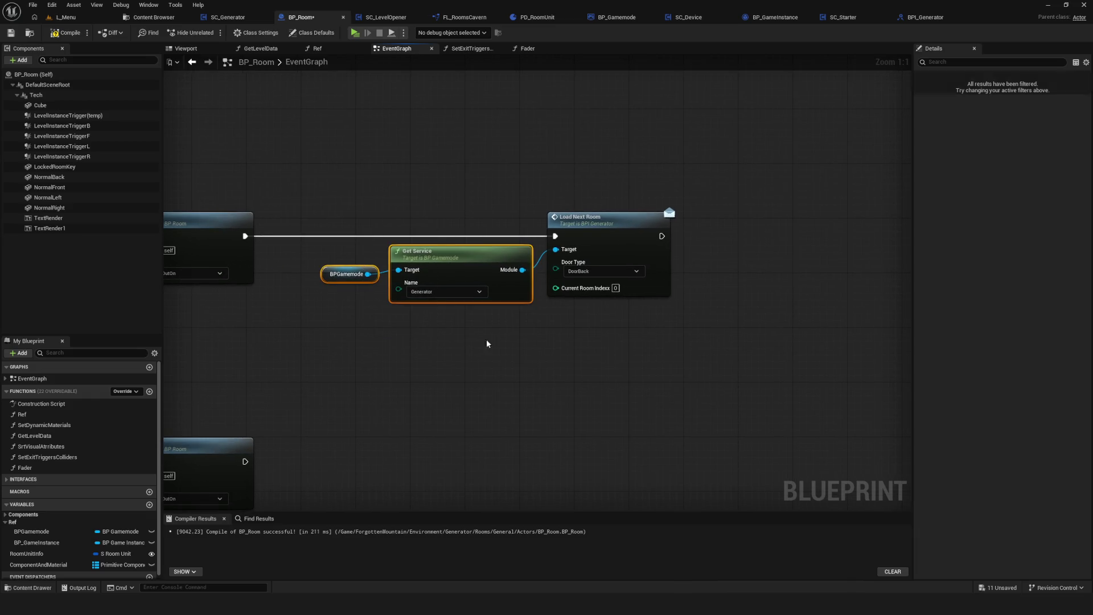
# Nudge the Get Service and BPGamemode nodes left and save BP_Room.
pyautogui.moveTo(450, 289); pyautogui.dragTo(443, 289)
pyautogui.scroll(-7, 484, 279)
pyautogui.hotkey('ctrl', 's')
pyautogui.scroll(6, 493, 285)
pyautogui.scroll(-7, 559, 360)
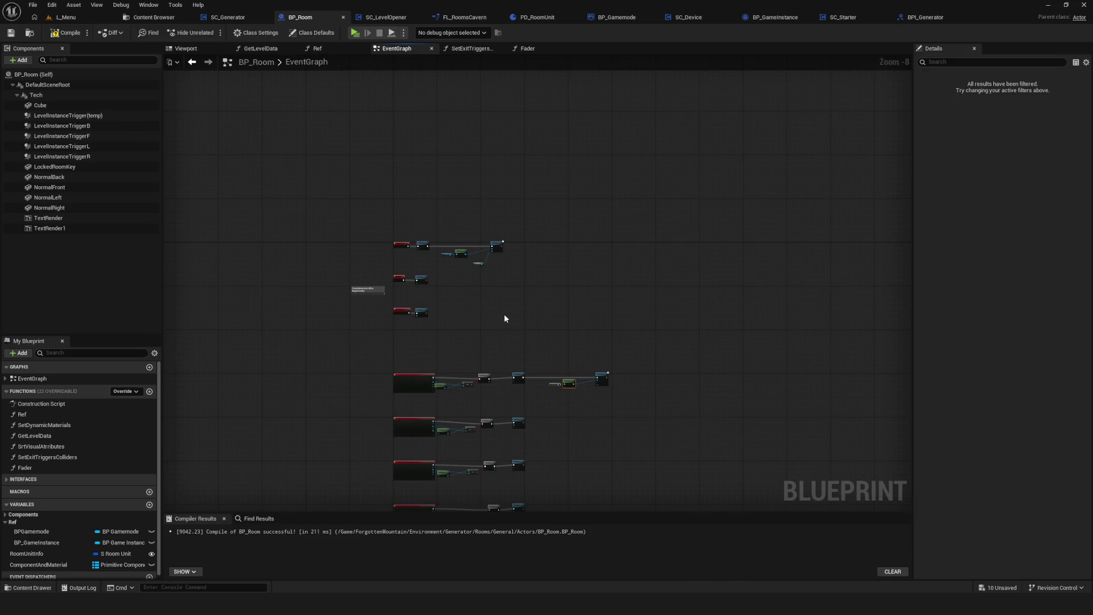
pyautogui.scroll(7, 532, 379)
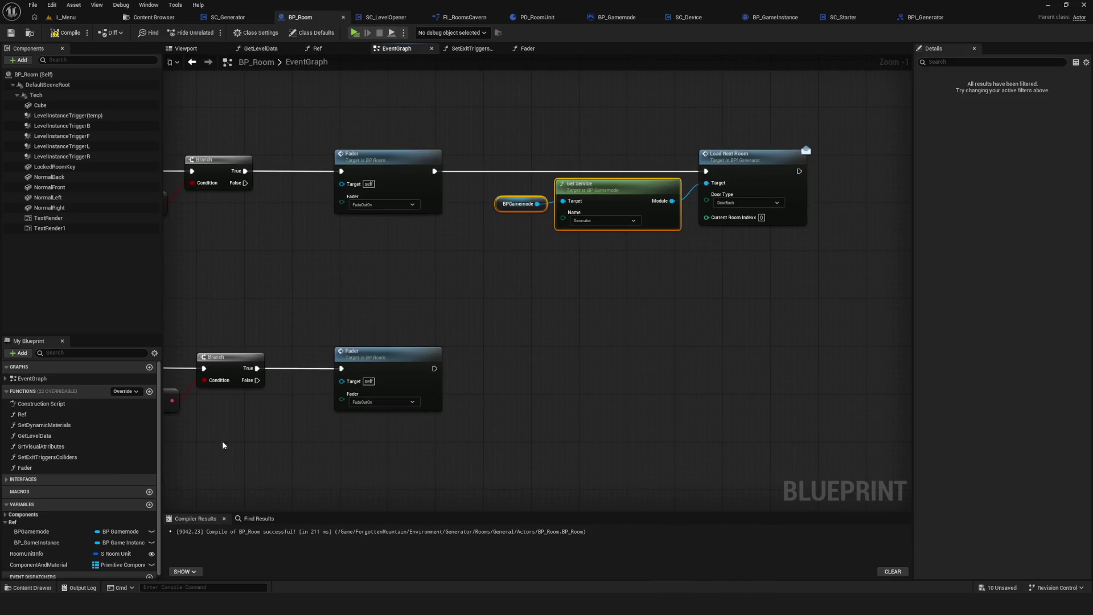
pyautogui.scroll(-1, 80, 513)
# Break a Room Unit Info getter and wire its Room Index to Current Room Index.
pyautogui.click(34, 550)
pyautogui.scroll(1, 525, 317)
pyautogui.moveTo(525, 318); pyautogui.dragTo(576, 326)
pyautogui.click(664, 415)
pyautogui.click(647, 369)
pyautogui.moveTo(594, 412)
pyautogui.mouseDown()
pyautogui.moveTo(691, 109)
pyautogui.moveTo(666, 80)
pyautogui.mouseUp()
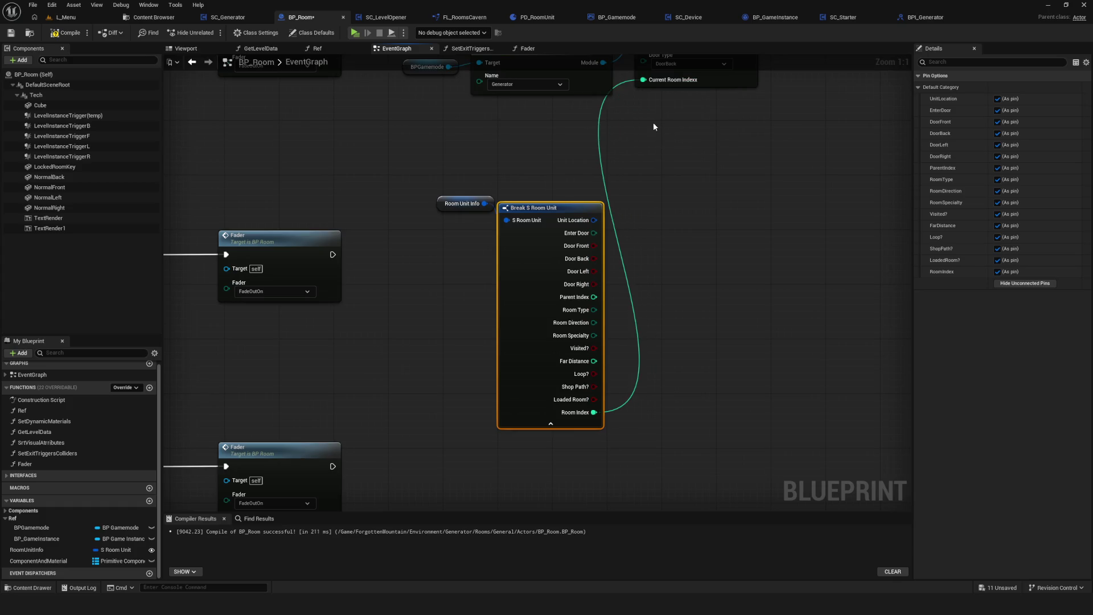
pyautogui.click(550, 423)
# Move the Room Unit Info and break nodes up beside Get Service.
pyautogui.moveTo(525, 260); pyautogui.dragTo(513, 351)
pyautogui.click(446, 298)
pyautogui.moveTo(394, 266); pyautogui.dragTo(534, 341)
pyautogui.moveTo(532, 295)
pyautogui.mouseDown()
pyautogui.moveTo(559, 199)
pyautogui.moveTo(447, 234)
pyautogui.moveTo(561, 246)
pyautogui.mouseUp()
pyautogui.scroll(-5, 545, 227)
pyautogui.scroll(4, 507, 238)
pyautogui.moveTo(640, 246); pyautogui.dragTo(504, 251)
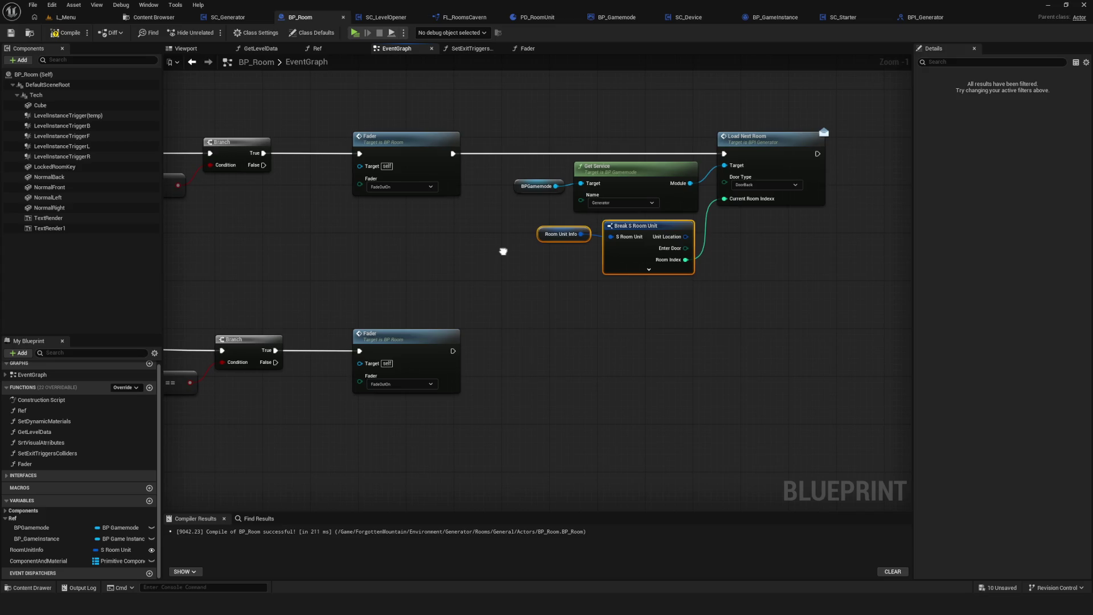
pyautogui.scroll(-4, 504, 251)
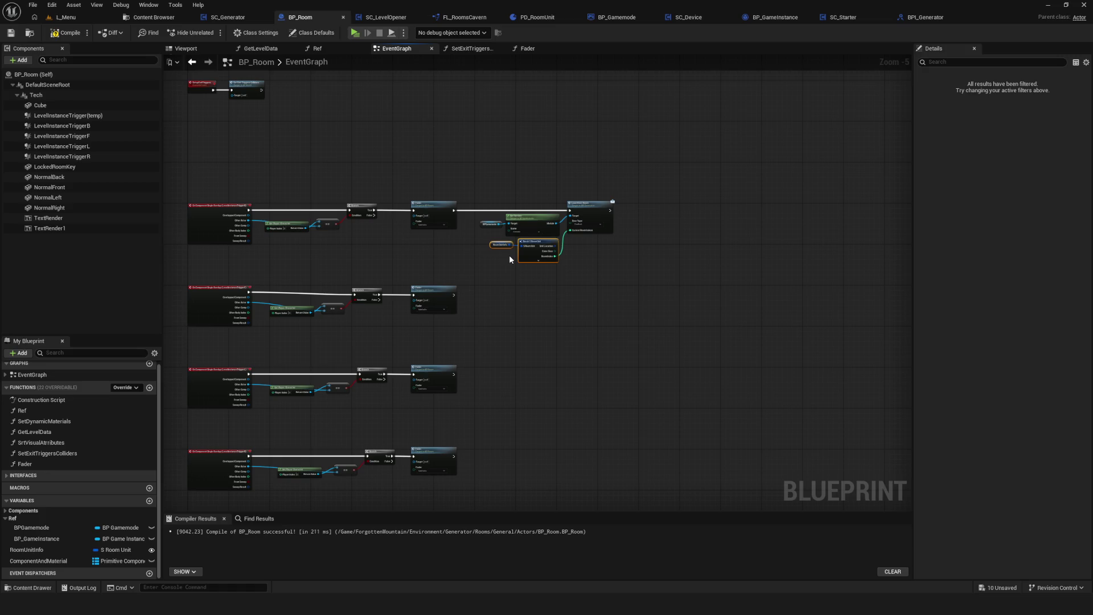
# Line up the BPGamemode node and save BP_Room.
pyautogui.scroll(5, 510, 259)
pyautogui.moveTo(300, 208); pyautogui.dragTo(306, 203)
pyautogui.scroll(-3, 525, 267)
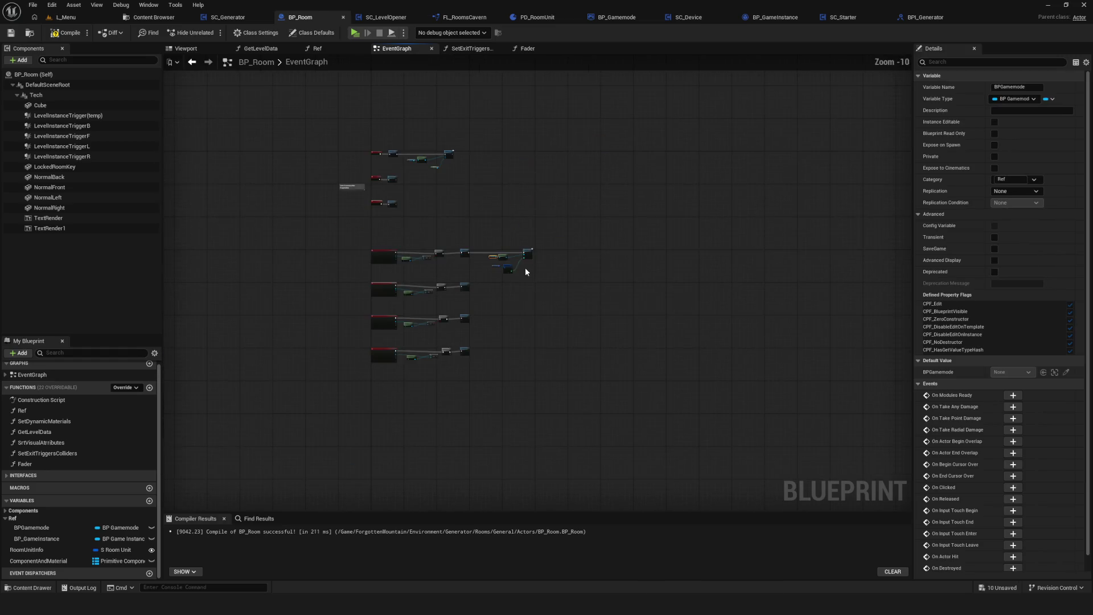
pyautogui.click(12, 33)
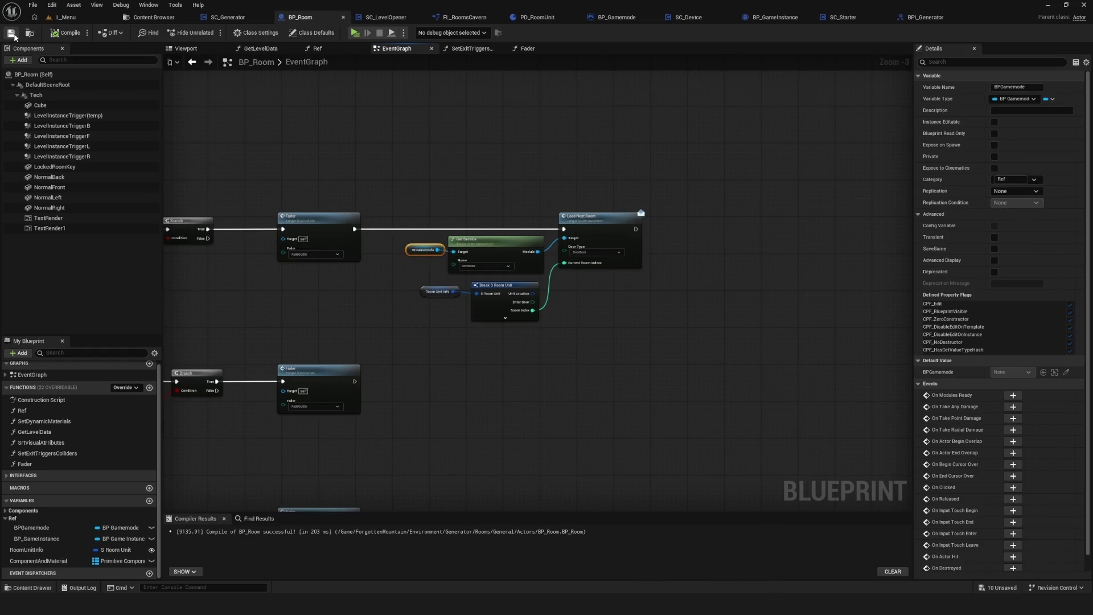
# Rearrange the Room Unit Info and BPGamemode nodes within the Load Next Room group.
pyautogui.scroll(3, 544, 273)
pyautogui.moveTo(367, 242)
pyautogui.mouseDown()
pyautogui.moveTo(396, 276)
pyautogui.moveTo(440, 266)
pyautogui.mouseUp()
pyautogui.scroll(-5, 702, 269)
pyautogui.scroll(3, 692, 276)
pyautogui.scroll(-1, 692, 276)
pyautogui.moveTo(479, 150); pyautogui.dragTo(811, 353)
pyautogui.moveTo(495, 200)
pyautogui.mouseDown()
pyautogui.moveTo(511, 252)
pyautogui.moveTo(506, 240)
pyautogui.moveTo(454, 247)
pyautogui.moveTo(464, 247)
pyautogui.mouseUp()
pyautogui.scroll(3, 555, 230)
pyautogui.click(485, 247)
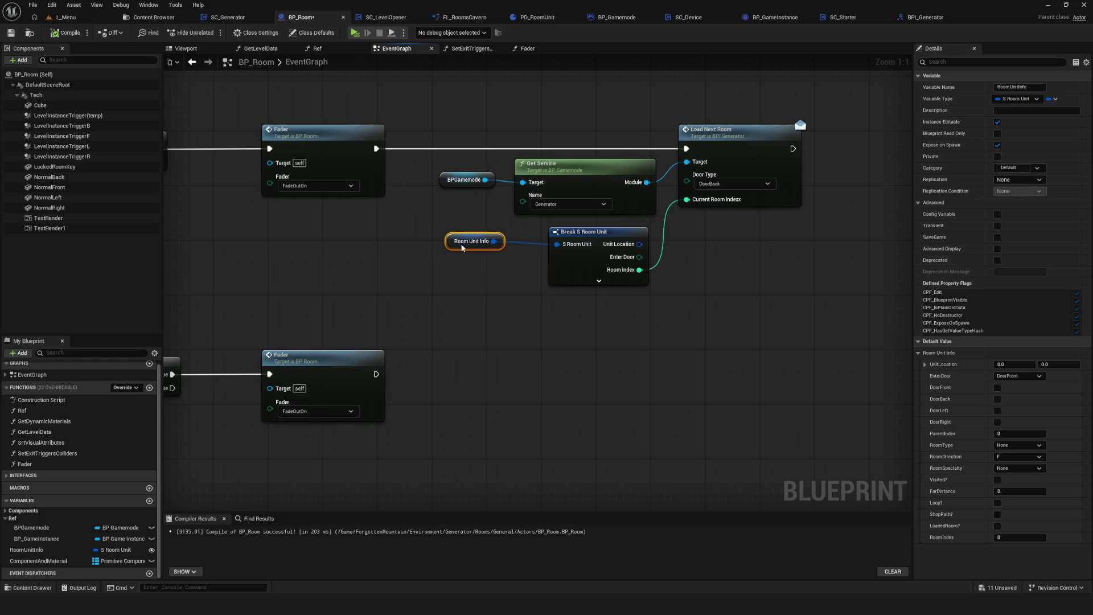
pyautogui.scroll(-4, 581, 264)
pyautogui.scroll(4, 592, 277)
pyautogui.scroll(-4, 592, 277)
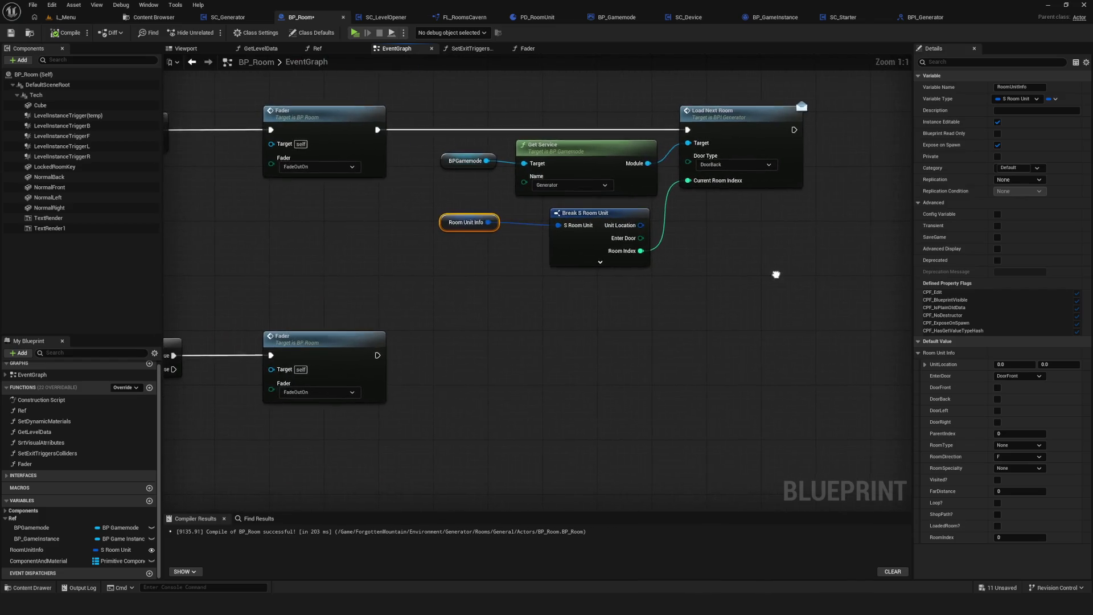
pyautogui.scroll(3, 521, 251)
pyautogui.moveTo(597, 102)
pyautogui.mouseDown()
pyautogui.moveTo(802, 275)
pyautogui.moveTo(670, 236)
pyautogui.moveTo(633, 264)
pyautogui.moveTo(639, 288)
pyautogui.mouseUp()
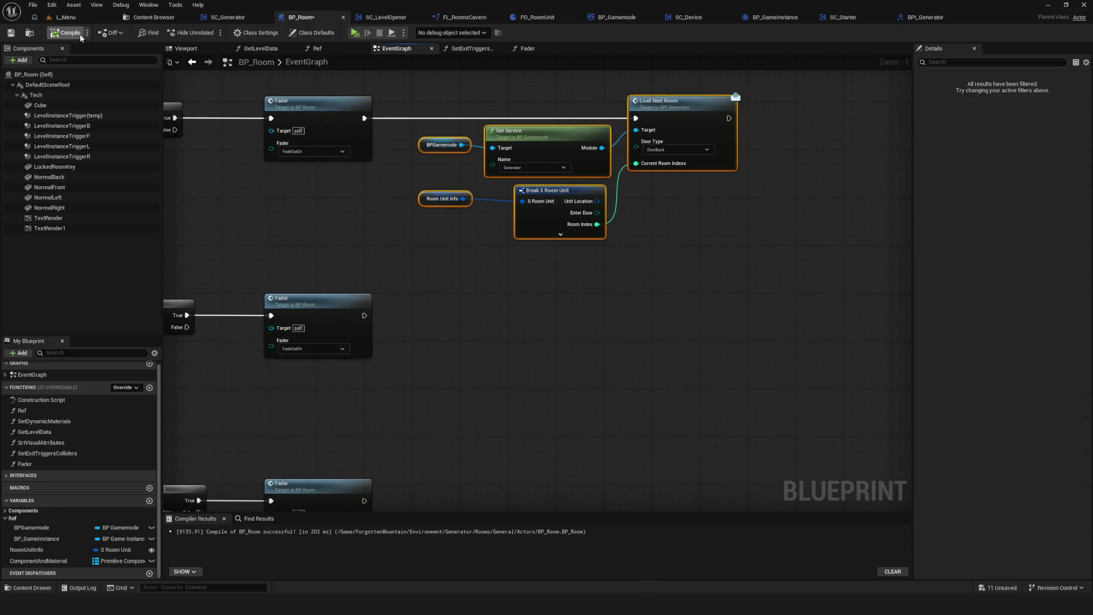
# Compile BP_Room, deselect the nodes and bring the Branch nodes into view.
pyautogui.click(64, 37)
pyautogui.moveTo(581, 224)
pyautogui.mouseDown()
pyautogui.moveTo(564, 239)
pyautogui.moveTo(607, 284)
pyautogui.mouseUp()
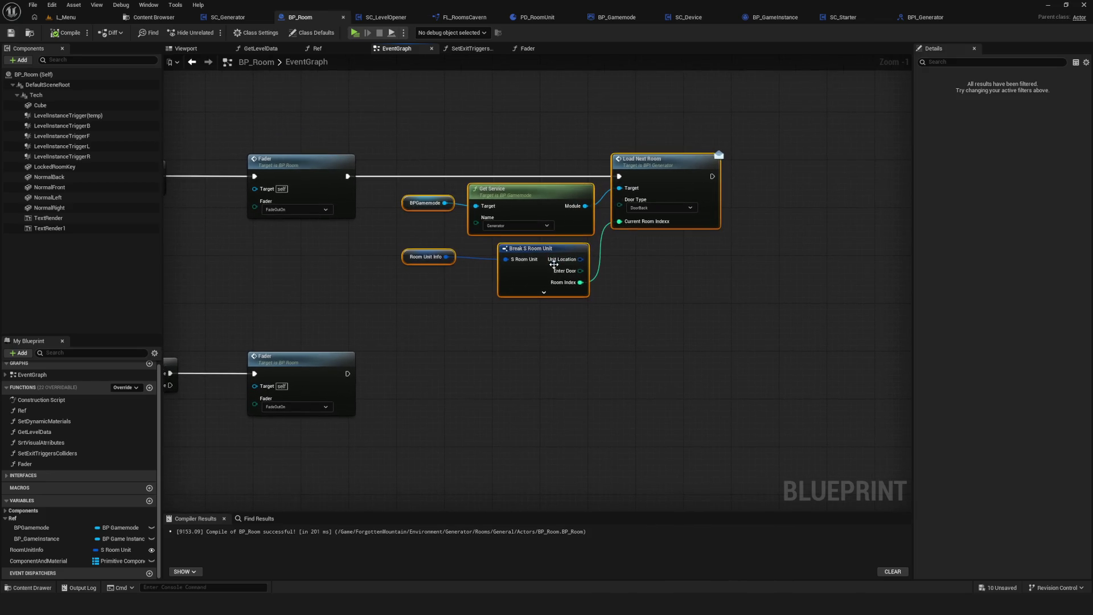
pyautogui.moveTo(517, 238)
pyautogui.mouseDown()
pyautogui.moveTo(594, 264)
pyautogui.moveTo(581, 270)
pyautogui.mouseUp()
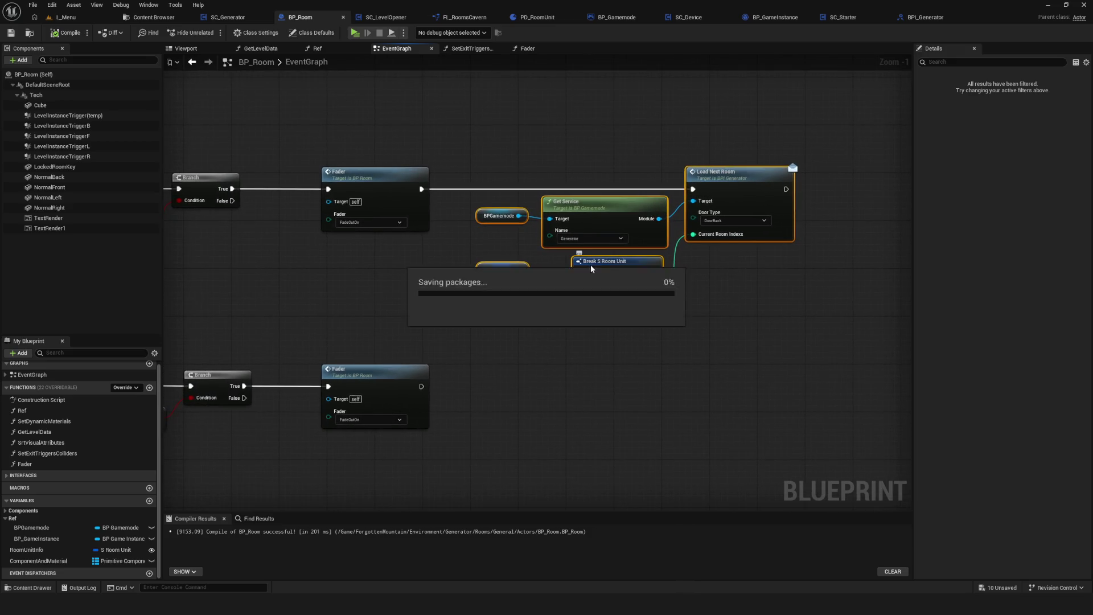
pyautogui.click(742, 281)
pyautogui.moveTo(743, 281)
pyautogui.mouseDown()
pyautogui.moveTo(686, 285)
pyautogui.moveTo(695, 289)
pyautogui.mouseUp()
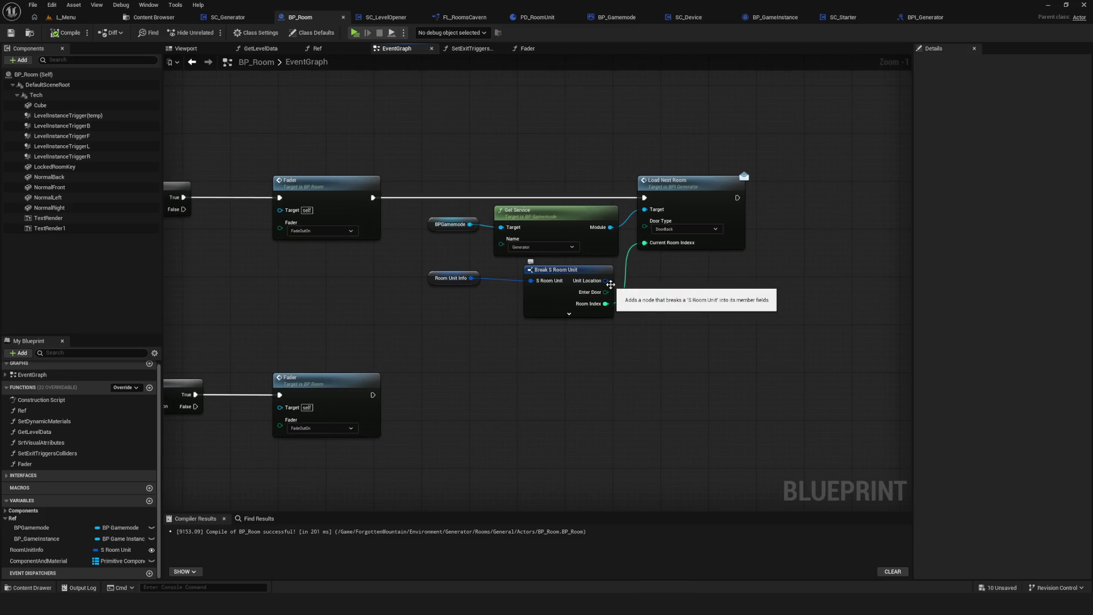
pyautogui.moveTo(582, 330); pyautogui.dragTo(597, 316)
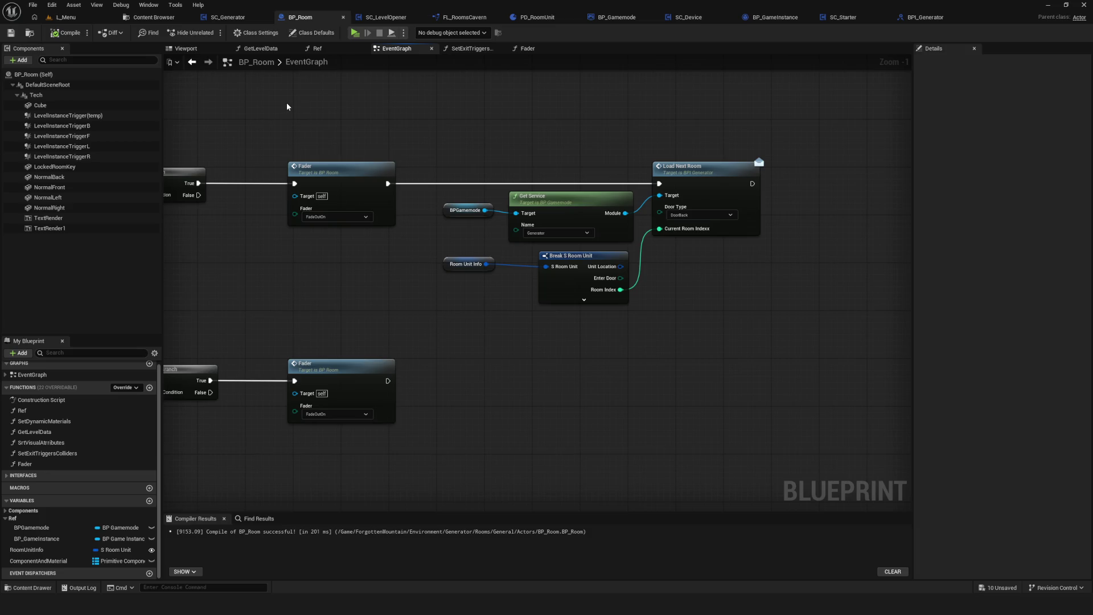
pyautogui.scroll(-5, 387, 176)
pyautogui.scroll(3, 387, 176)
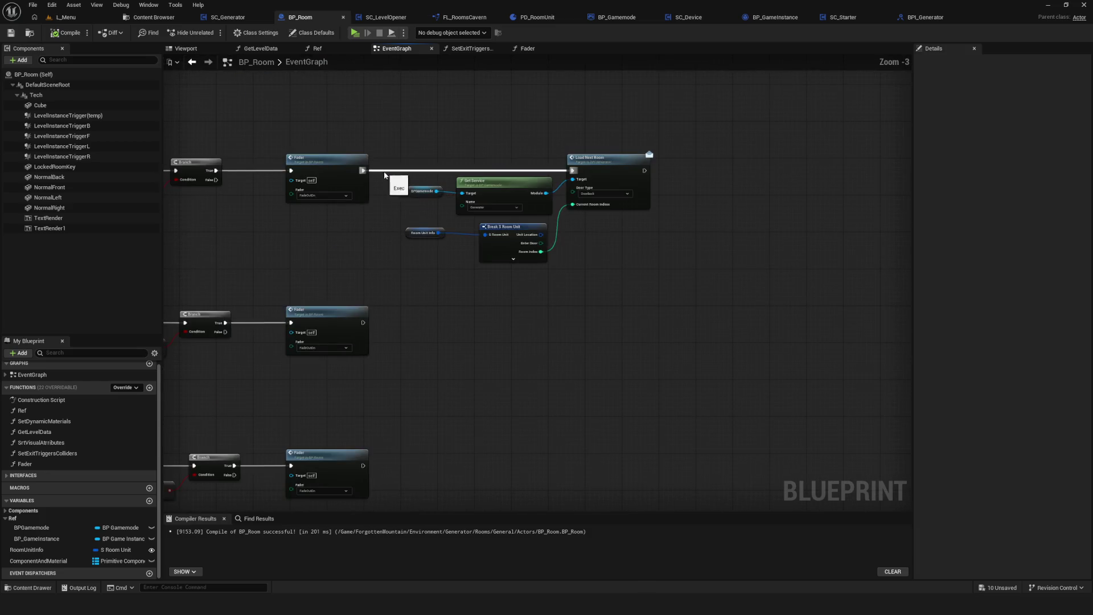
pyautogui.scroll(3, 440, 254)
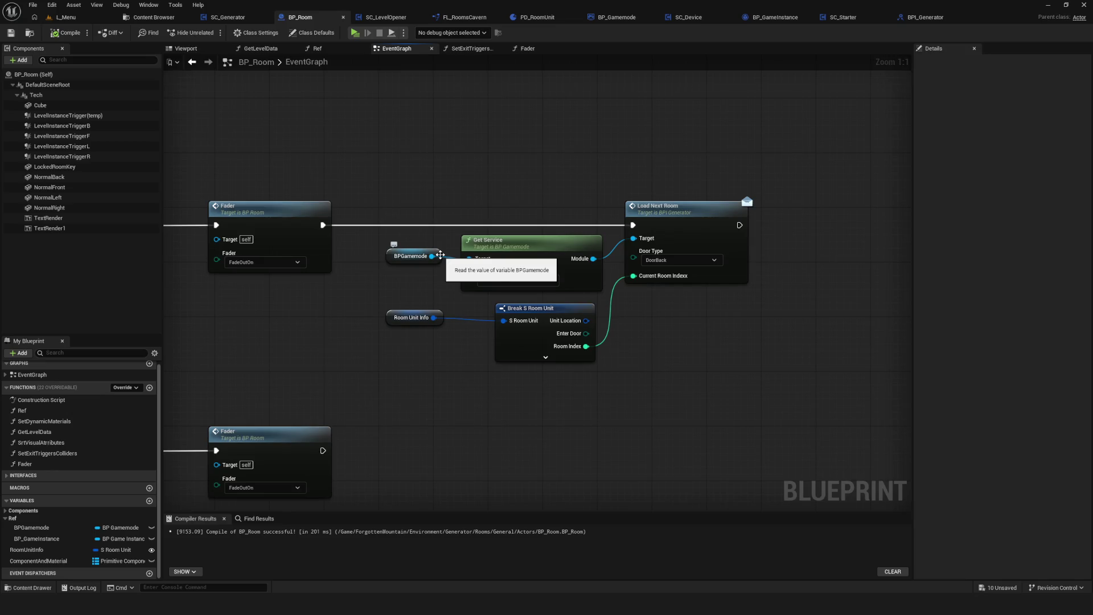
pyautogui.moveTo(521, 270)
pyautogui.mouseDown()
pyautogui.moveTo(492, 202)
pyautogui.moveTo(604, 197)
pyautogui.mouseUp()
pyautogui.scroll(-6, 535, 214)
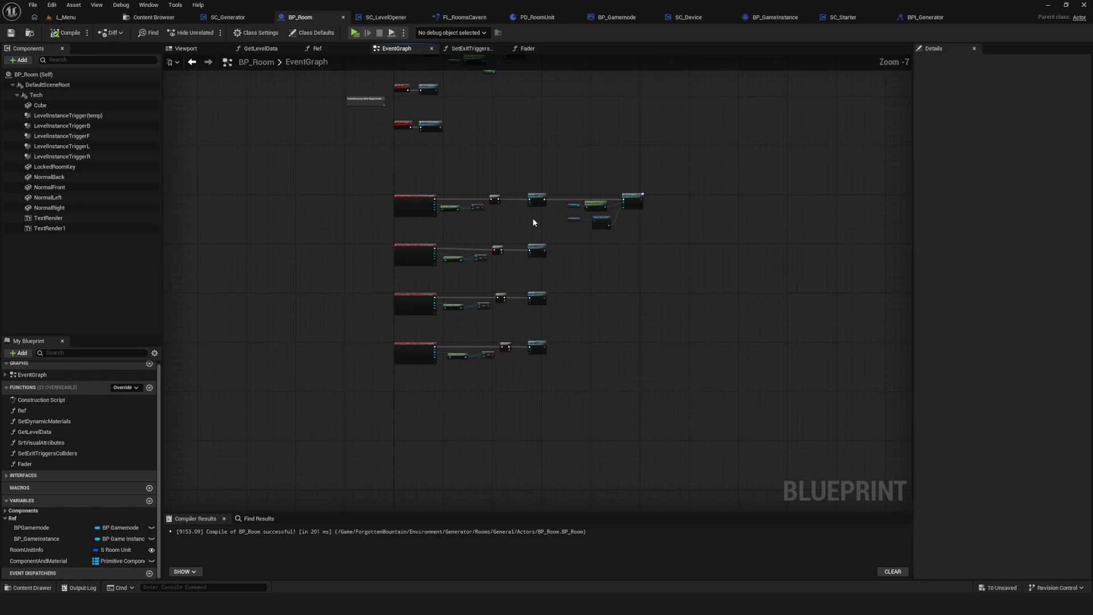
pyautogui.scroll(5, 563, 231)
pyautogui.scroll(-1, 503, 252)
pyautogui.moveTo(504, 252); pyautogui.dragTo(478, 264)
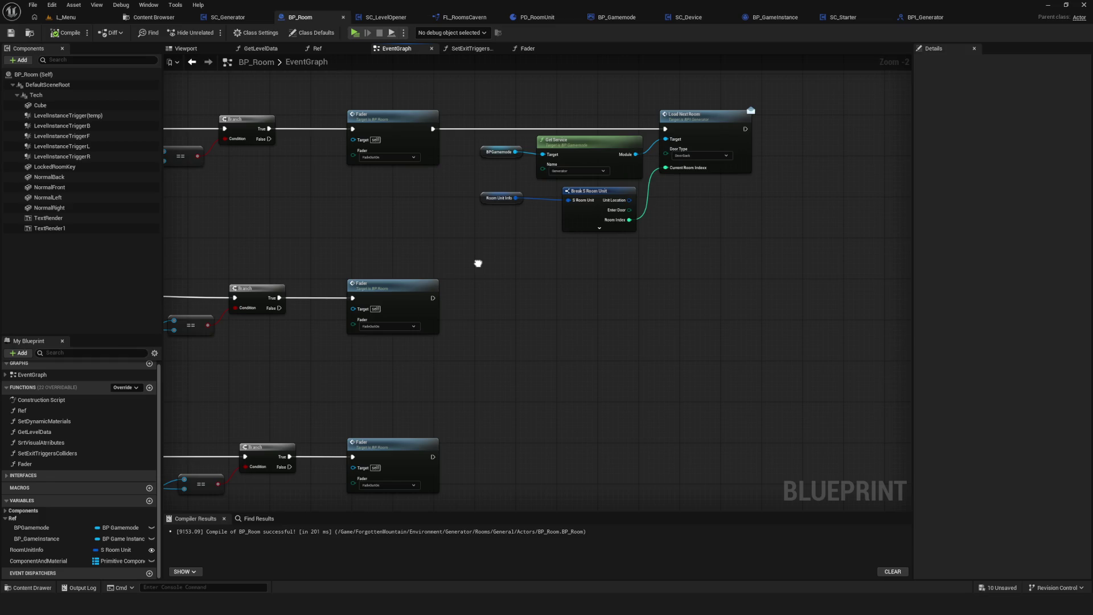
pyautogui.moveTo(478, 263); pyautogui.dragTo(441, 271)
pyautogui.hotkey('ctrl', 's')
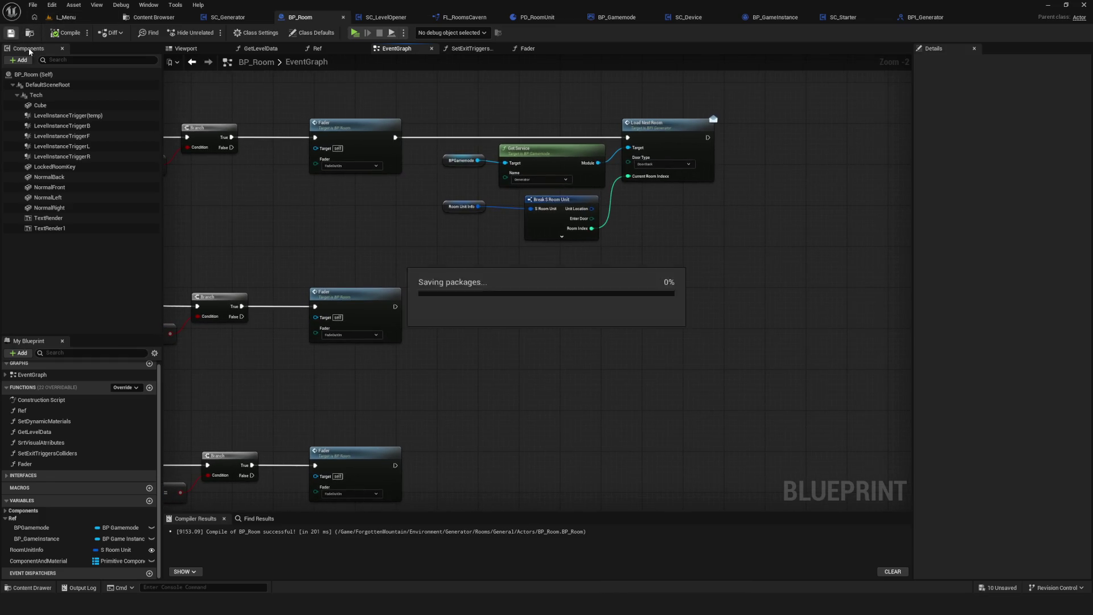
pyautogui.moveTo(595, 230); pyautogui.dragTo(539, 245)
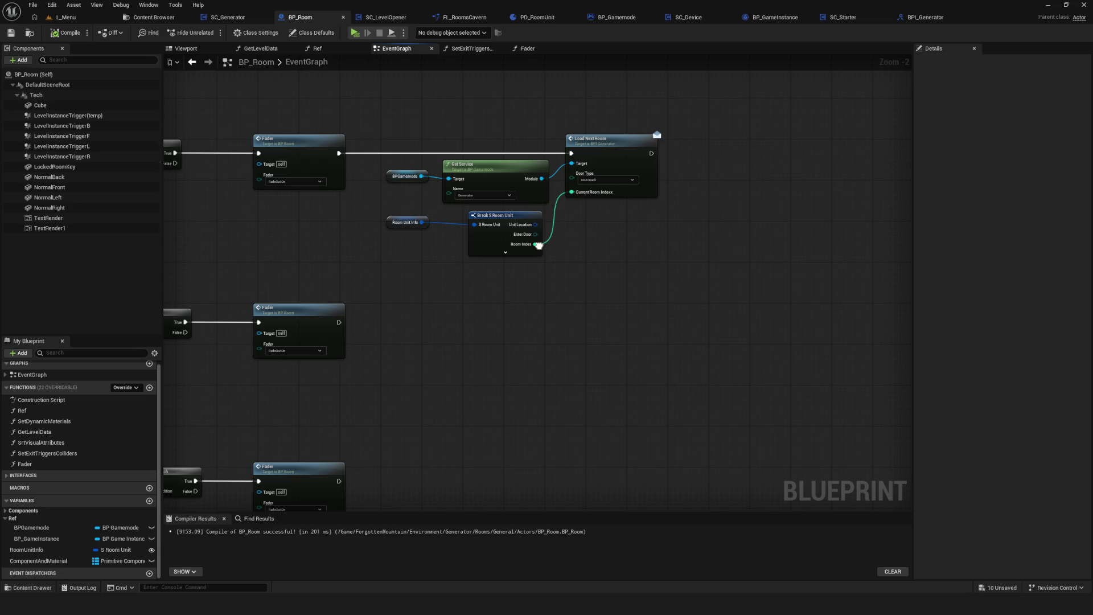
pyautogui.scroll(2, 449, 212)
pyautogui.moveTo(349, 95); pyautogui.dragTo(449, 292)
pyautogui.click(445, 289)
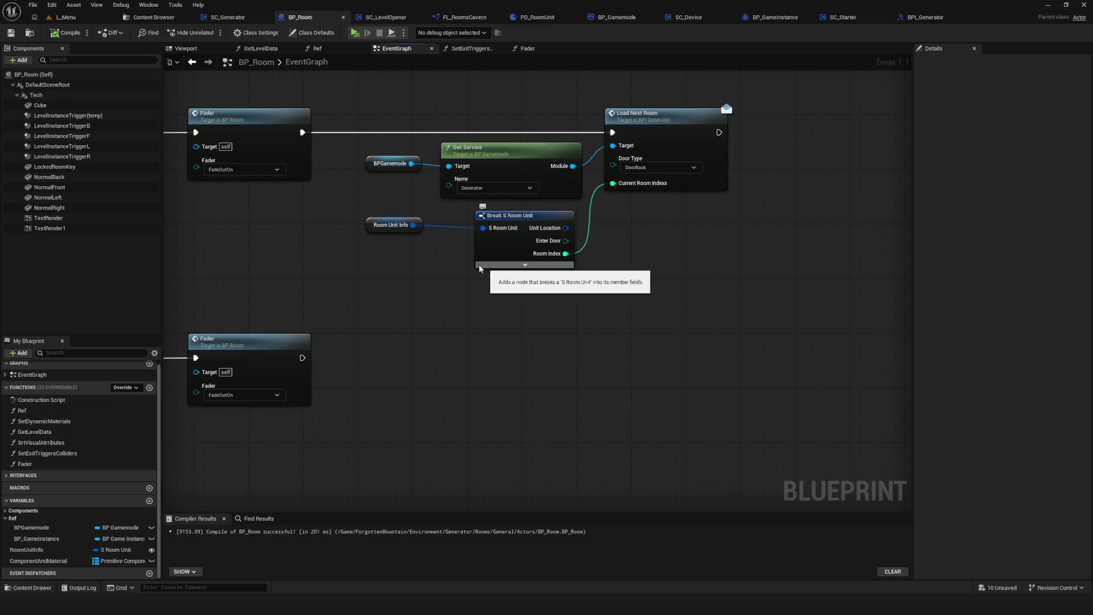
pyautogui.moveTo(452, 265); pyautogui.dragTo(440, 291)
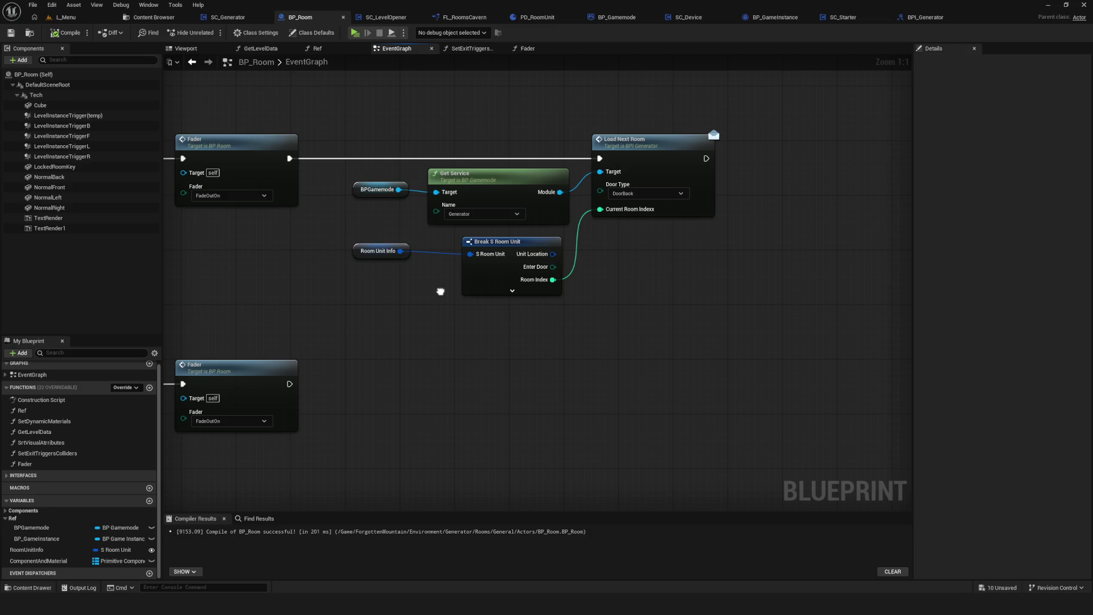
pyautogui.moveTo(440, 291); pyautogui.dragTo(447, 296)
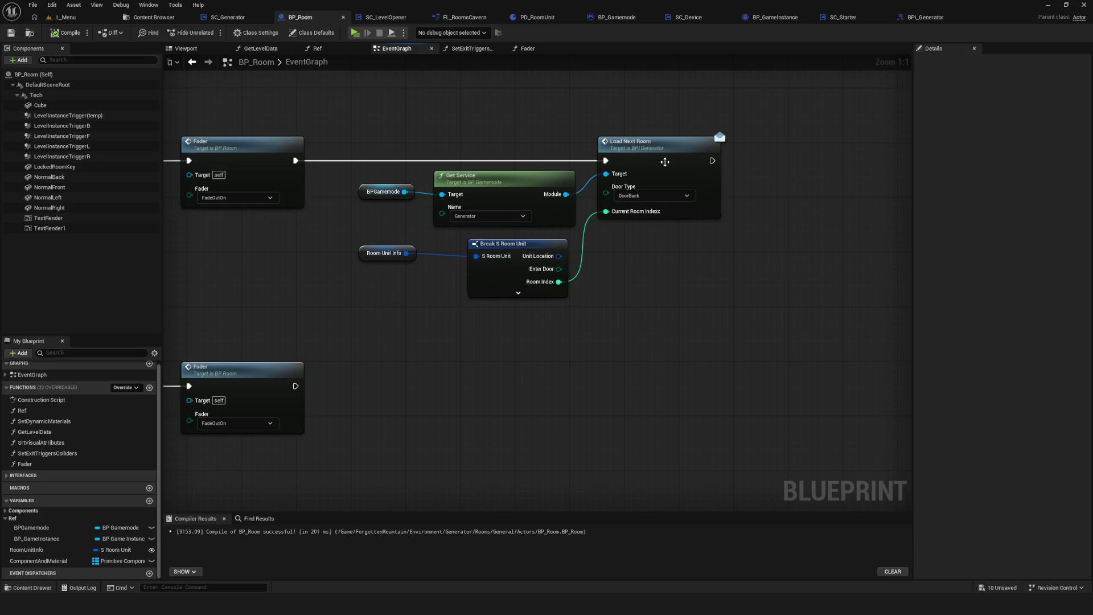
# Duplicate the five-node Load Next Room chain and wire the second Fader into the copy.
pyautogui.moveTo(706, 70)
pyautogui.mouseDown()
pyautogui.moveTo(330, 358)
pyautogui.moveTo(373, 316)
pyautogui.mouseUp()
pyautogui.hotkey('ctrl', 'c')
pyautogui.hotkey('ctrl', 'v')
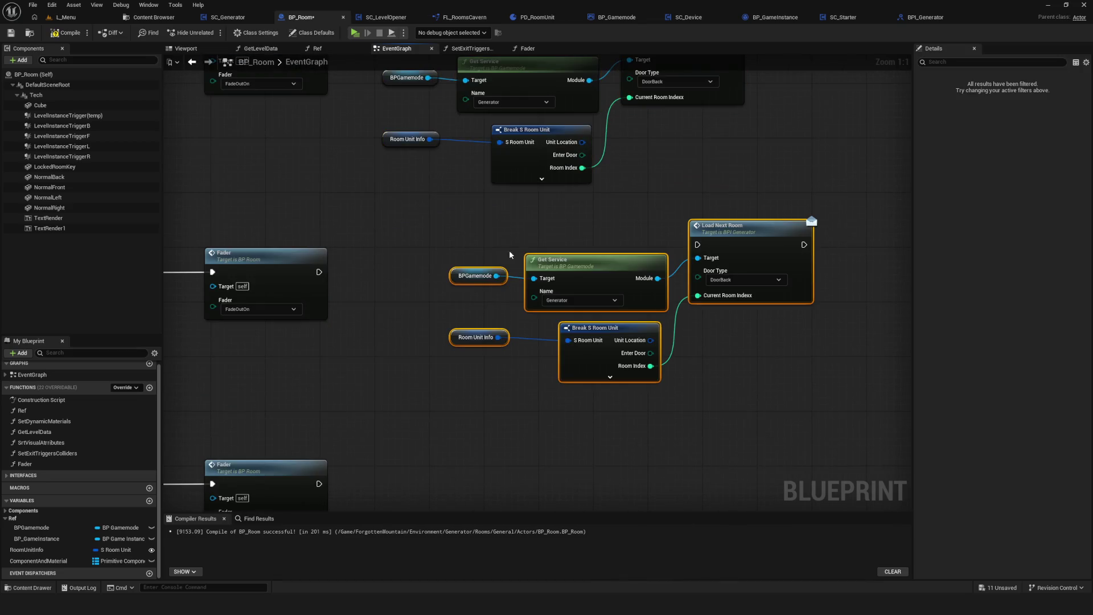
pyautogui.moveTo(693, 266); pyautogui.dragTo(699, 260)
pyautogui.moveTo(319, 271); pyautogui.dragTo(658, 262)
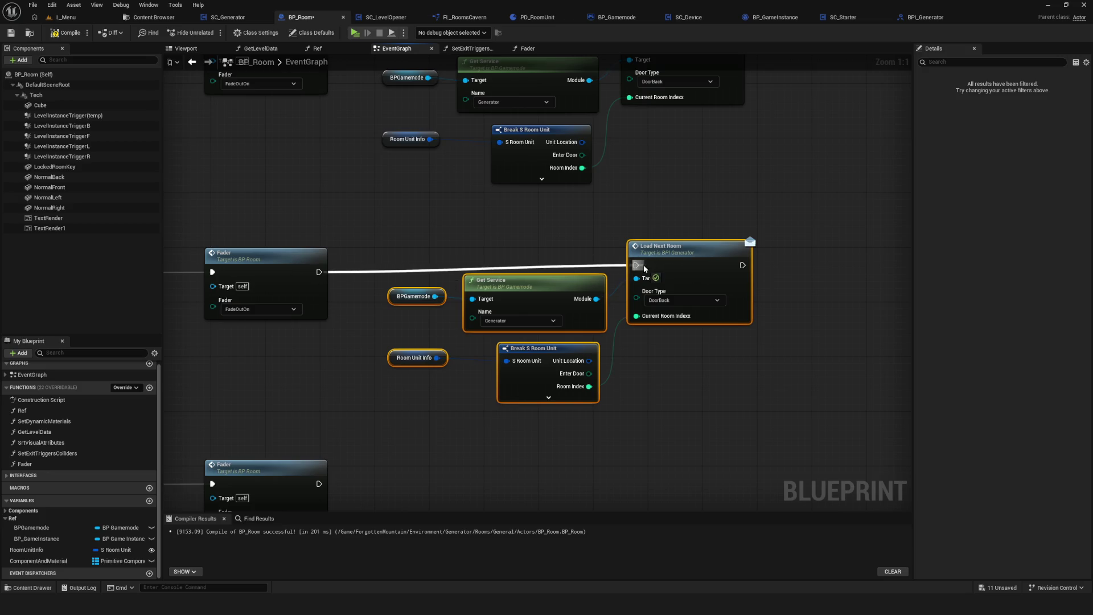
pyautogui.moveTo(383, 211); pyautogui.dragTo(654, 427)
pyautogui.moveTo(659, 254)
pyautogui.mouseDown()
pyautogui.moveTo(645, 261)
pyautogui.moveTo(658, 262)
pyautogui.mouseUp()
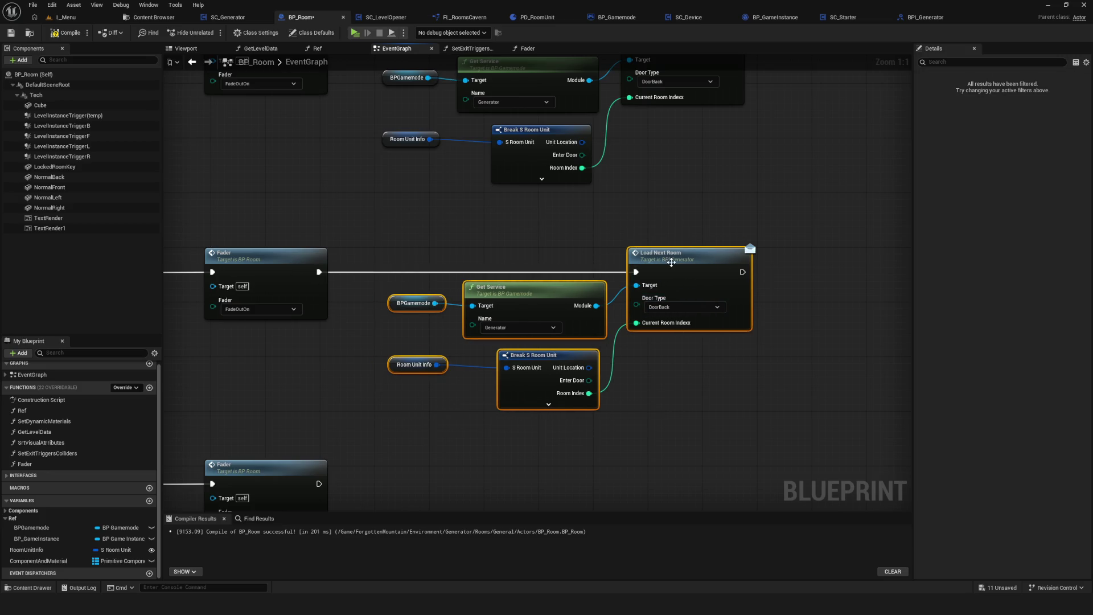
# Set the copied call's Door Type to DoorFront, compile and save BP_Room, then go to SC_Generator.
pyautogui.click(699, 306)
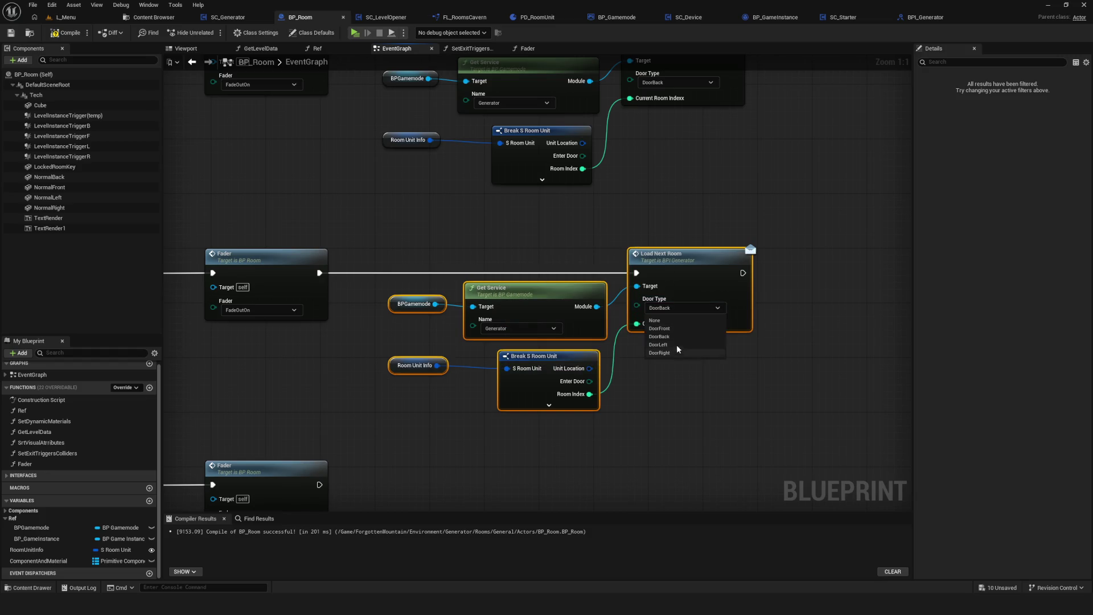
pyautogui.click(677, 329)
pyautogui.scroll(-5, 553, 325)
pyautogui.scroll(5, 452, 325)
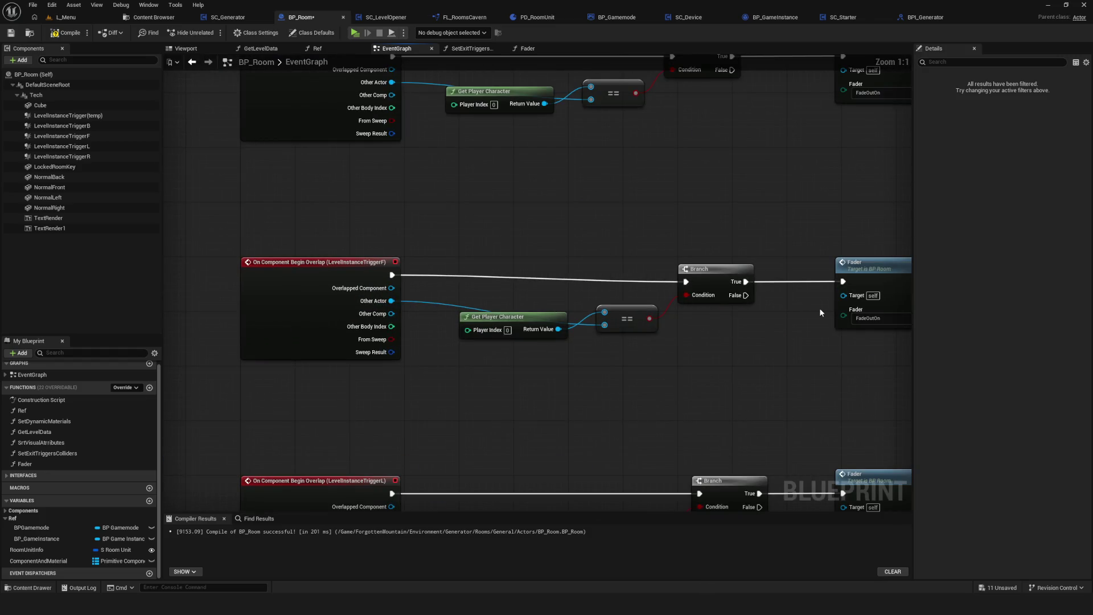
pyautogui.moveTo(762, 319)
pyautogui.mouseDown()
pyautogui.moveTo(548, 318)
pyautogui.moveTo(618, 343)
pyautogui.mouseUp()
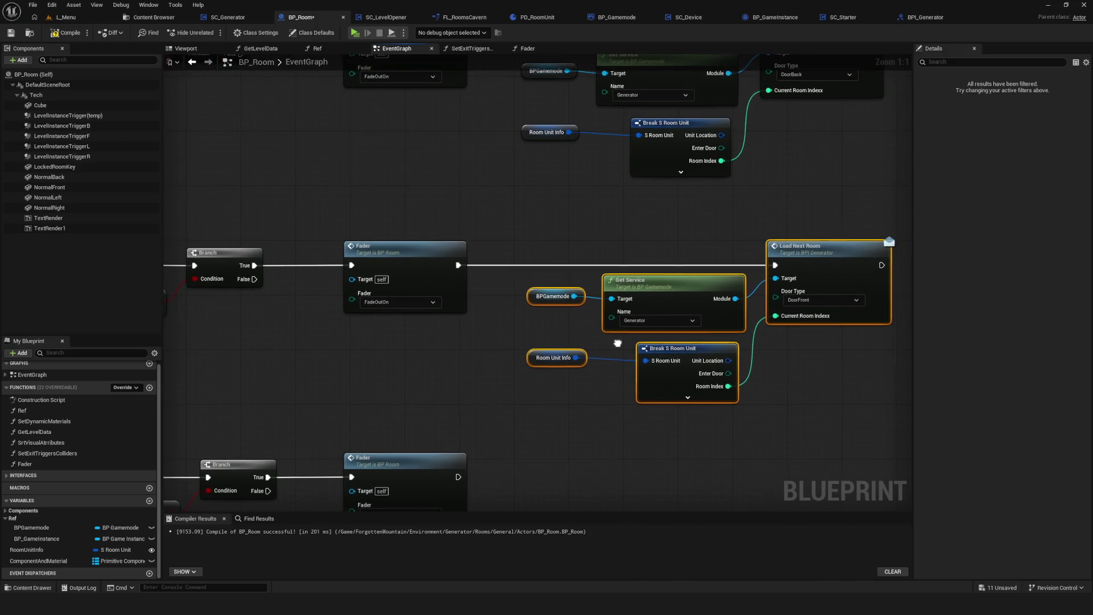
pyautogui.scroll(-6, 676, 326)
pyautogui.scroll(3, 675, 325)
pyautogui.click(65, 33)
pyautogui.click(11, 32)
pyautogui.click(227, 17)
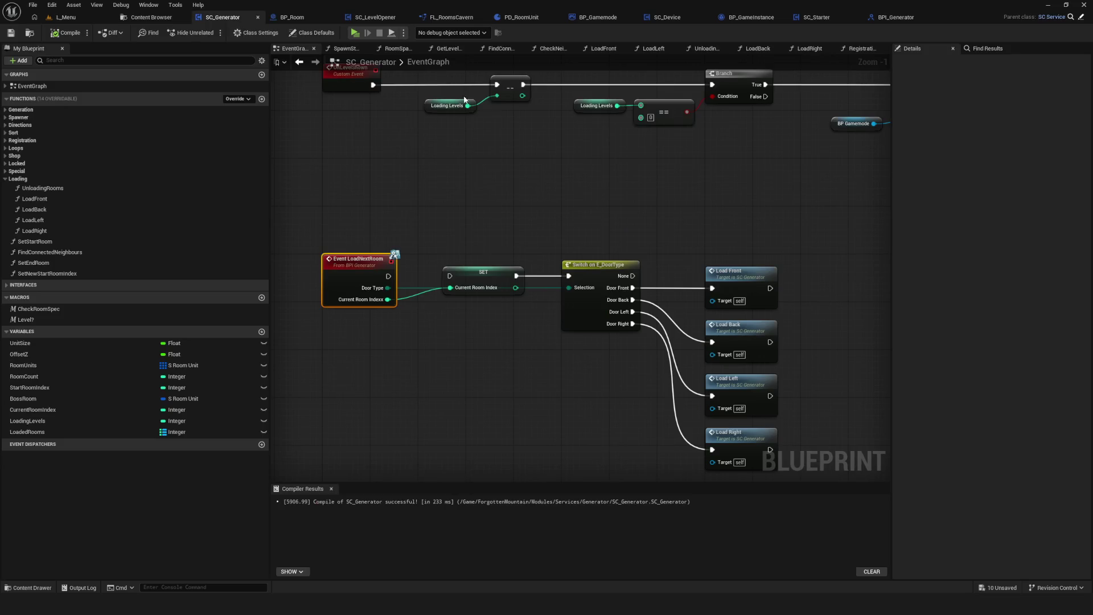
# Compile and save SC_Generator.
pyautogui.moveTo(547, 173); pyautogui.dragTo(451, 104)
pyautogui.moveTo(388, 222)
pyautogui.mouseDown()
pyautogui.moveTo(475, 234)
pyautogui.moveTo(442, 221)
pyautogui.mouseUp()
pyautogui.click(67, 33)
pyautogui.click(11, 33)
# Inspect the SET node and LoadNextRoom door-type routing, then return to BP_Room.
pyautogui.moveTo(437, 168); pyautogui.dragTo(447, 348)
pyautogui.moveTo(605, 259)
pyautogui.mouseDown()
pyautogui.moveTo(559, 268)
pyautogui.moveTo(611, 262)
pyautogui.mouseUp()
pyautogui.hotkey('ctrl', 's')
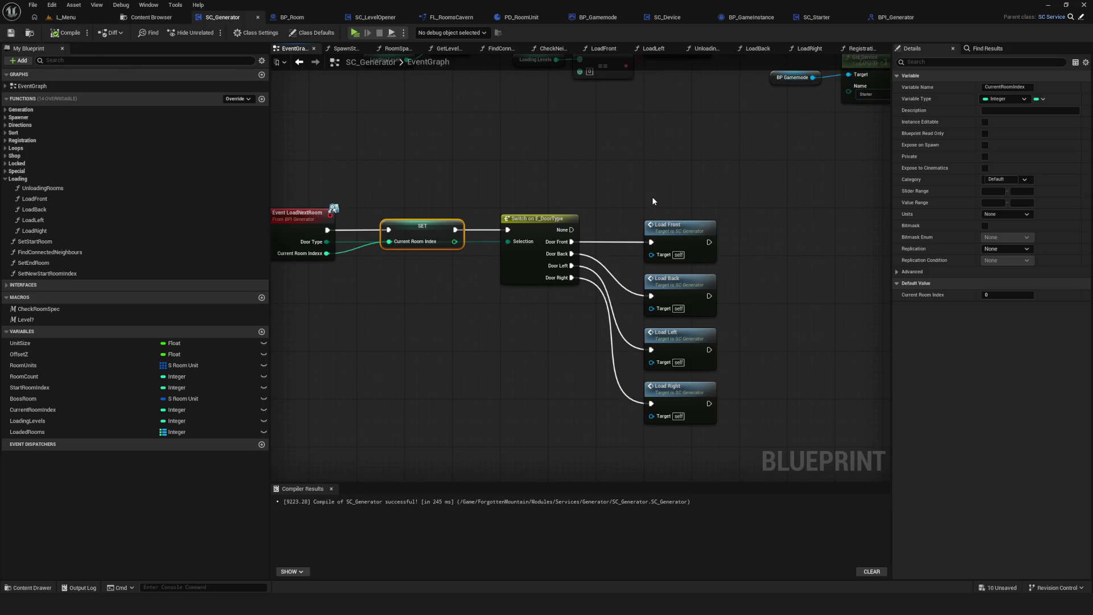
pyautogui.moveTo(640, 195); pyautogui.dragTo(579, 194)
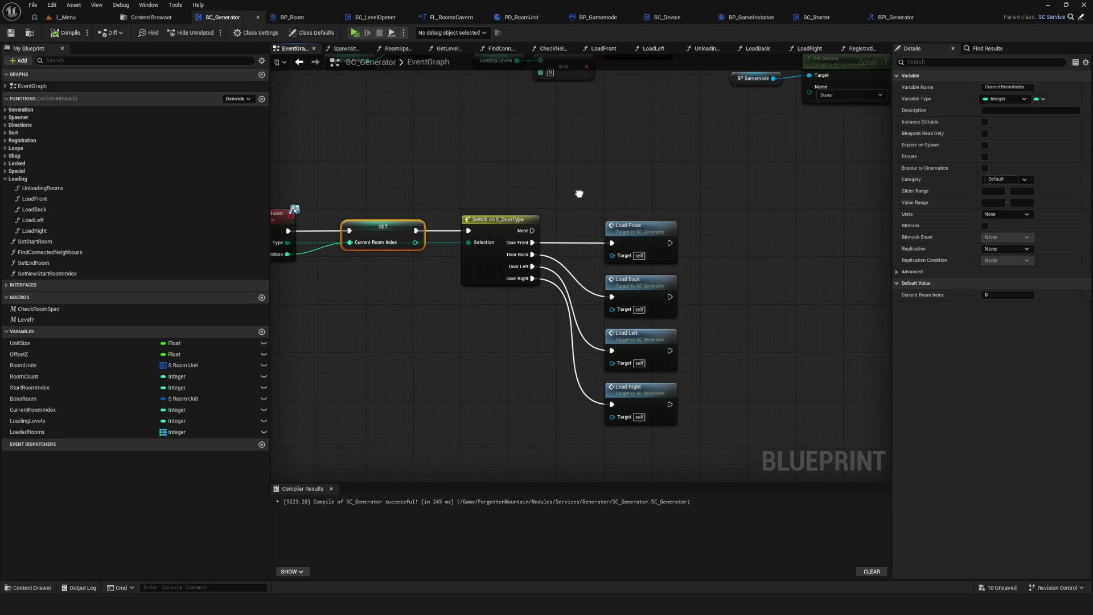
pyautogui.moveTo(579, 193); pyautogui.dragTo(654, 201)
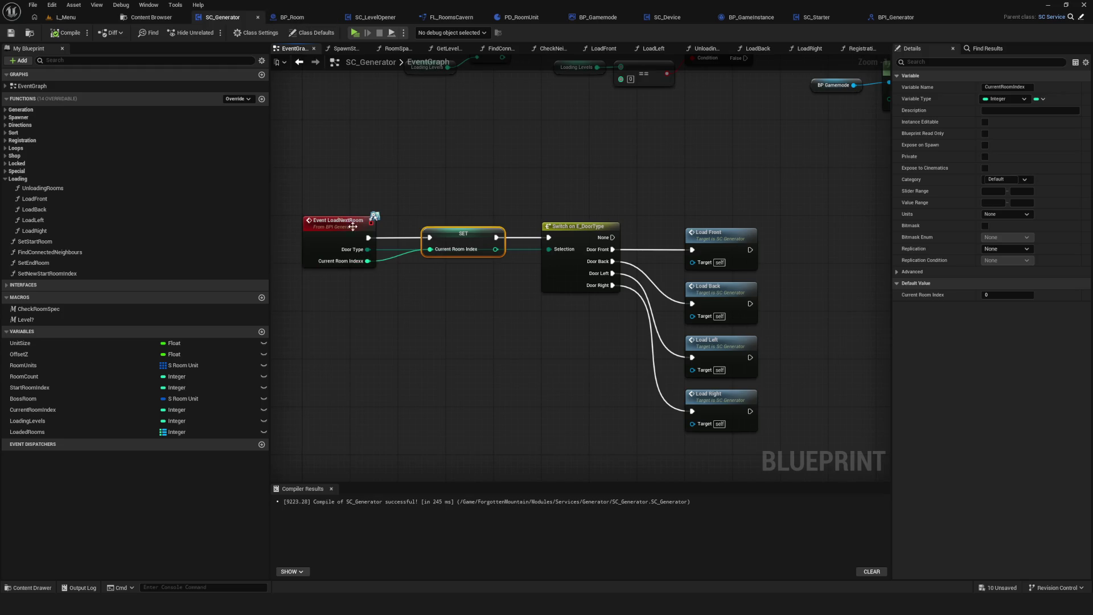
pyautogui.click(292, 17)
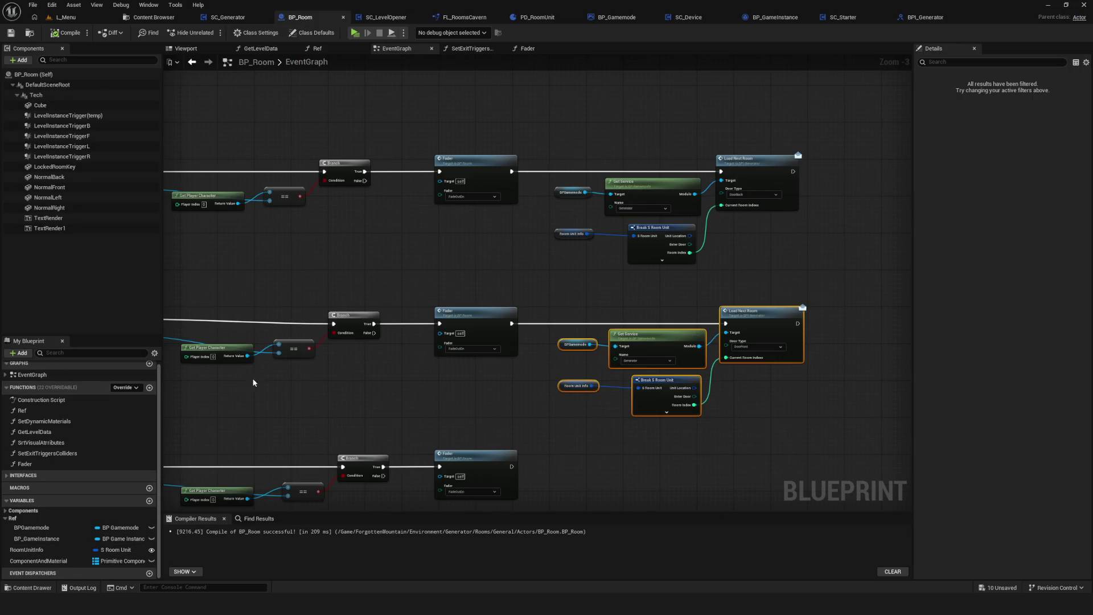
pyautogui.moveTo(684, 432); pyautogui.dragTo(535, 390)
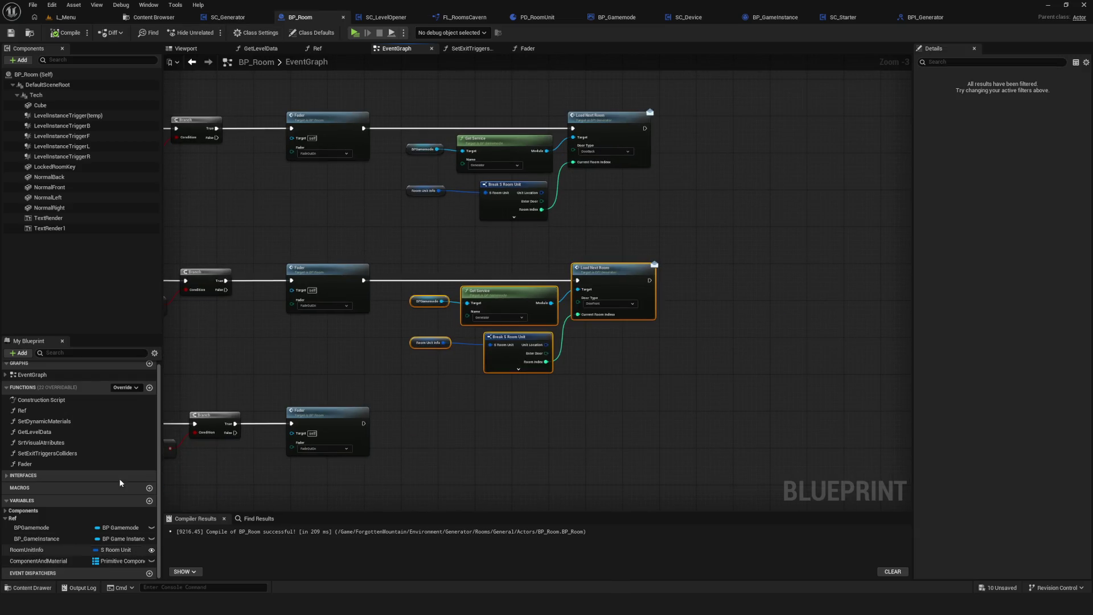
pyautogui.click(259, 19)
pyautogui.moveTo(440, 164); pyautogui.dragTo(452, 415)
pyautogui.moveTo(453, 415); pyautogui.dragTo(288, 382)
pyautogui.moveTo(516, 74)
pyautogui.mouseDown()
pyautogui.moveTo(633, 481)
pyautogui.moveTo(568, 340)
pyautogui.mouseUp()
pyautogui.scroll(1, 567, 340)
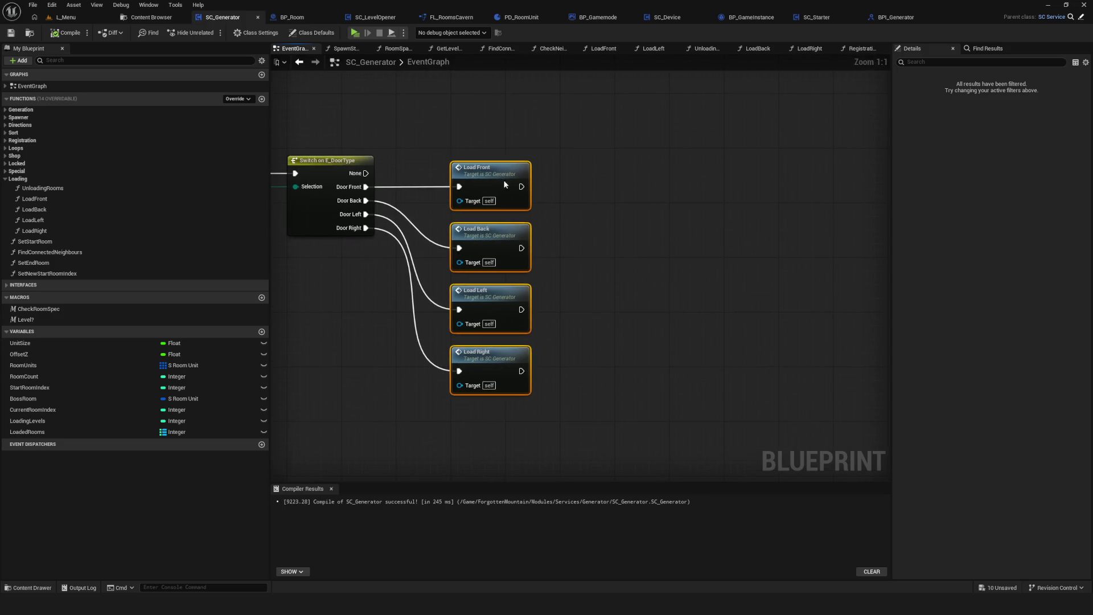
pyautogui.click(504, 180)
pyautogui.click(10, 32)
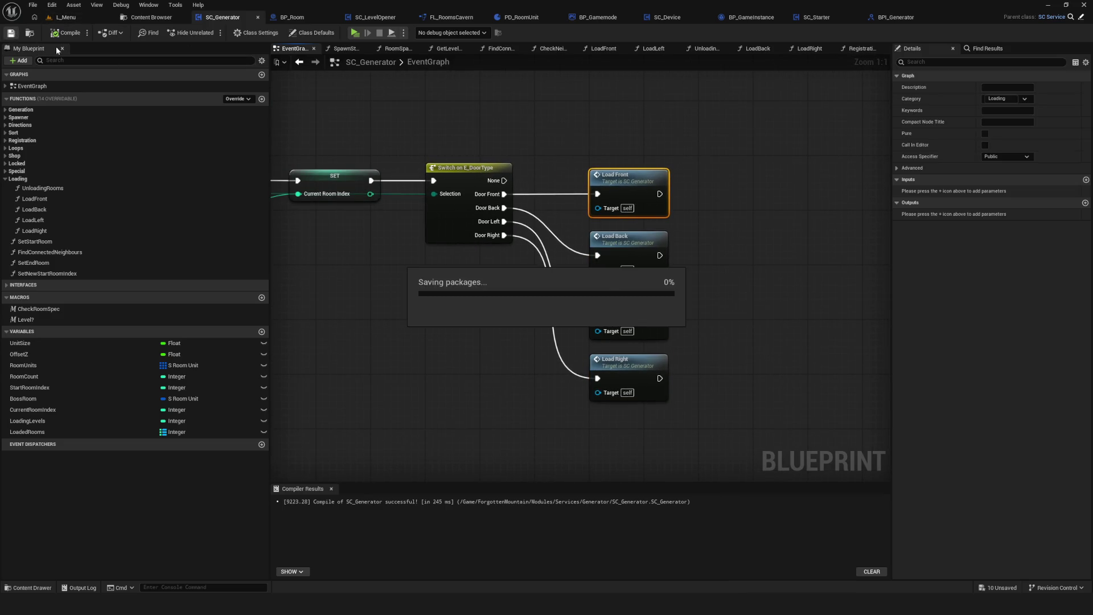
pyautogui.click(151, 18)
pyautogui.click(306, 18)
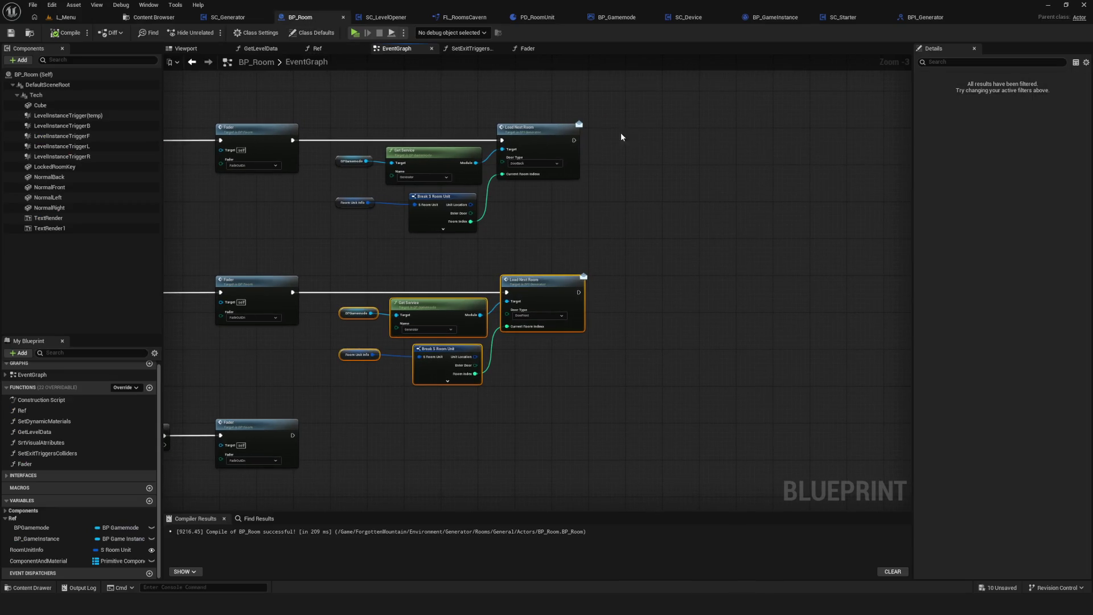
pyautogui.scroll(3, 595, 145)
# Pull a connection from Load Next Room's exec output to list executable actions, then dismiss it.
pyautogui.moveTo(558, 138)
pyautogui.mouseDown()
pyautogui.moveTo(761, 142)
pyautogui.moveTo(670, 134)
pyautogui.moveTo(695, 142)
pyautogui.mouseUp()
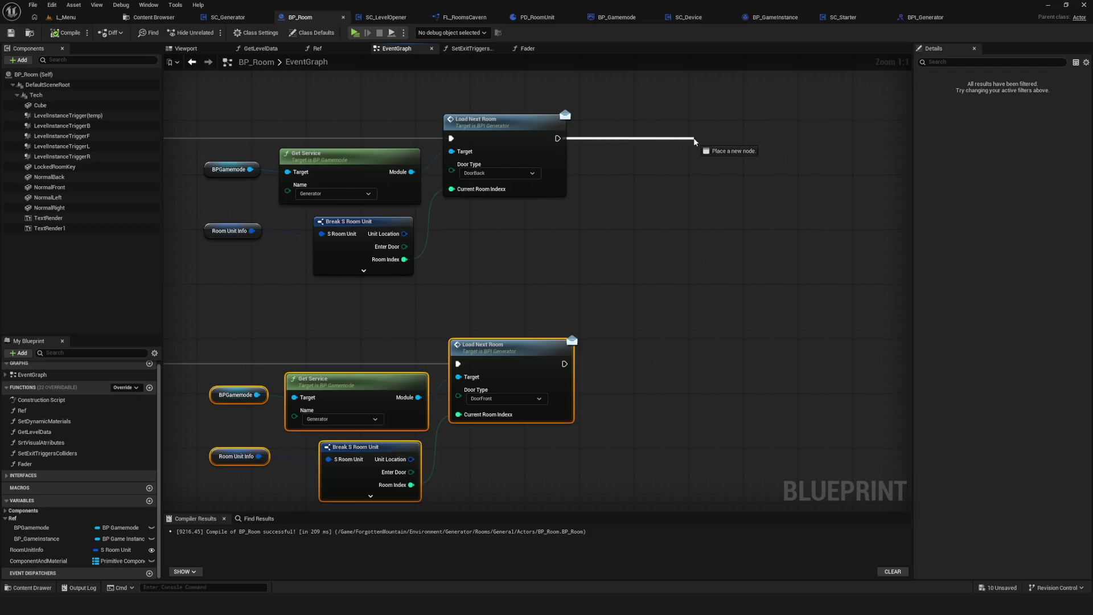
pyautogui.moveTo(695, 142); pyautogui.dragTo(695, 140)
pyautogui.click(615, 219)
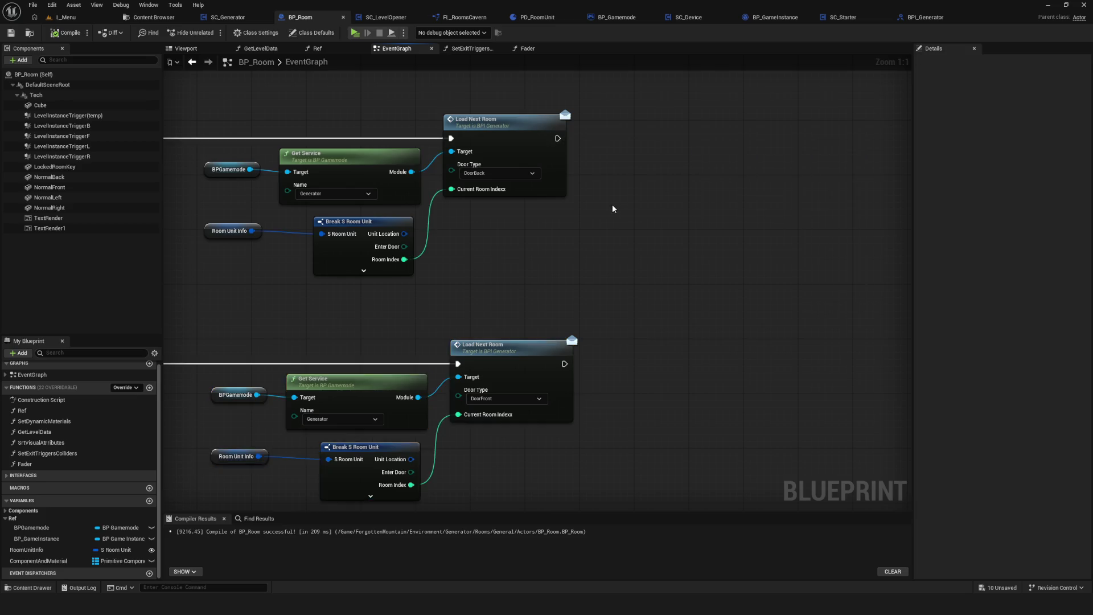
# Select the top row of nodes, then narrow the selection to the first Fader node.
pyautogui.scroll(-5, 604, 216)
pyautogui.scroll(4, 555, 212)
pyautogui.moveTo(319, 117)
pyautogui.mouseDown()
pyautogui.moveTo(843, 279)
pyautogui.moveTo(813, 268)
pyautogui.mouseUp()
pyautogui.click(359, 157)
pyautogui.moveTo(779, 190)
pyautogui.mouseDown()
pyautogui.moveTo(660, 194)
pyautogui.moveTo(638, 175)
pyautogui.moveTo(709, 178)
pyautogui.mouseUp()
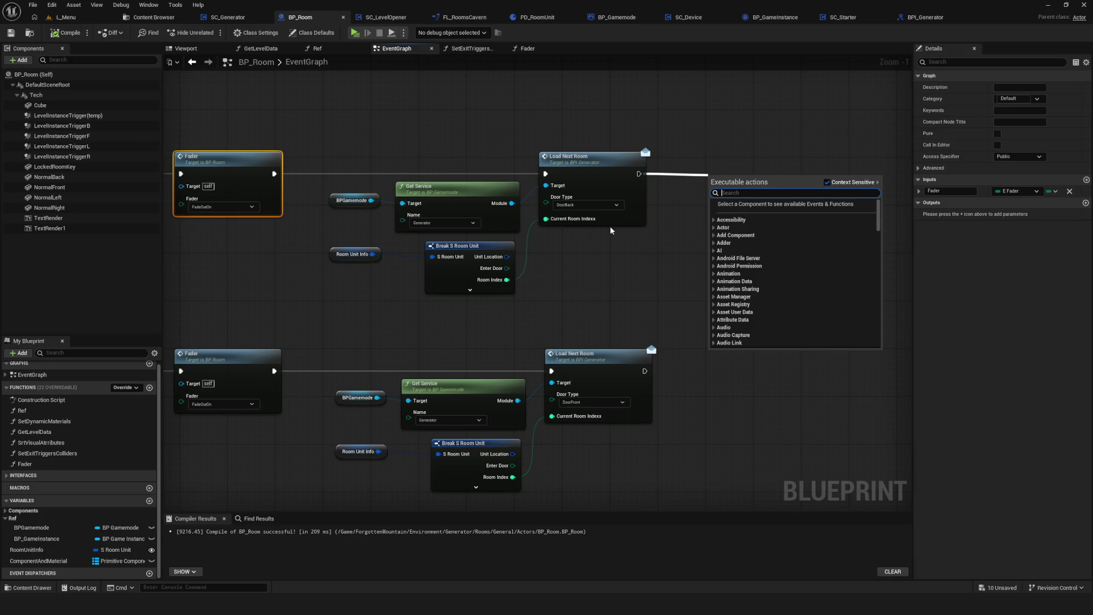
# Add a Delay node of 0.5 after Load Next Room.
pyautogui.write('delay')
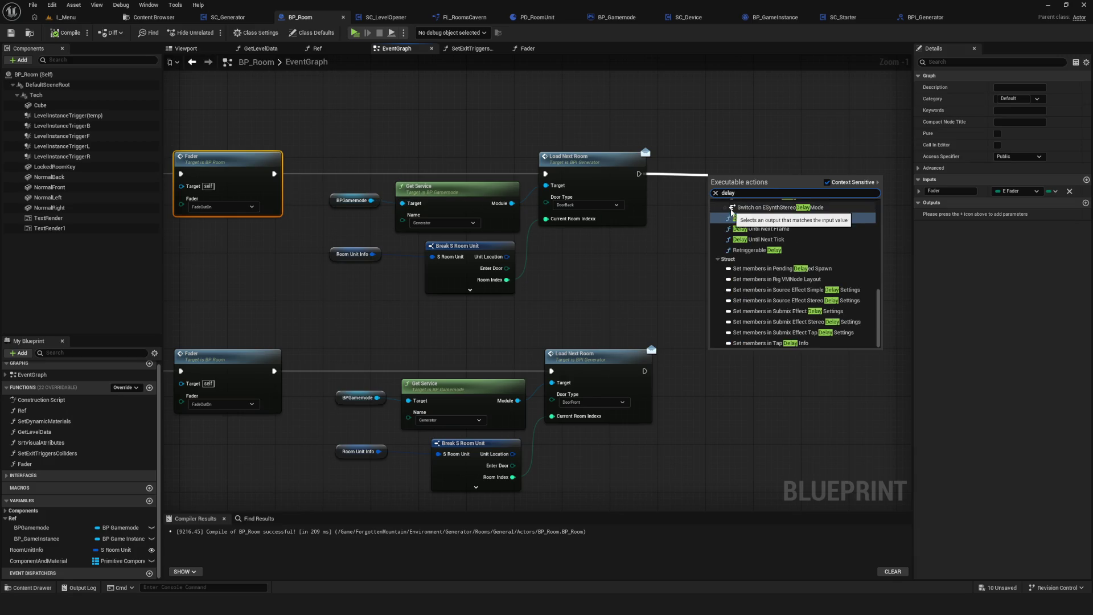
pyautogui.click(864, 283)
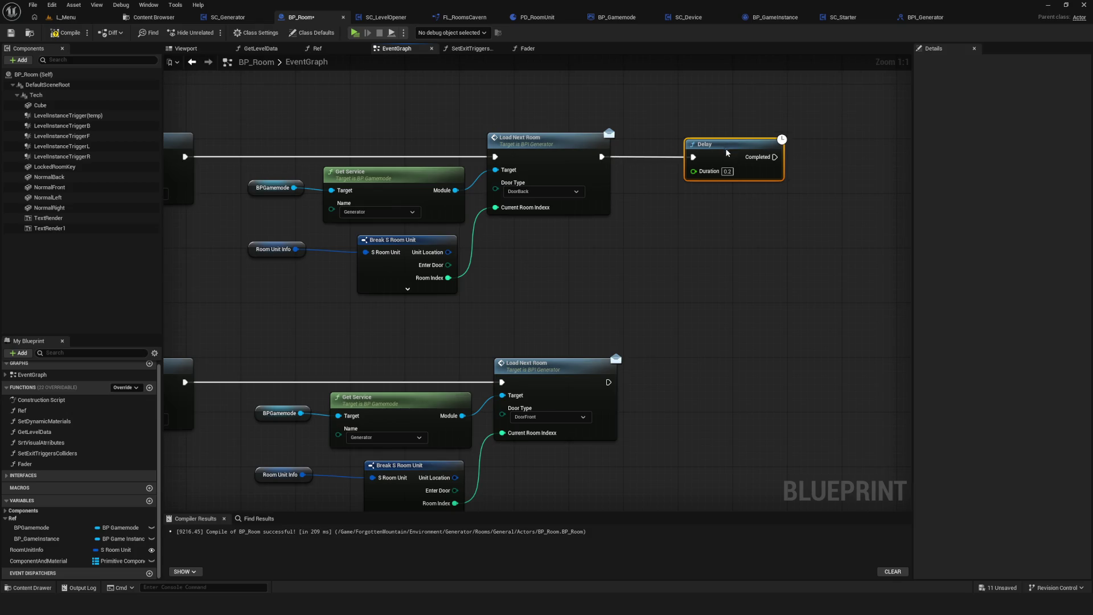
pyautogui.click(728, 172)
pyautogui.write('0.5')
pyautogui.scroll(-3, 664, 211)
pyautogui.scroll(3, 692, 168)
pyautogui.scroll(-1, 728, 235)
pyautogui.scroll(1, 339, 152)
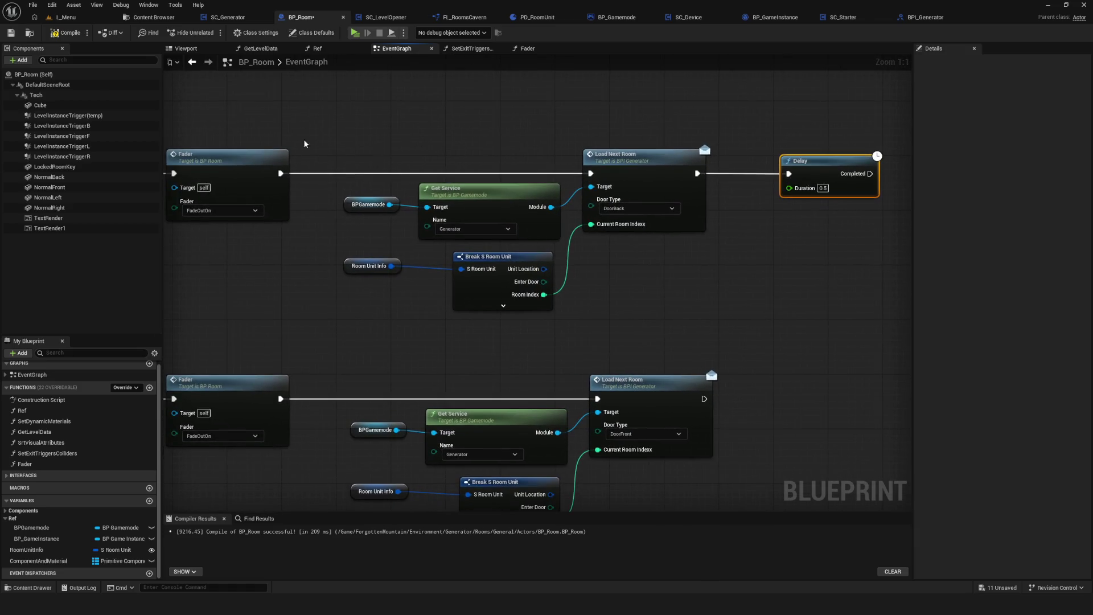
# Wire a copied Fader node after the delay and set it to FadeOutOff.
pyautogui.click(228, 158)
pyautogui.hotkey('ctrl', 'c')
pyautogui.hotkey('ctrl', 'v')
pyautogui.moveTo(556, 184); pyautogui.dragTo(632, 184)
pyautogui.click(691, 224)
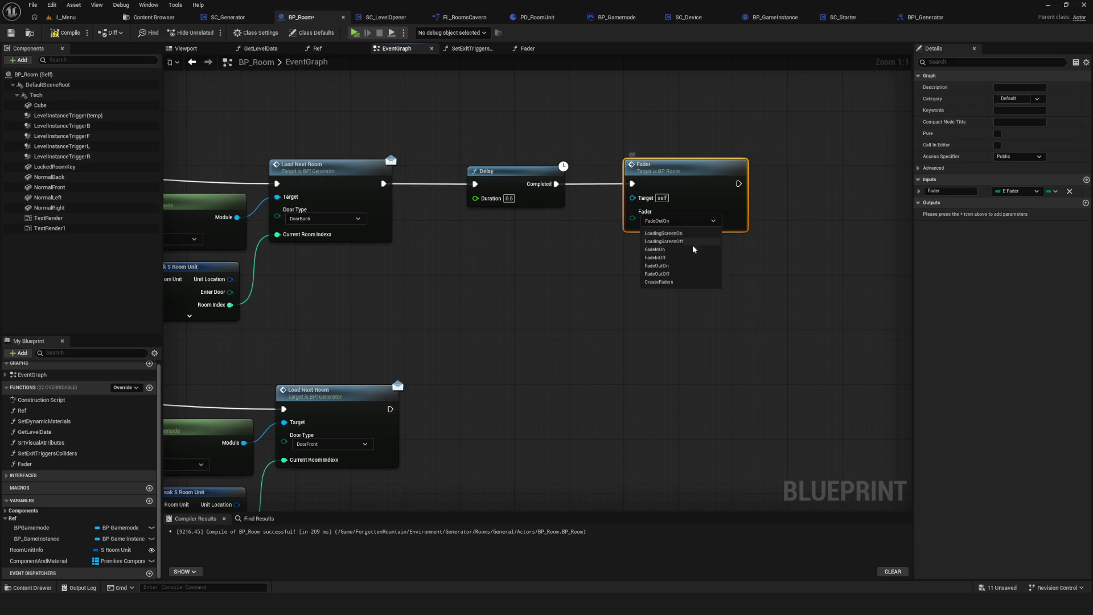
pyautogui.click(681, 274)
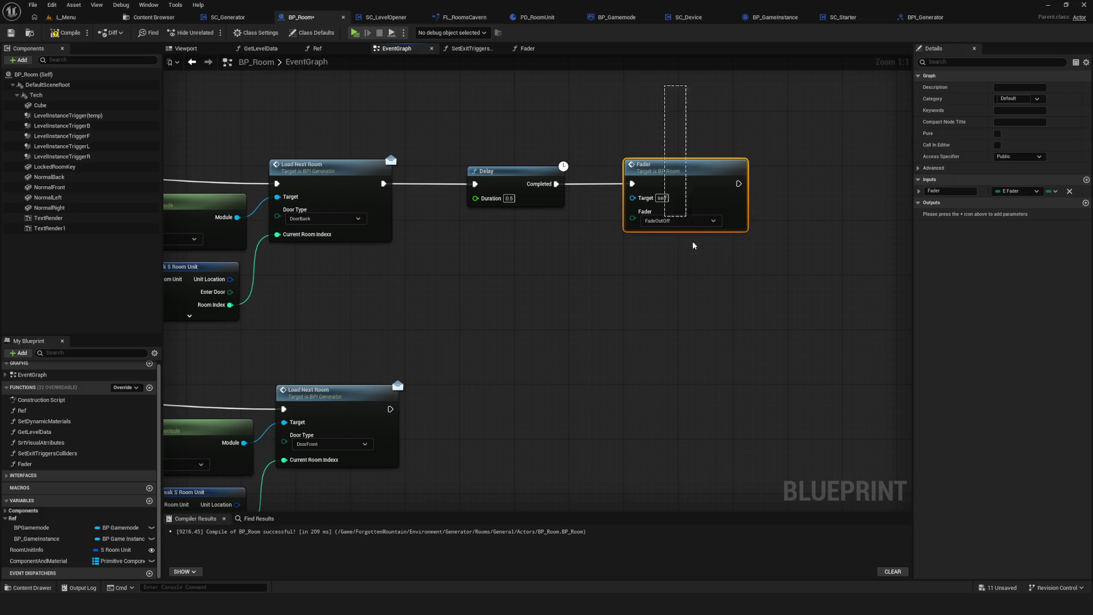
# Chain a second Fader copy after it, set to FadeInOn.
pyautogui.hotkey('ctrl', 'c')
pyautogui.hotkey('ctrl', 'v')
pyautogui.moveTo(746, 186); pyautogui.dragTo(803, 184)
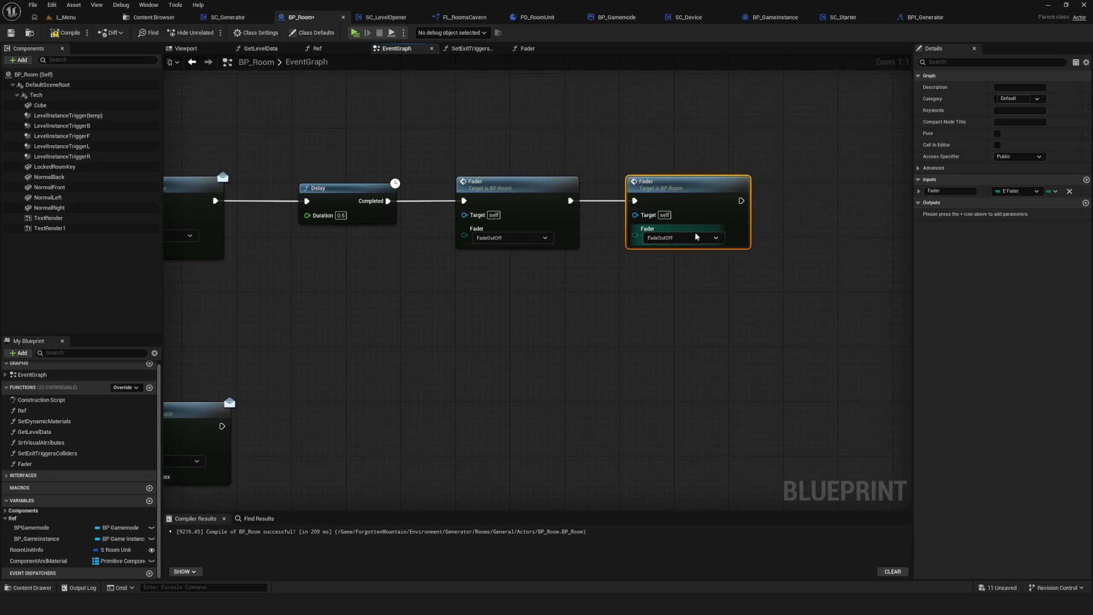
pyautogui.click(689, 239)
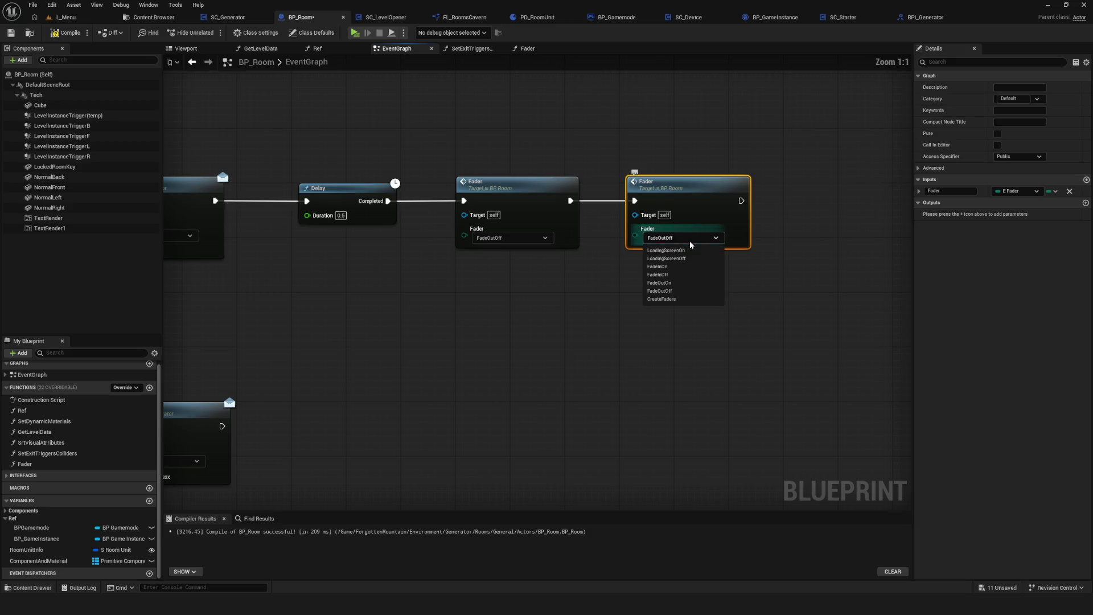
pyautogui.click(674, 266)
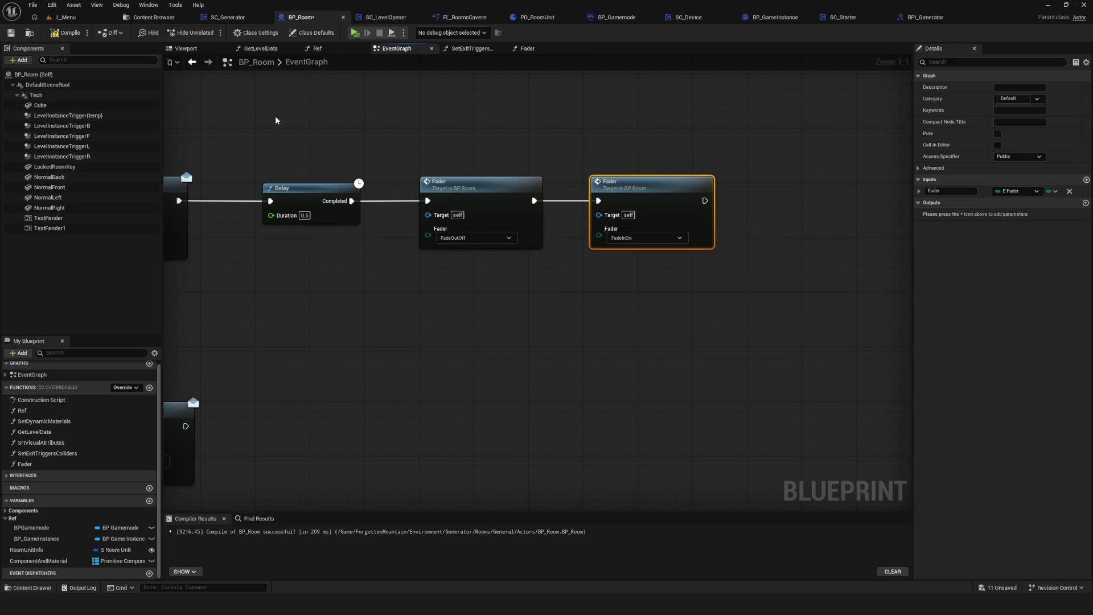
# Paste a second 0.5 Delay after the FadeInOn Fader and wire another Fader after it.
pyautogui.hotkey('ctrl', 'v')
pyautogui.moveTo(788, 201); pyautogui.dragTo(705, 200)
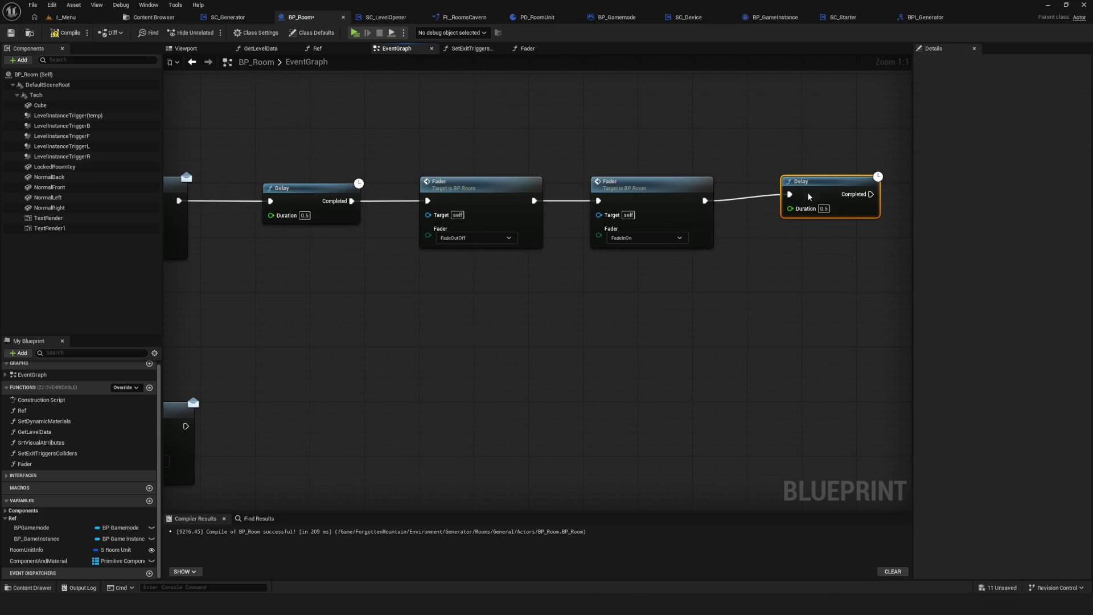
pyautogui.moveTo(822, 201); pyautogui.dragTo(784, 201)
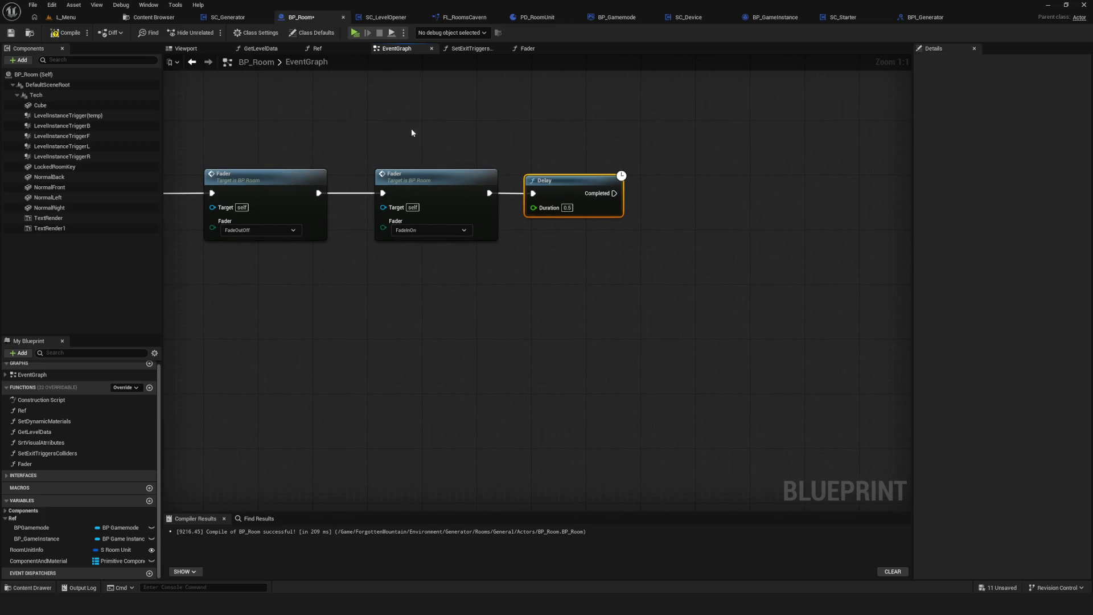
pyautogui.click(436, 177)
pyautogui.hotkey('ctrl', 'c')
pyautogui.hotkey('ctrl', 'v')
pyautogui.moveTo(615, 194); pyautogui.dragTo(669, 193)
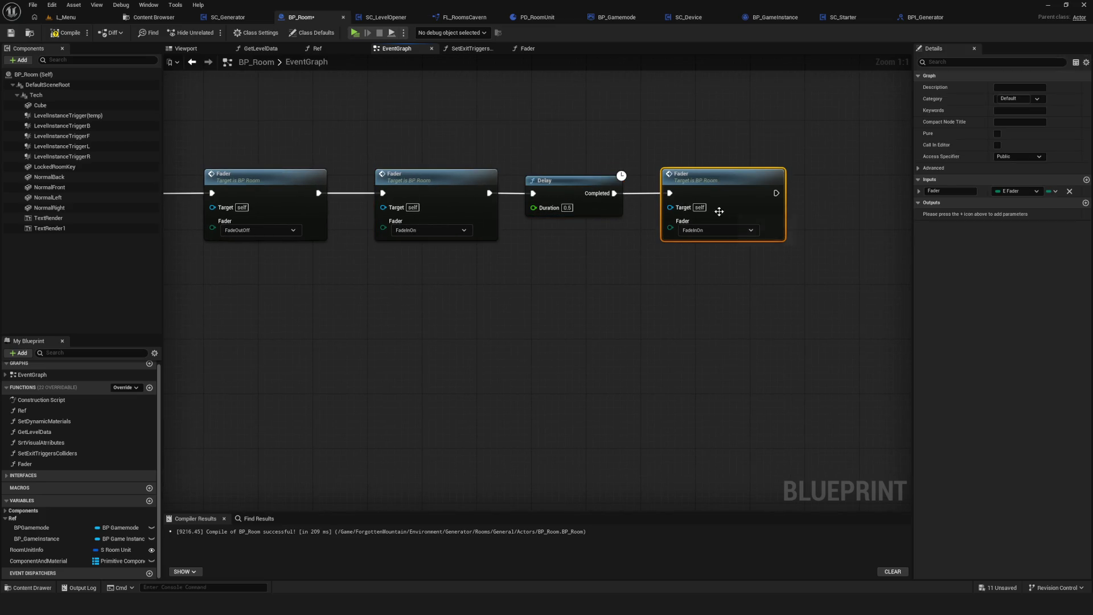
pyautogui.click(720, 230)
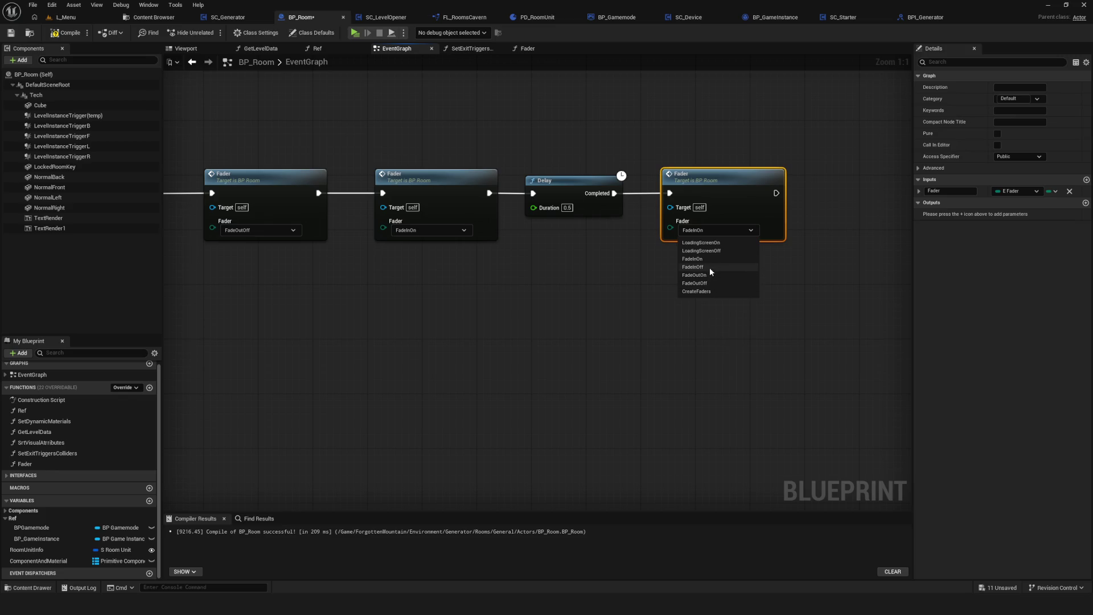
pyautogui.click(710, 266)
pyautogui.scroll(-7, 710, 268)
# Save the blueprint and bring the Branch and character nodes into view.
pyautogui.hotkey('ctrl', 's')
pyautogui.scroll(5, 614, 245)
pyautogui.moveTo(798, 250)
pyautogui.mouseDown()
pyautogui.moveTo(1082, 239)
pyautogui.moveTo(783, 223)
pyautogui.mouseUp()
pyautogui.scroll(2, 741, 222)
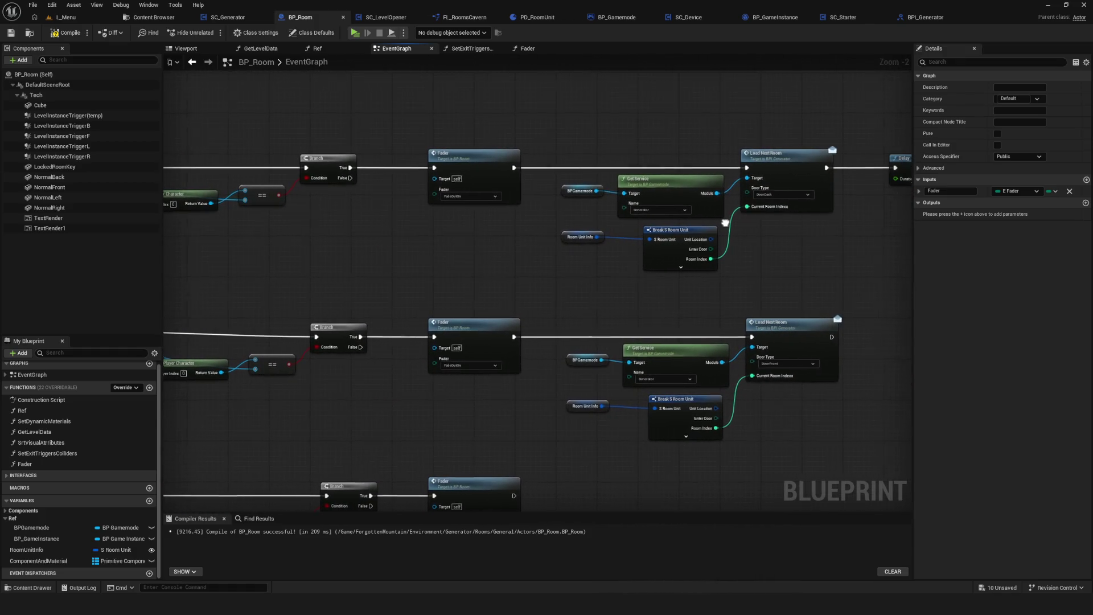
# Frame the top chain's Load Next Room, Delay and Fader nodes in view.
pyautogui.click(458, 191)
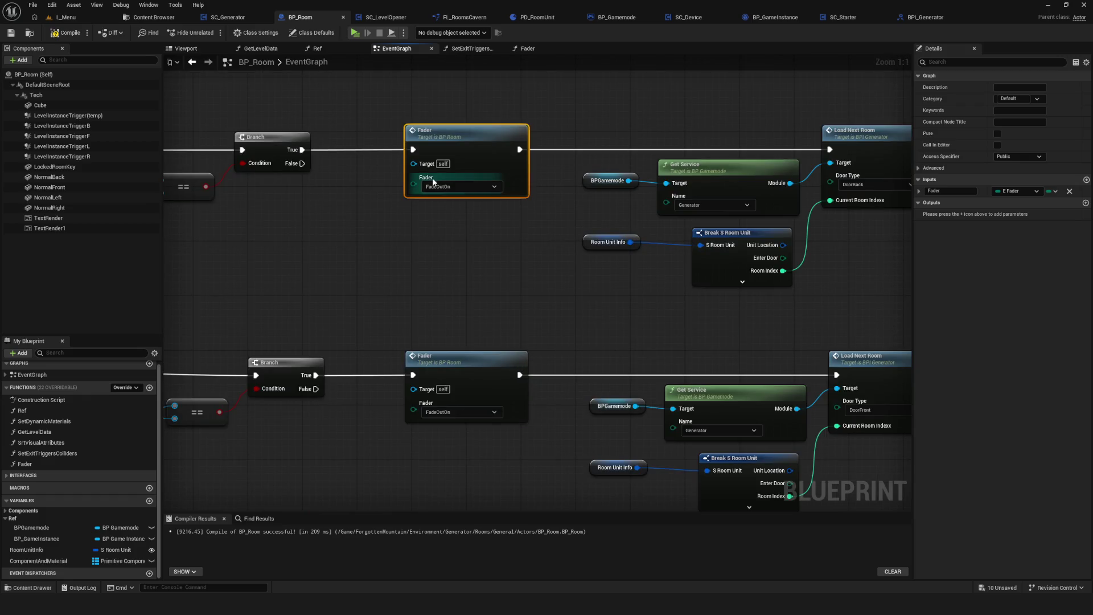
pyautogui.scroll(-1, 484, 262)
pyautogui.scroll(-5, 485, 263)
pyautogui.moveTo(449, 188)
pyautogui.mouseDown()
pyautogui.moveTo(864, 258)
pyautogui.moveTo(501, 213)
pyautogui.mouseUp()
pyautogui.press('Home')
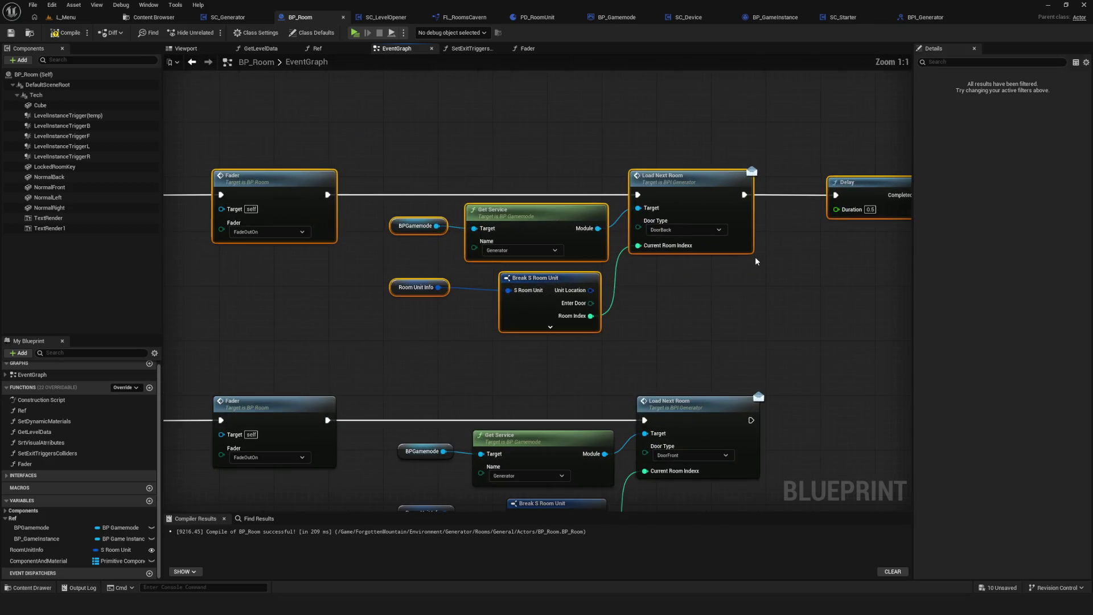
pyautogui.scroll(-5, 672, 245)
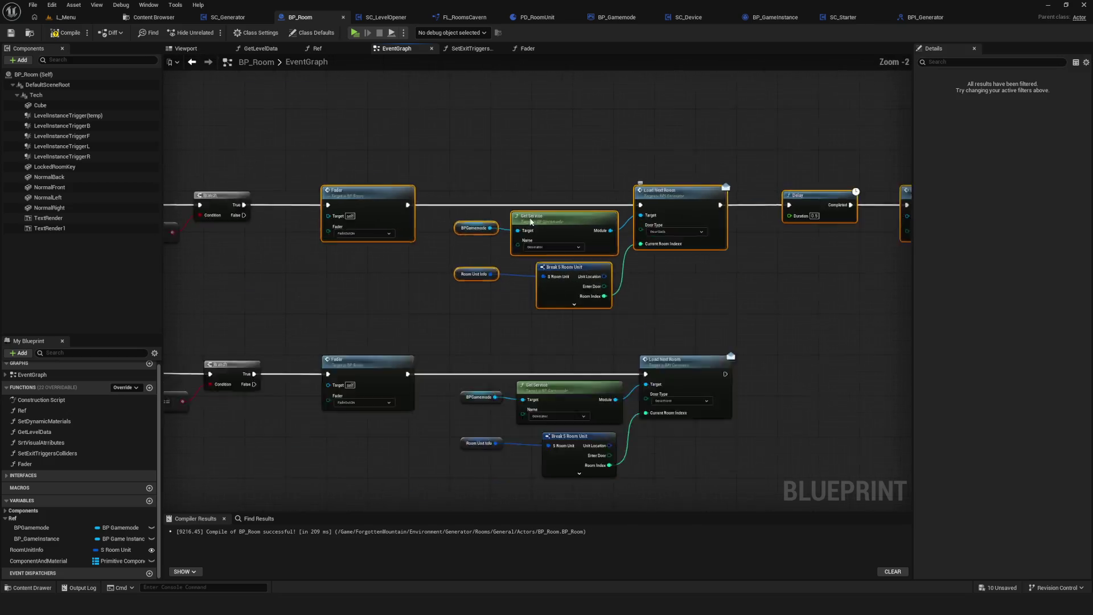
pyautogui.moveTo(677, 254)
pyautogui.mouseDown()
pyautogui.moveTo(764, 250)
pyautogui.moveTo(752, 248)
pyautogui.mouseUp()
pyautogui.scroll(3, 640, 234)
pyautogui.moveTo(641, 235)
pyautogui.mouseDown()
pyautogui.moveTo(443, 260)
pyautogui.moveTo(641, 272)
pyautogui.mouseUp()
# Box-select the whole top row of nodes and try Collapse to Function.
pyautogui.moveTo(665, 136); pyautogui.dragTo(673, 317)
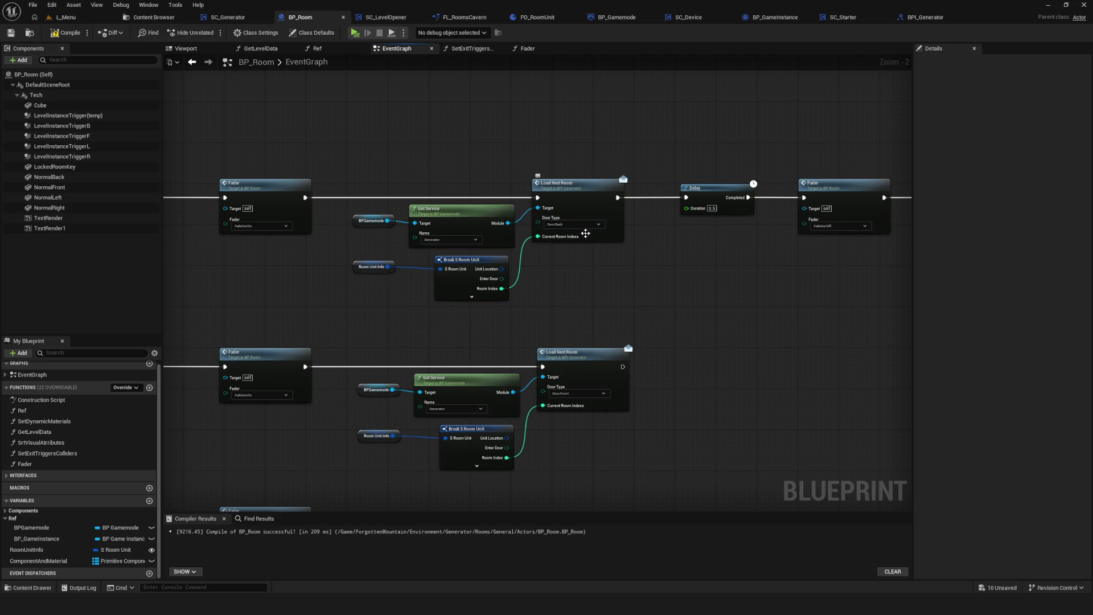
pyautogui.moveTo(608, 271); pyautogui.dragTo(677, 273)
pyautogui.scroll(-3, 677, 272)
pyautogui.moveTo(327, 153)
pyautogui.mouseDown()
pyautogui.moveTo(941, 265)
pyautogui.moveTo(480, 254)
pyautogui.mouseUp()
pyautogui.scroll(5, 228, 207)
pyautogui.rightClick(627, 195)
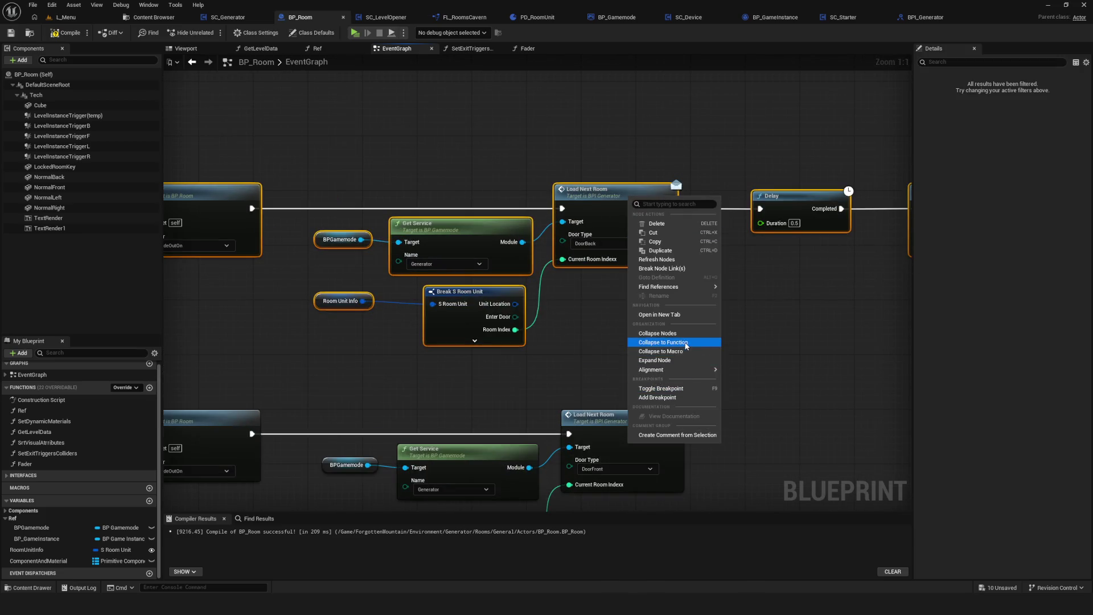
pyautogui.click(660, 343)
# Reselect the entire top door chain and save the blueprint.
pyautogui.scroll(-2, 462, 282)
pyautogui.moveTo(674, 312); pyautogui.dragTo(576, 304)
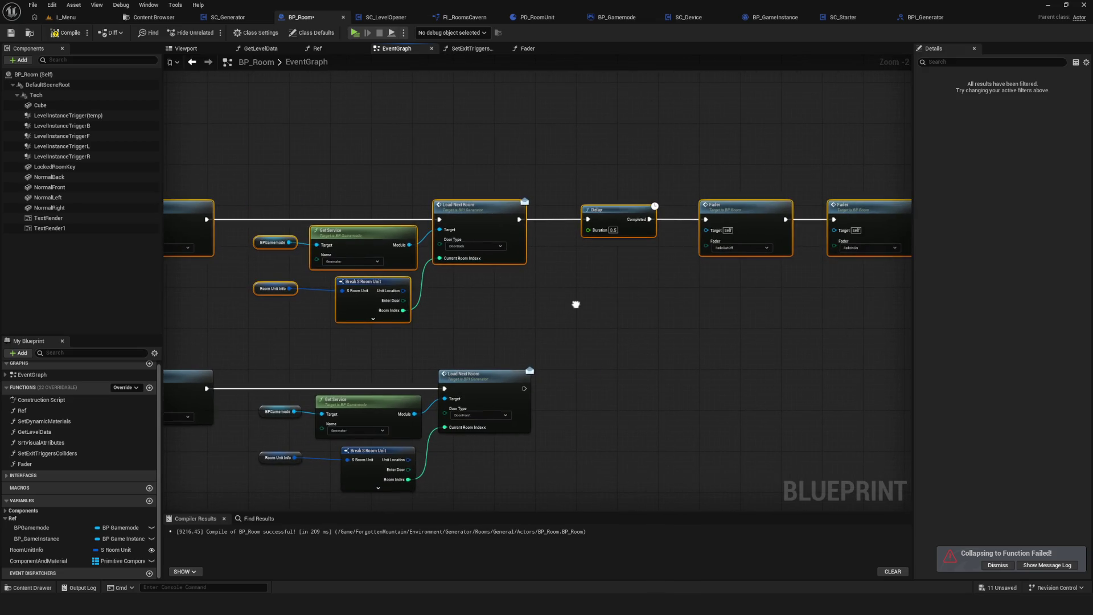
pyautogui.click(674, 356)
pyautogui.moveTo(674, 356); pyautogui.dragTo(745, 357)
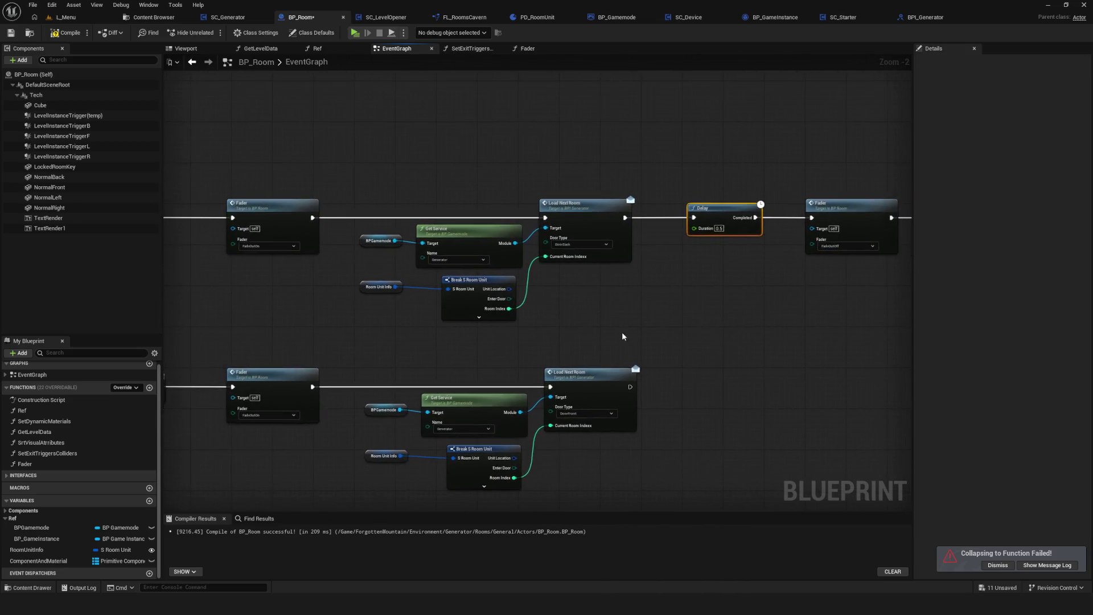
pyautogui.scroll(-4, 519, 340)
pyautogui.scroll(2, 519, 341)
pyautogui.moveTo(519, 340); pyautogui.dragTo(465, 328)
pyautogui.moveTo(322, 166)
pyautogui.mouseDown()
pyautogui.moveTo(866, 286)
pyautogui.moveTo(855, 302)
pyautogui.moveTo(866, 296)
pyautogui.mouseUp()
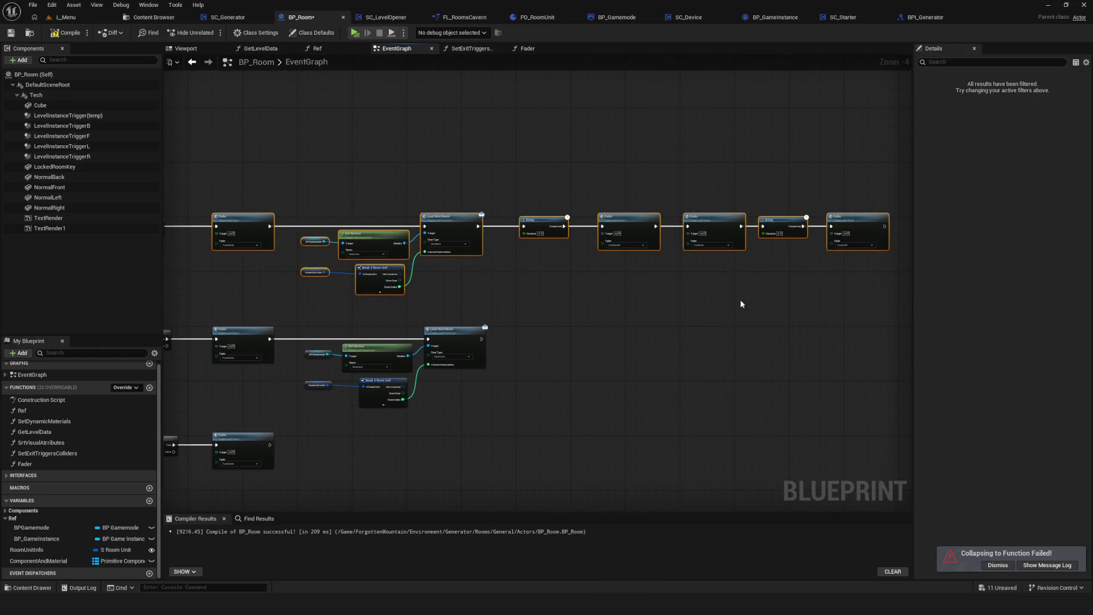
pyautogui.hotkey('ctrl', 's')
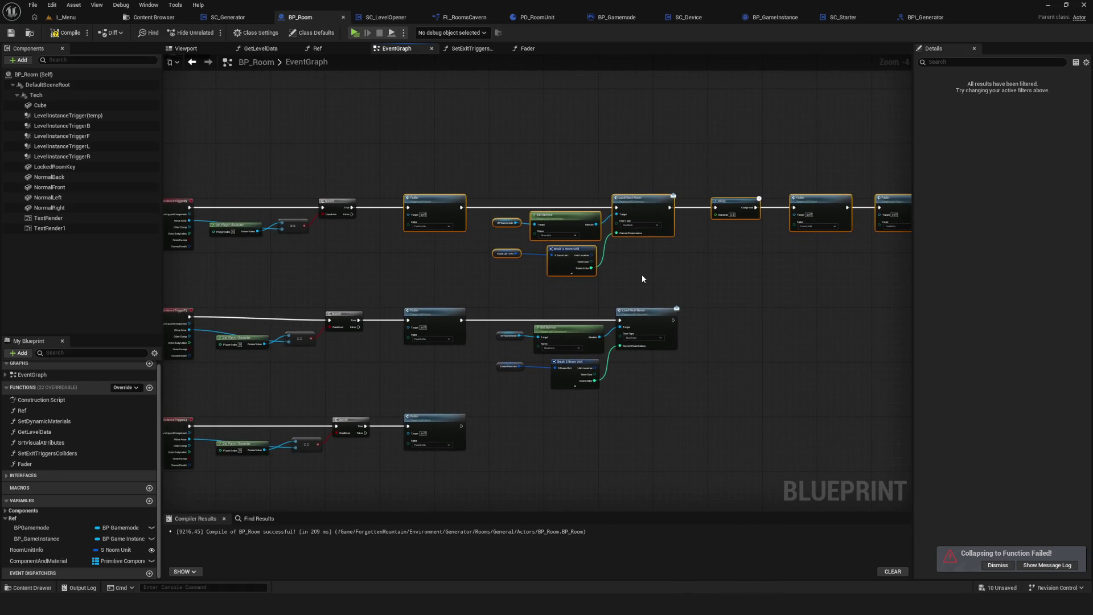
pyautogui.moveTo(557, 290)
pyautogui.mouseDown()
pyautogui.moveTo(309, 275)
pyautogui.moveTo(557, 268)
pyautogui.moveTo(542, 280)
pyautogui.mouseUp()
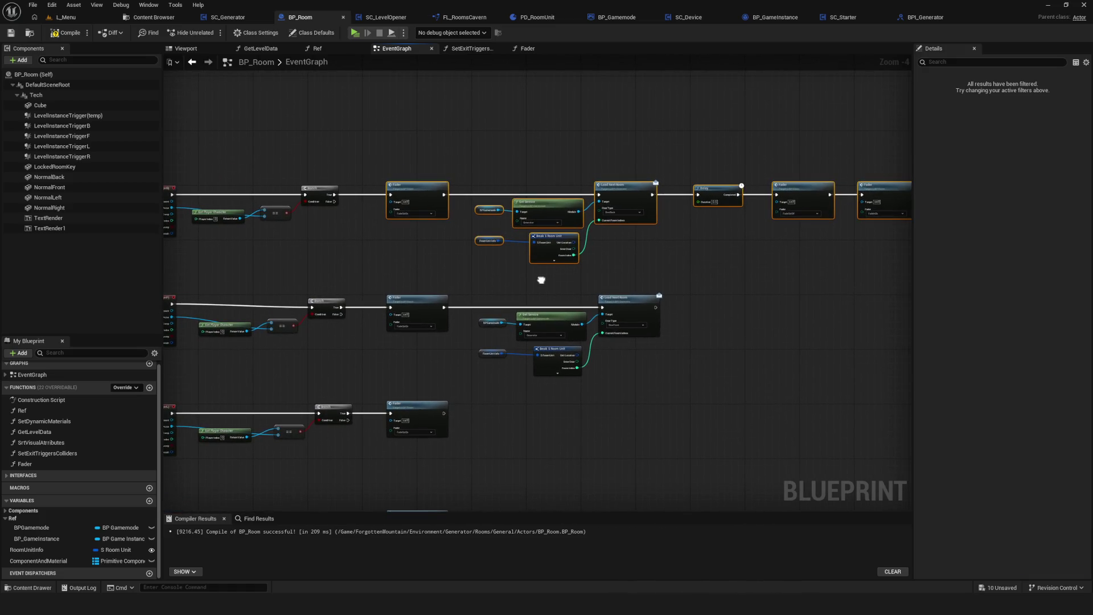
pyautogui.scroll(4, 678, 210)
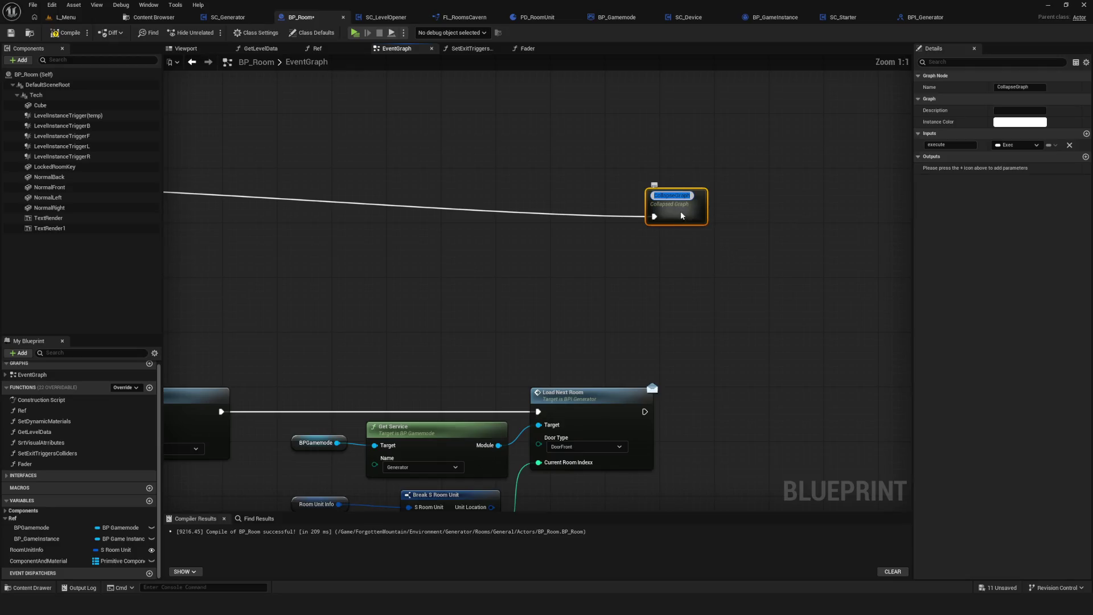
pyautogui.doubleClick(678, 206)
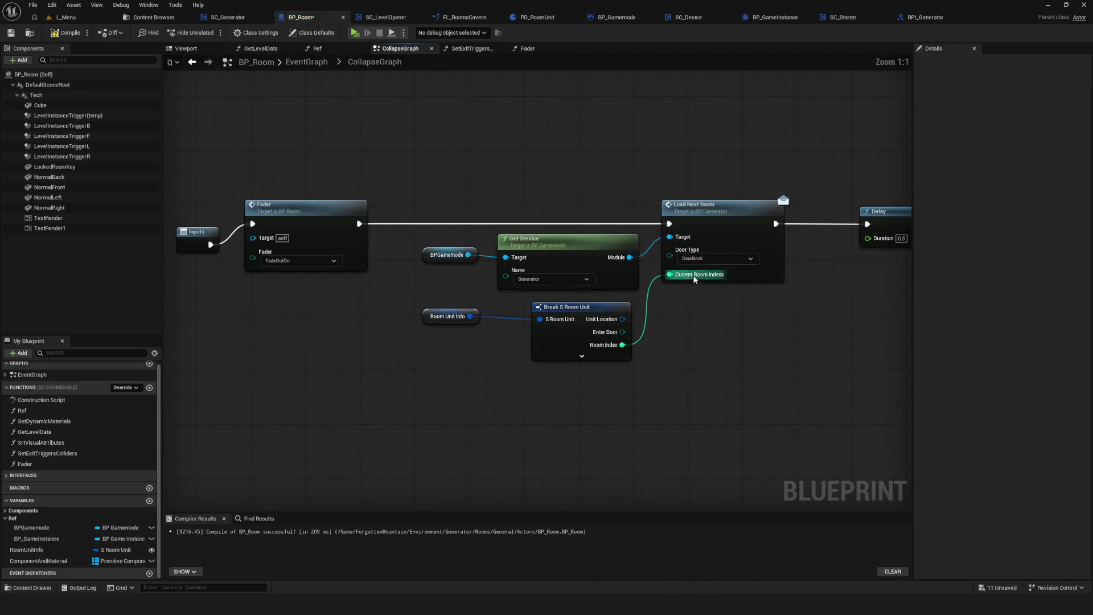
pyautogui.moveTo(671, 256)
pyautogui.mouseDown()
pyautogui.moveTo(296, 261)
pyautogui.moveTo(310, 287)
pyautogui.moveTo(718, 295)
pyautogui.moveTo(348, 245)
pyautogui.mouseUp()
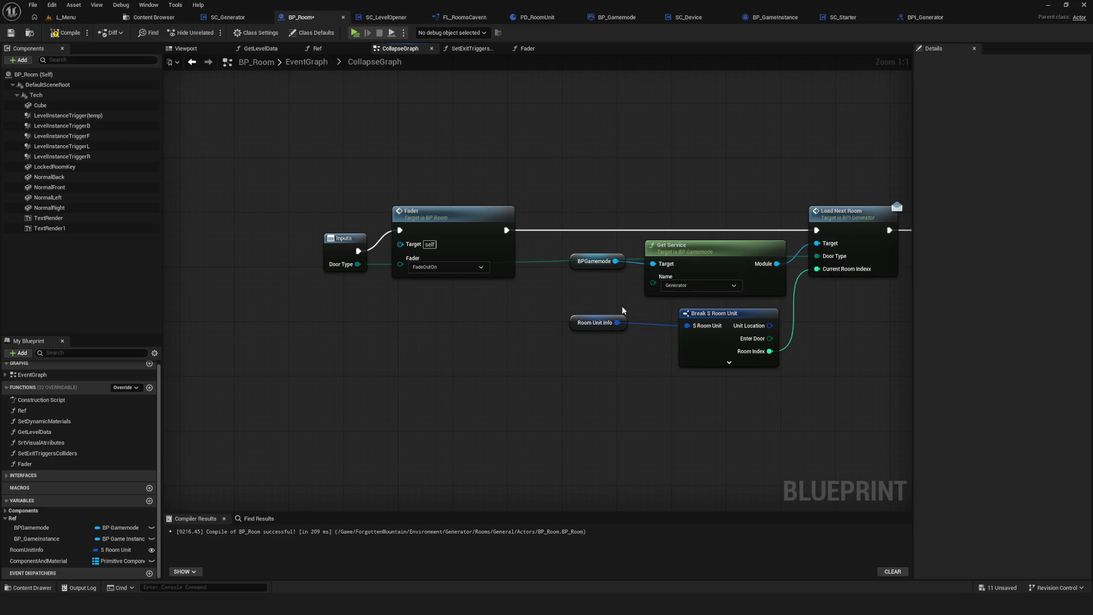
pyautogui.scroll(-5, 426, 305)
pyautogui.scroll(7, 575, 293)
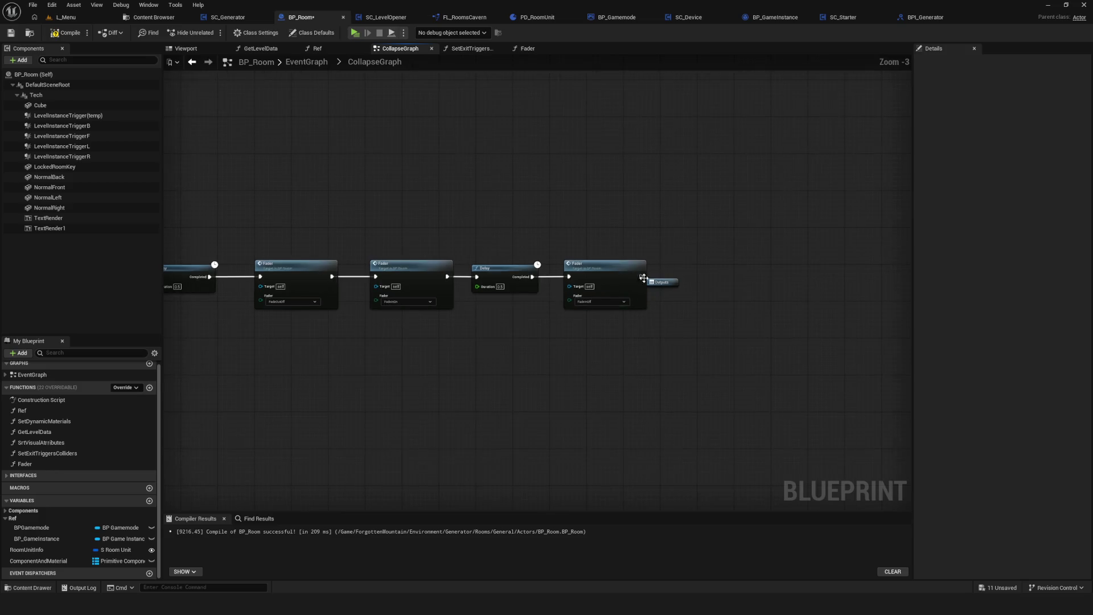
pyautogui.moveTo(677, 294)
pyautogui.mouseDown()
pyautogui.moveTo(795, 280)
pyautogui.moveTo(775, 301)
pyautogui.mouseUp()
pyautogui.scroll(-5, 691, 300)
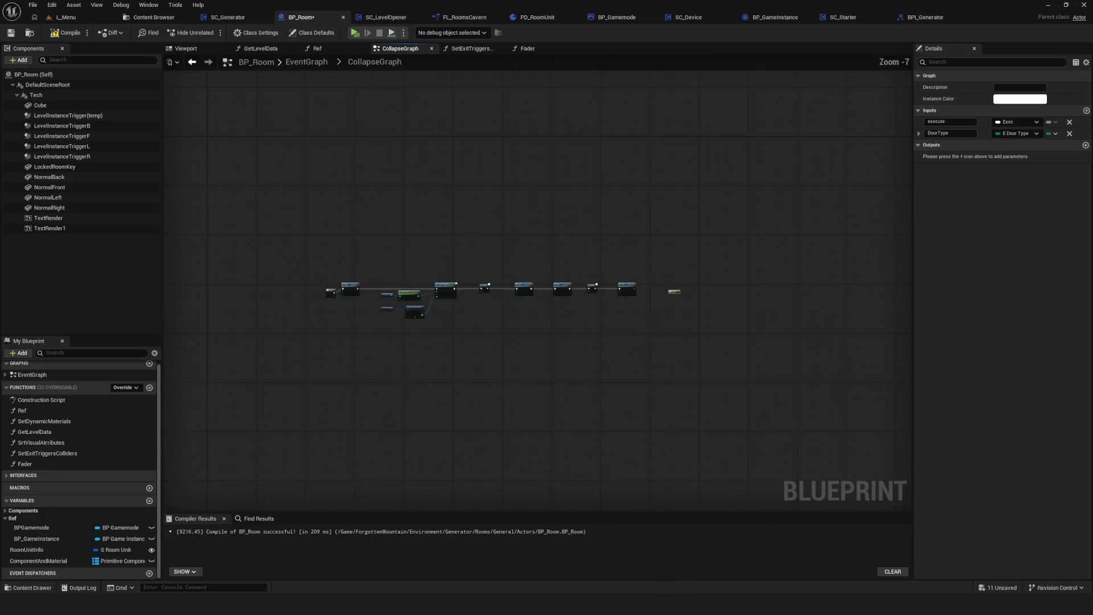
pyautogui.scroll(5, 753, 323)
pyautogui.moveTo(507, 274)
pyautogui.mouseDown()
pyautogui.moveTo(473, 272)
pyautogui.moveTo(491, 274)
pyautogui.mouseUp()
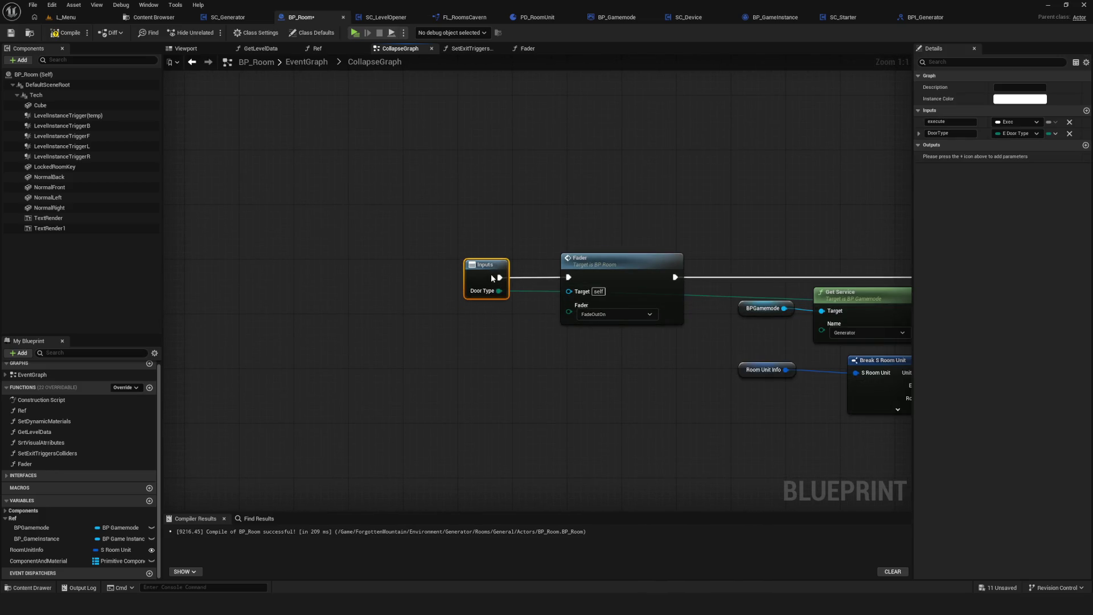
pyautogui.click(950, 133)
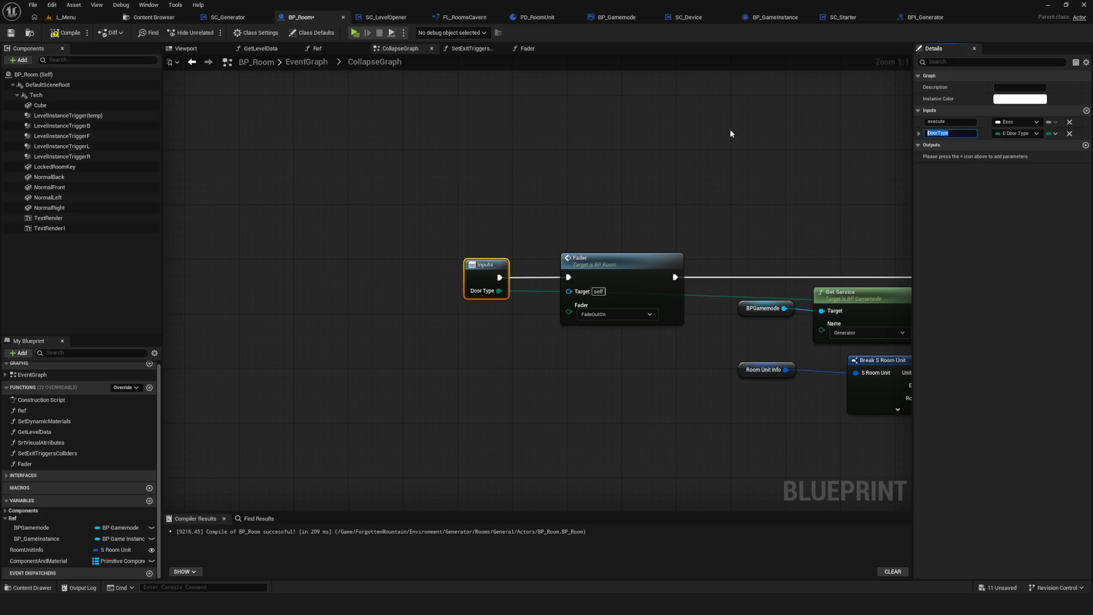
pyautogui.moveTo(621, 174); pyautogui.dragTo(478, 159)
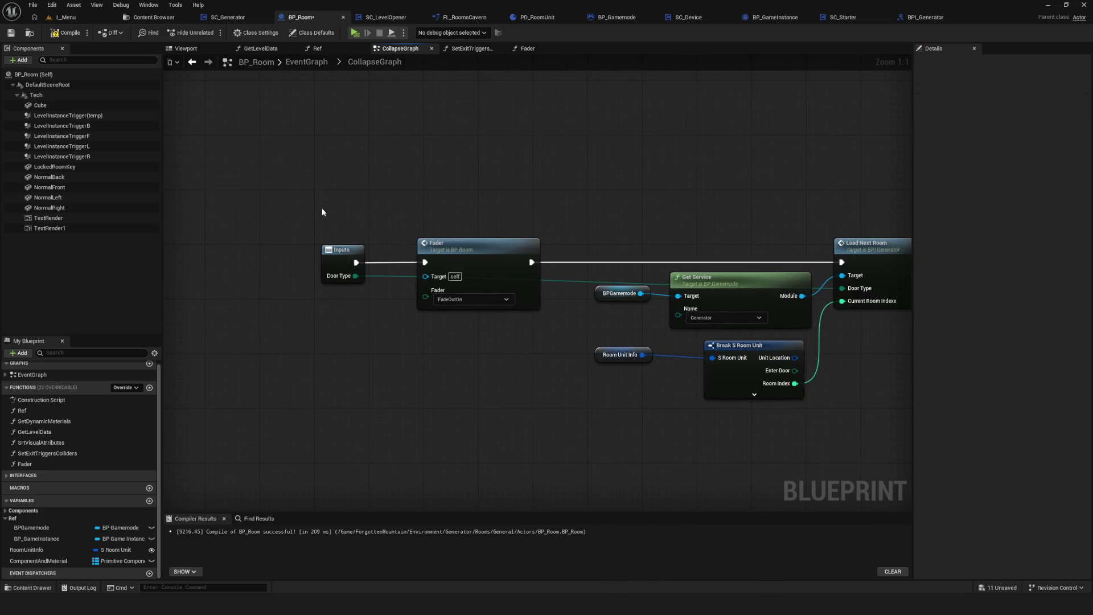
pyautogui.scroll(-3, 747, 302)
pyautogui.scroll(2, 725, 312)
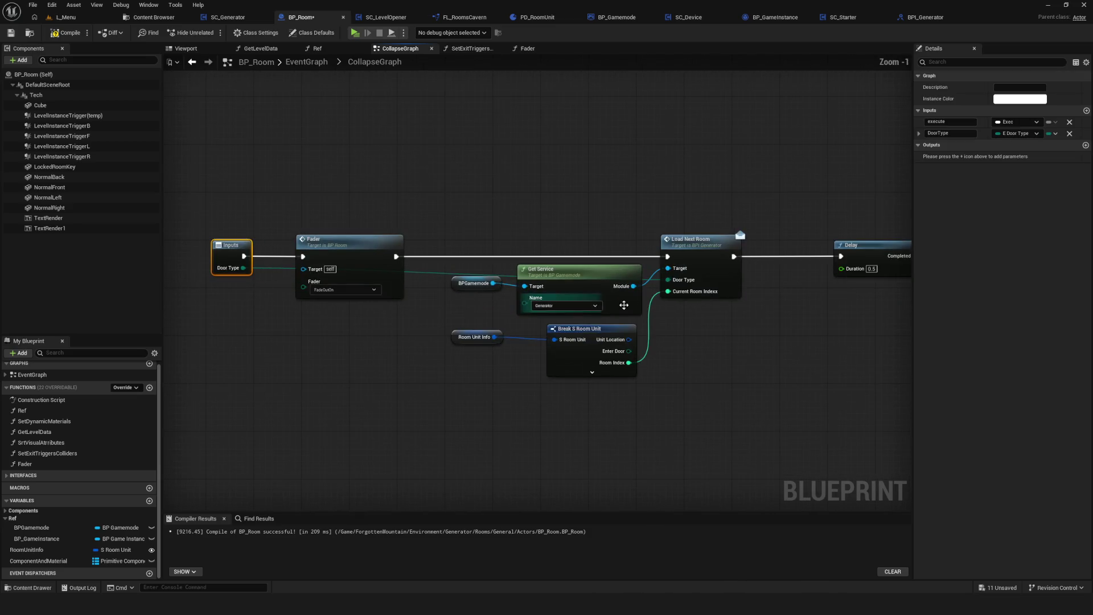
pyautogui.moveTo(815, 315)
pyautogui.mouseDown()
pyautogui.moveTo(329, 300)
pyautogui.moveTo(720, 232)
pyautogui.moveTo(696, 294)
pyautogui.mouseUp()
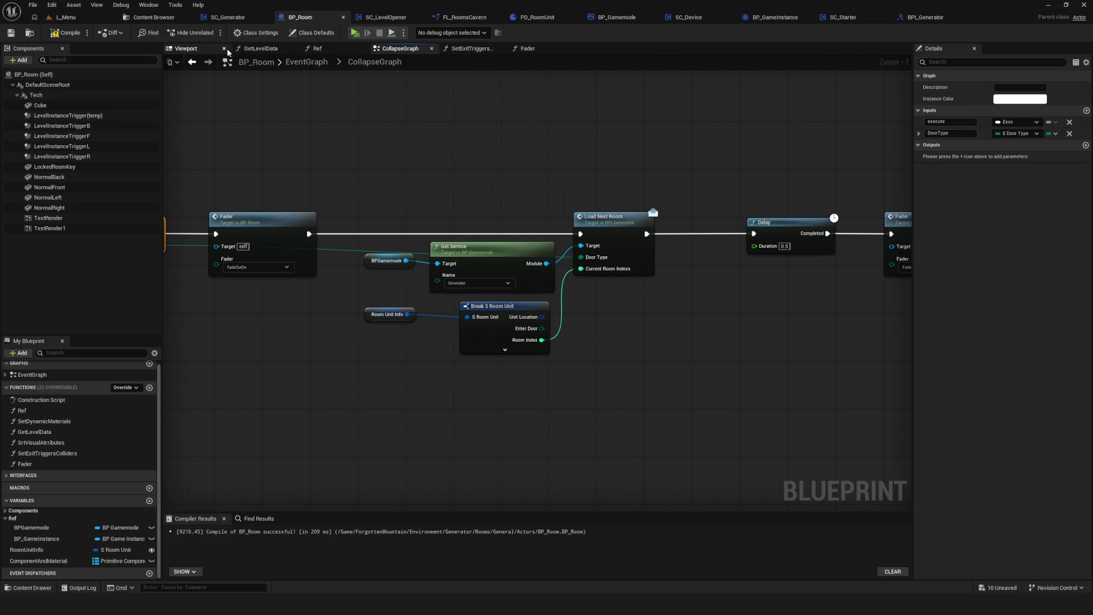
pyautogui.click(240, 64)
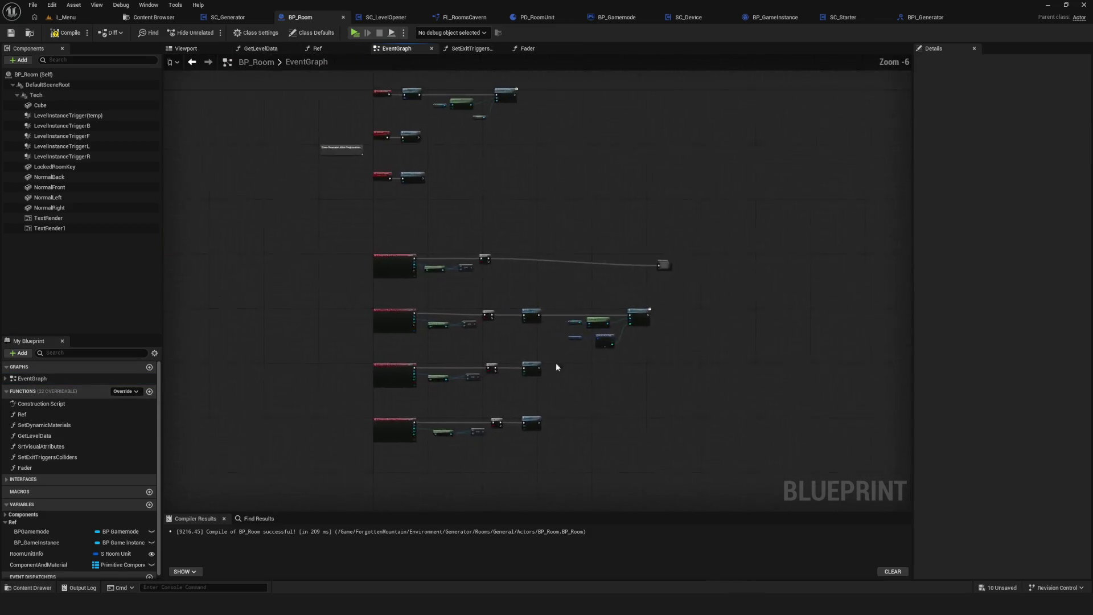
# Rename the collapsed graph node to LoadingNextRoom.
pyautogui.click(692, 326)
pyautogui.scroll(1, 610, 306)
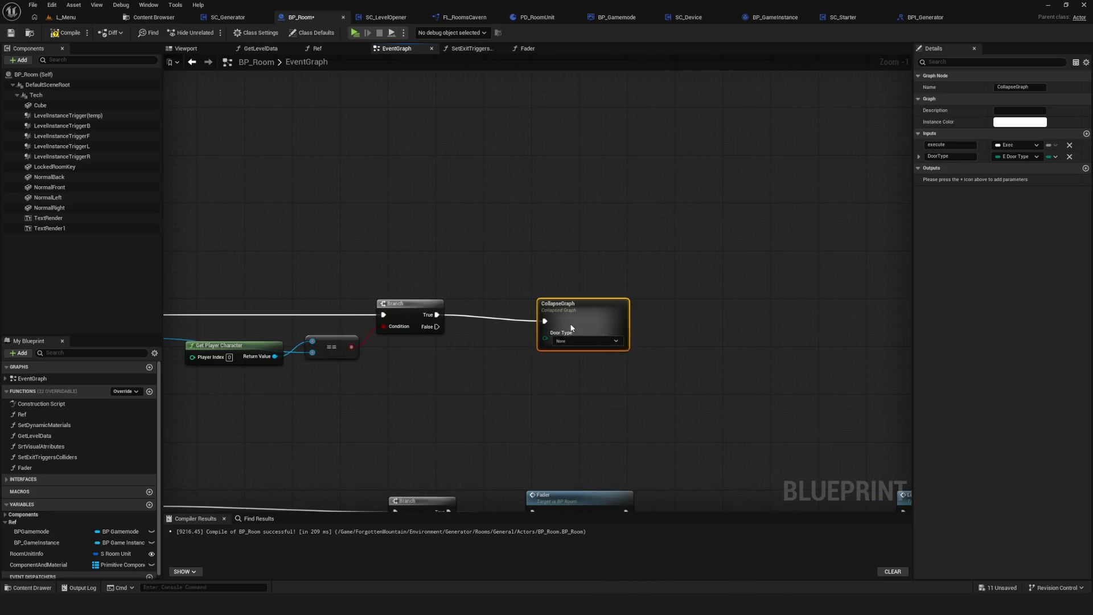
pyautogui.moveTo(567, 315); pyautogui.dragTo(573, 317)
pyautogui.press('F2')
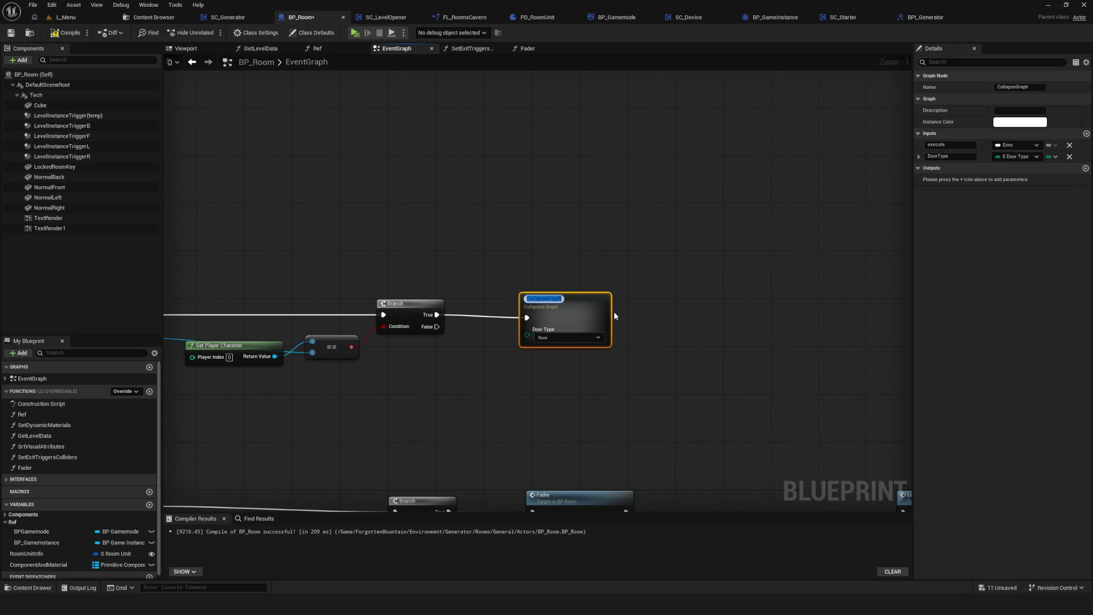
pyautogui.write('Load')
pyautogui.write('ingNe')
pyautogui.write('xtRoom')
pyautogui.press('Return')
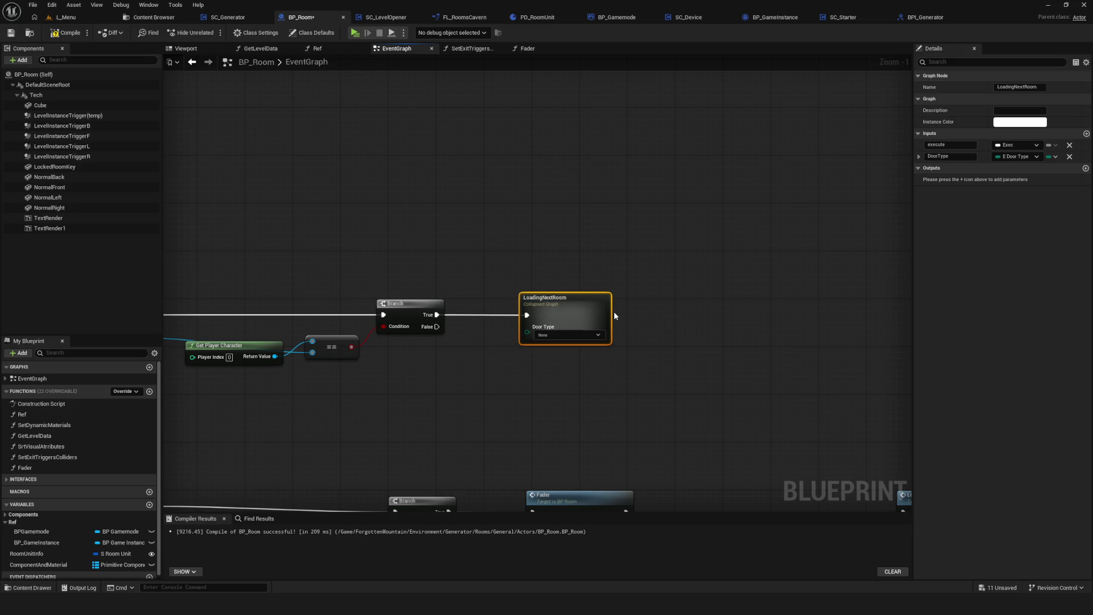
# Set the LoadingNextRoom node's Door Type to DoorBack.
pyautogui.scroll(1, 614, 312)
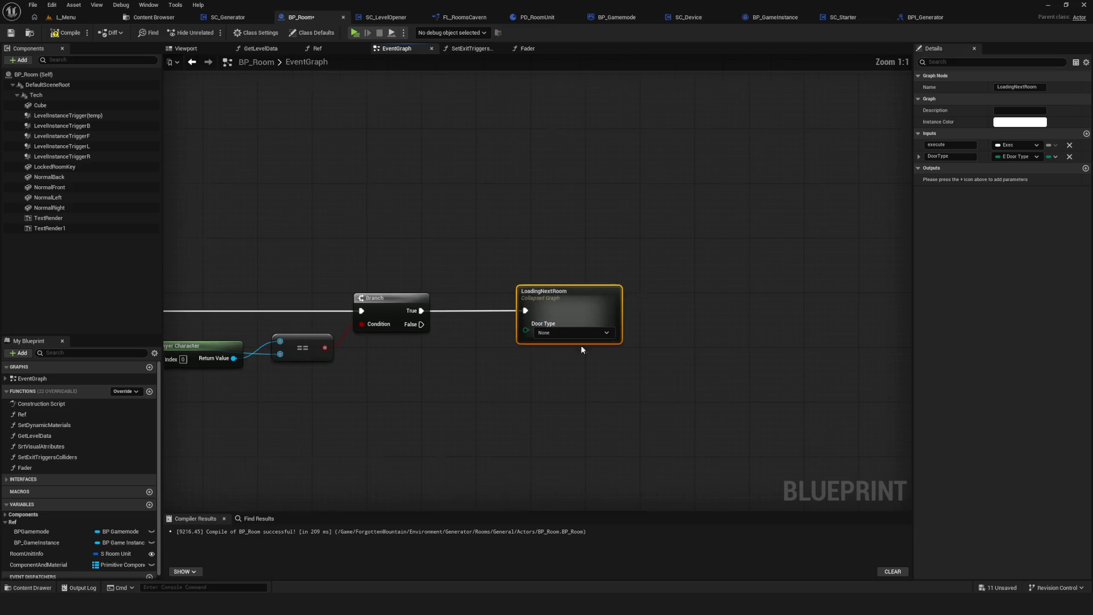
pyautogui.click(545, 333)
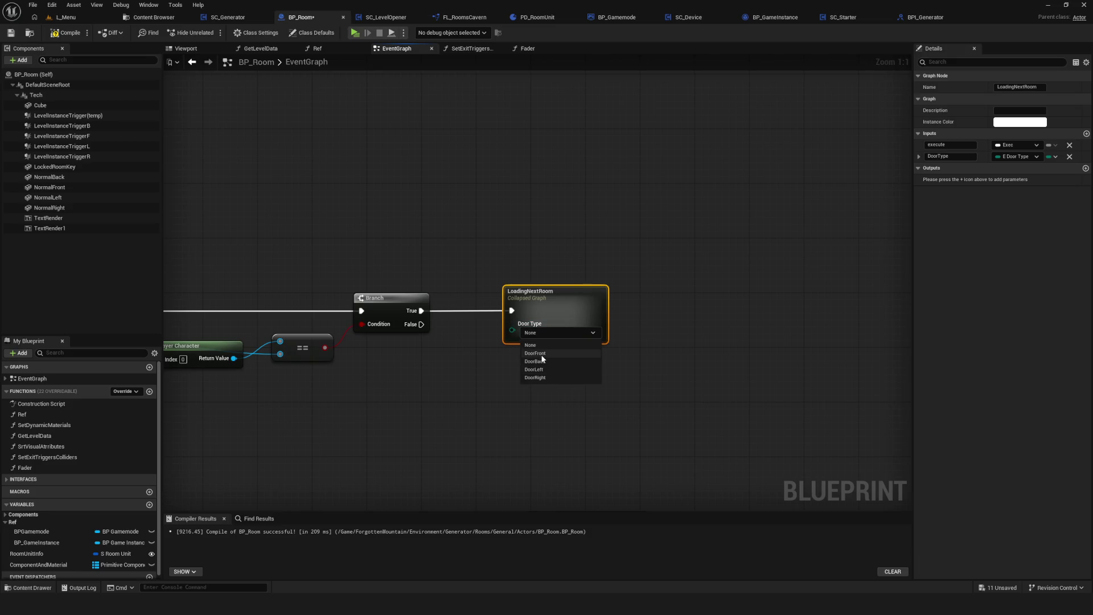
pyautogui.moveTo(419, 358)
pyautogui.mouseDown()
pyautogui.moveTo(775, 353)
pyautogui.moveTo(546, 334)
pyautogui.mouseUp()
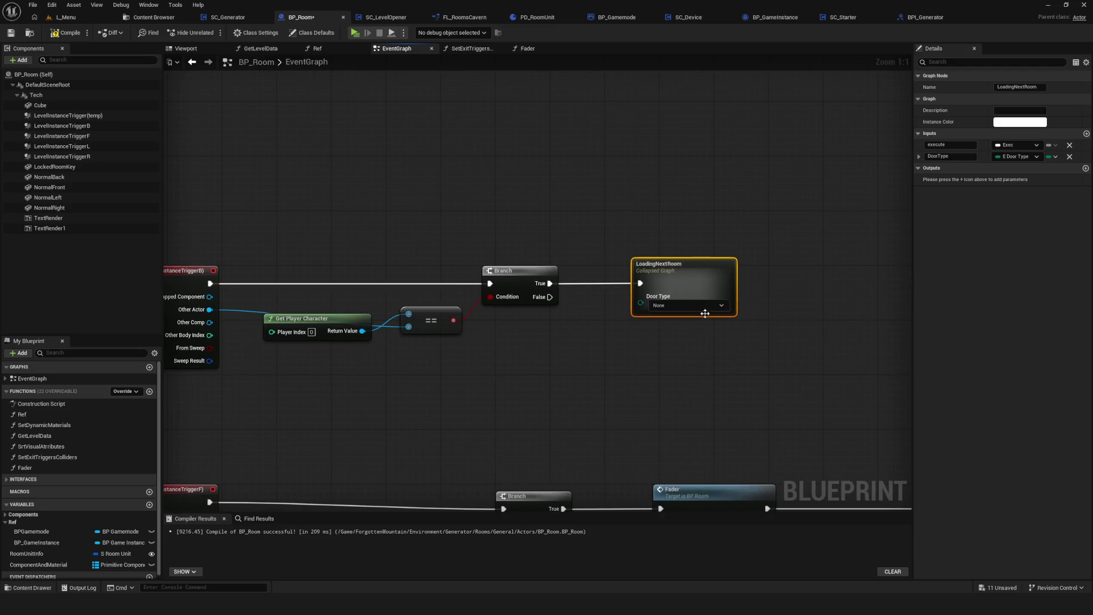
pyautogui.click(687, 306)
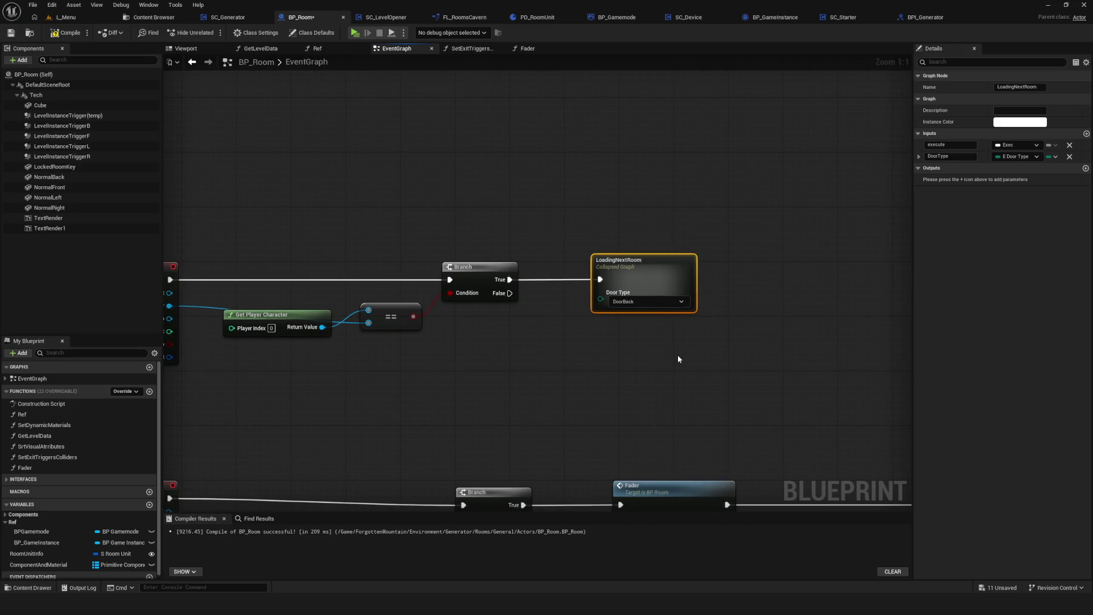
pyautogui.scroll(-5, 677, 354)
pyautogui.scroll(2, 587, 320)
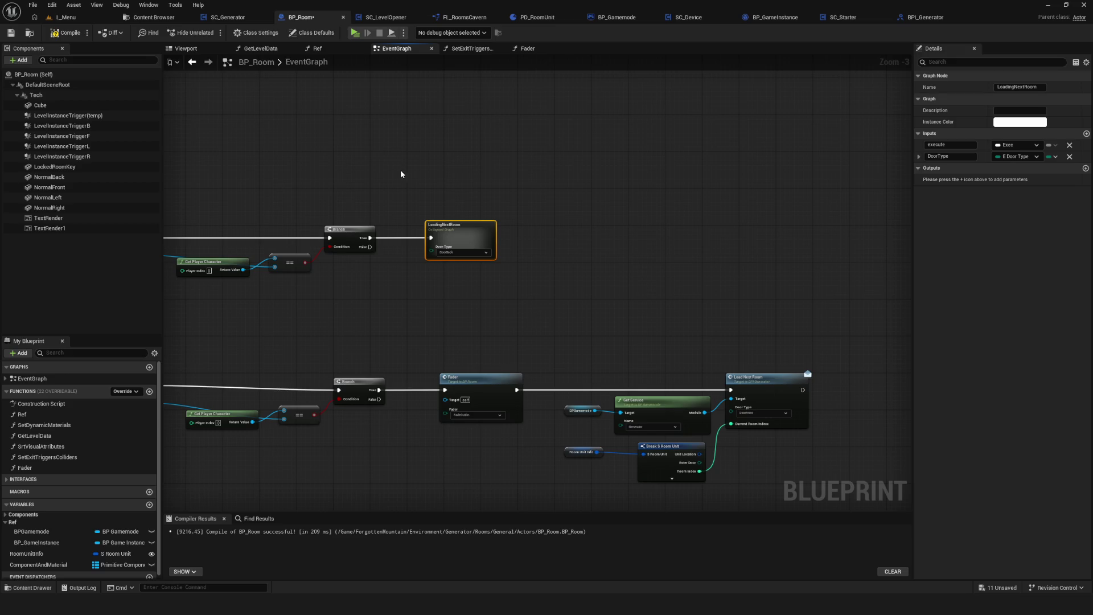
pyautogui.scroll(3, 430, 255)
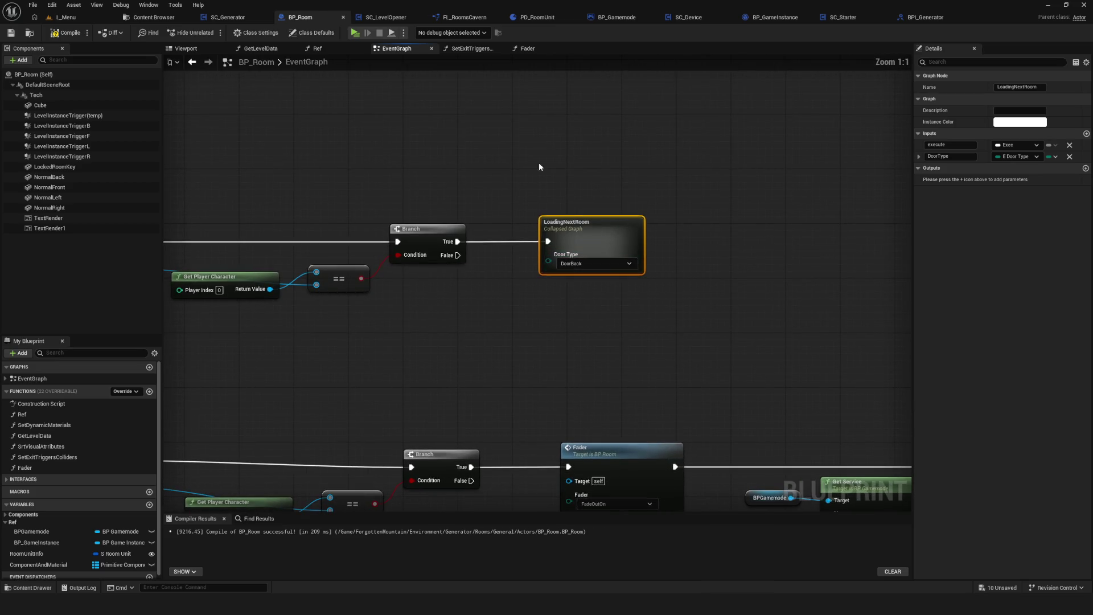
pyautogui.scroll(-6, 608, 230)
pyautogui.scroll(2, 556, 293)
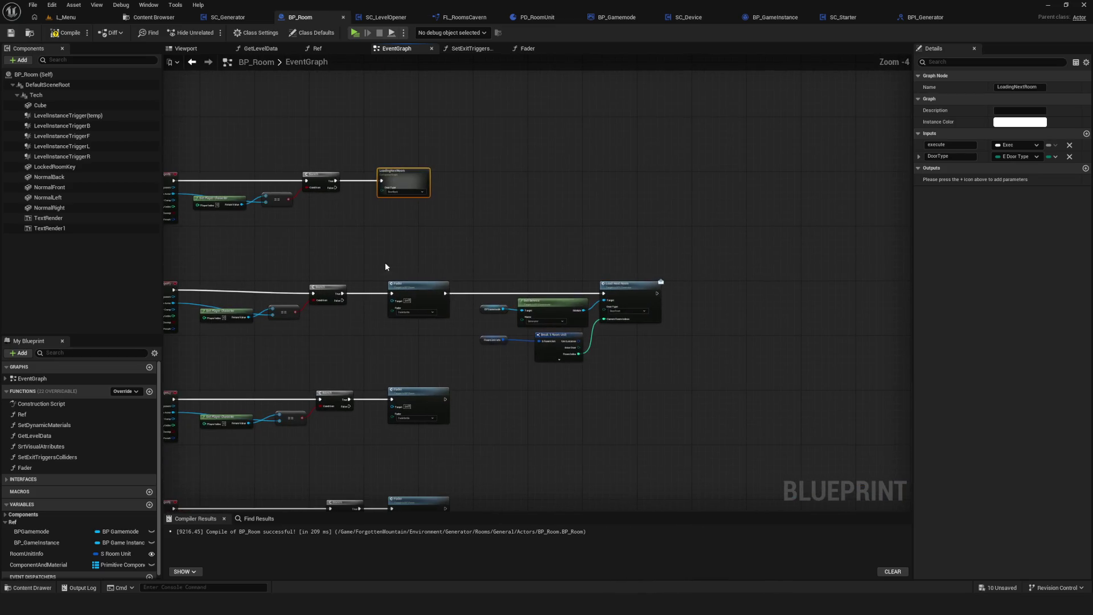
# Delete the second Branch's expanded nodes and wire a pasted LoadingNextRoom copy to its True output.
pyautogui.moveTo(391, 267); pyautogui.dragTo(706, 365)
pyautogui.press('Delete')
pyautogui.click(403, 174)
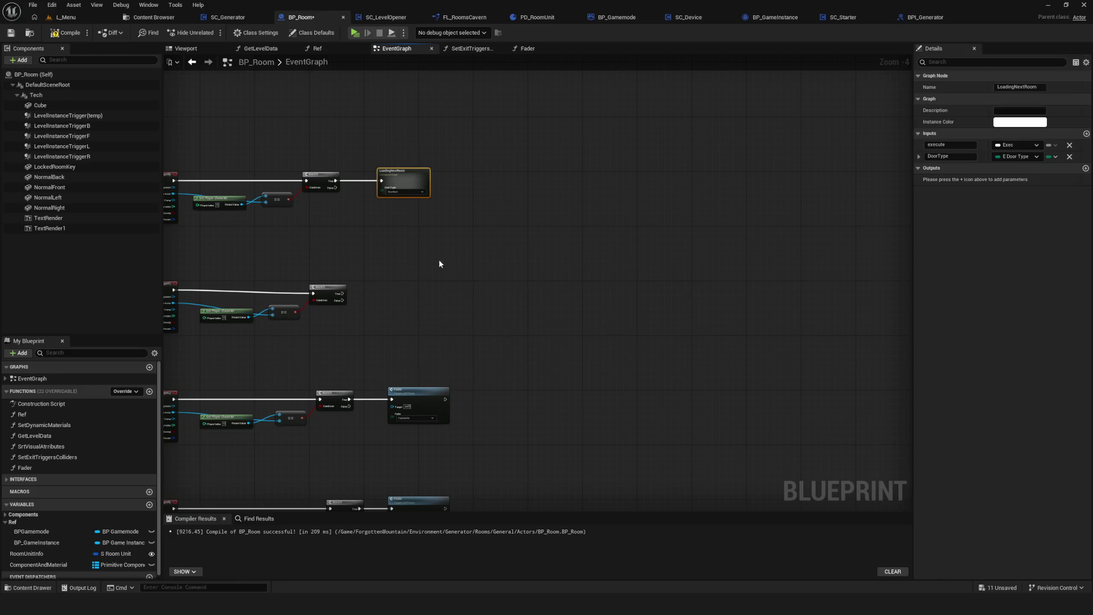
pyautogui.hotkey('ctrl', 'c')
pyautogui.hotkey('ctrl', 'v')
pyautogui.scroll(4, 399, 273)
pyautogui.moveTo(309, 302)
pyautogui.mouseDown()
pyautogui.moveTo(405, 325)
pyautogui.moveTo(387, 309)
pyautogui.moveTo(563, 333)
pyautogui.moveTo(494, 302)
pyautogui.moveTo(561, 333)
pyautogui.mouseUp()
# Delete a stray pasted LoadingNextRoom copy and open the original collapsed graph.
pyautogui.click(572, 208)
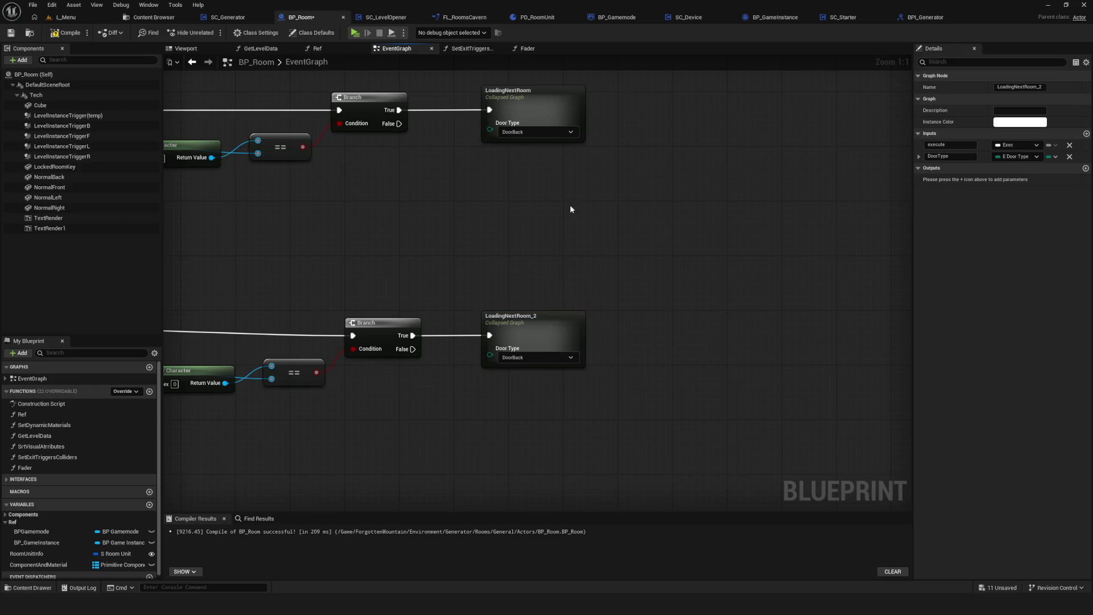
pyautogui.click(522, 95)
pyautogui.hotkey('ctrl', 'c')
pyautogui.hotkey('ctrl', 'v')
pyautogui.moveTo(631, 146); pyautogui.dragTo(696, 310)
pyautogui.press('Delete')
pyautogui.click(544, 124)
pyautogui.click(569, 356)
pyautogui.click(521, 98)
pyautogui.doubleClick(522, 98)
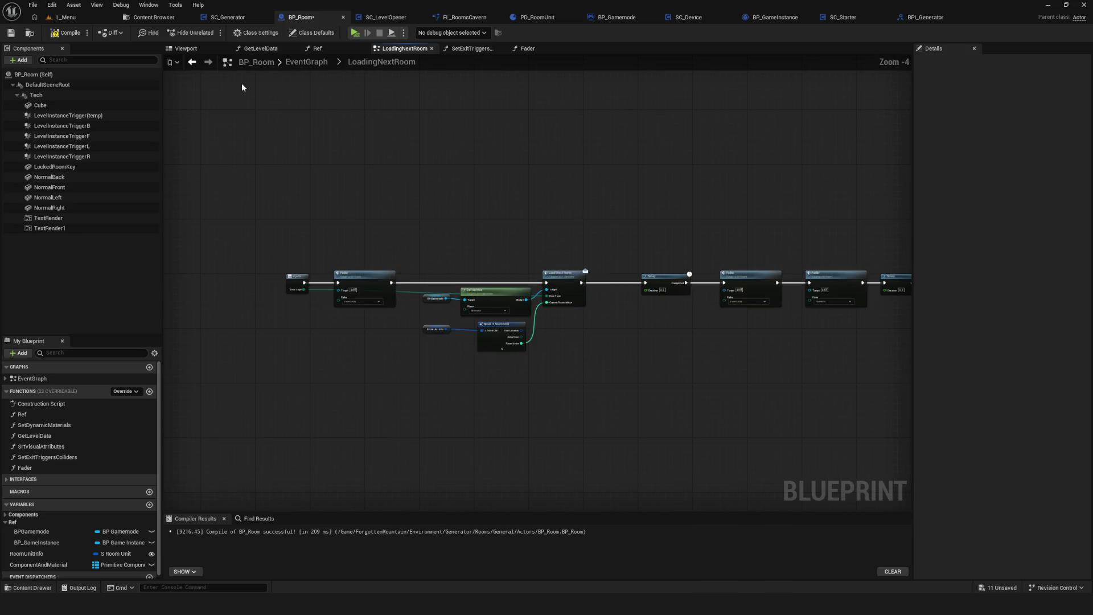
# Go back to the EventGraph and open the LoadingNextRoom_2 collapsed graph.
pyautogui.scroll(1, 527, 196)
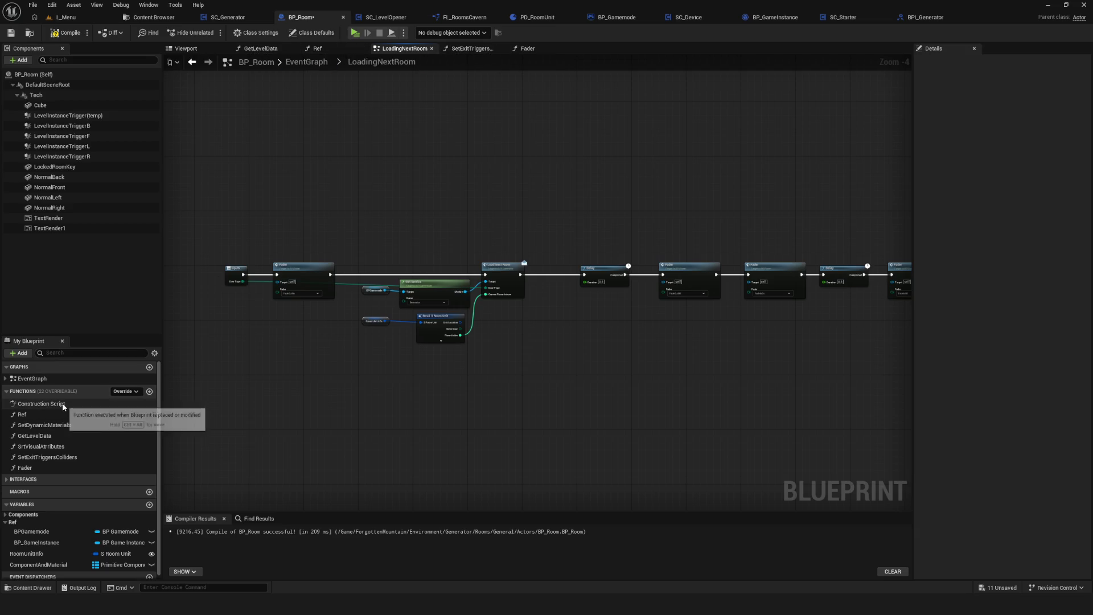
pyautogui.click(69, 379)
pyautogui.doubleClick(48, 383)
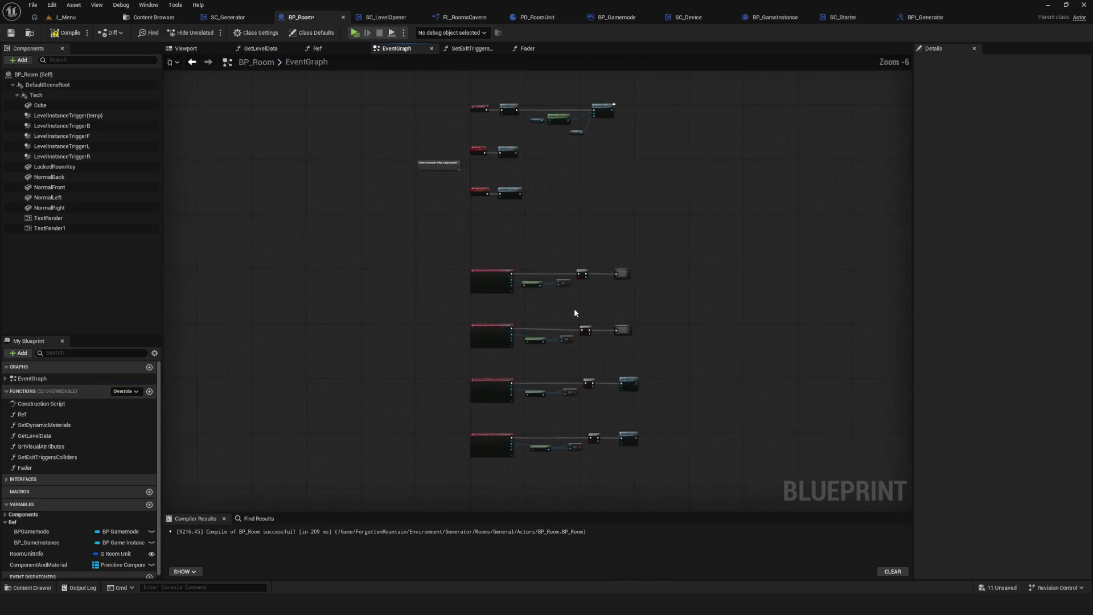
pyautogui.scroll(3, 562, 309)
pyautogui.doubleClick(444, 357)
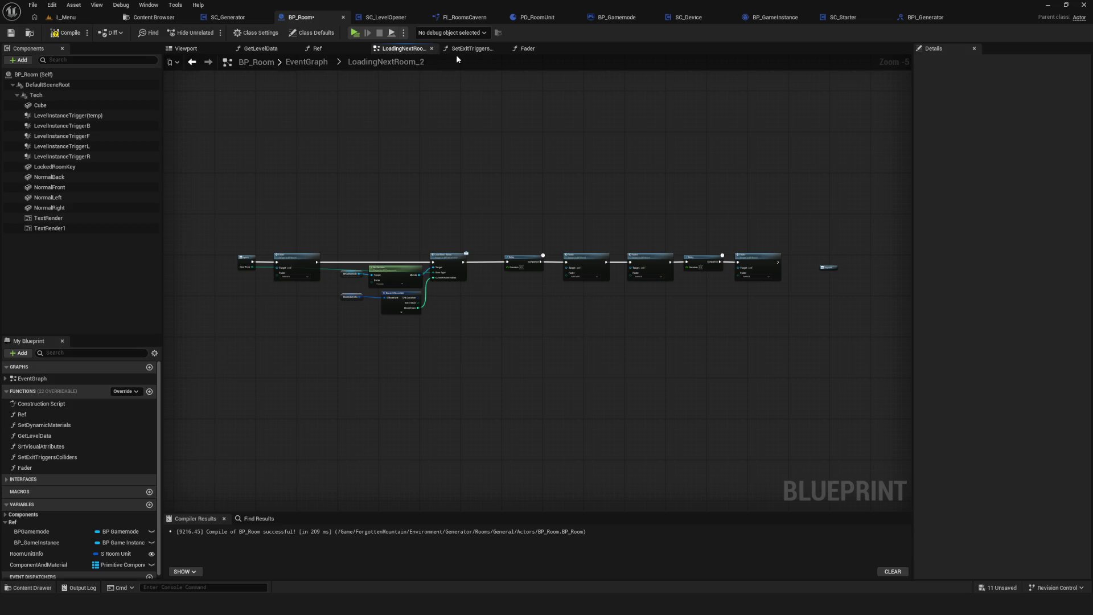
# Delete the final Fader inside LoadingNextRoom_2, compile, and return to the EventGraph.
pyautogui.scroll(6, 651, 179)
pyautogui.moveTo(651, 179); pyautogui.dragTo(717, 340)
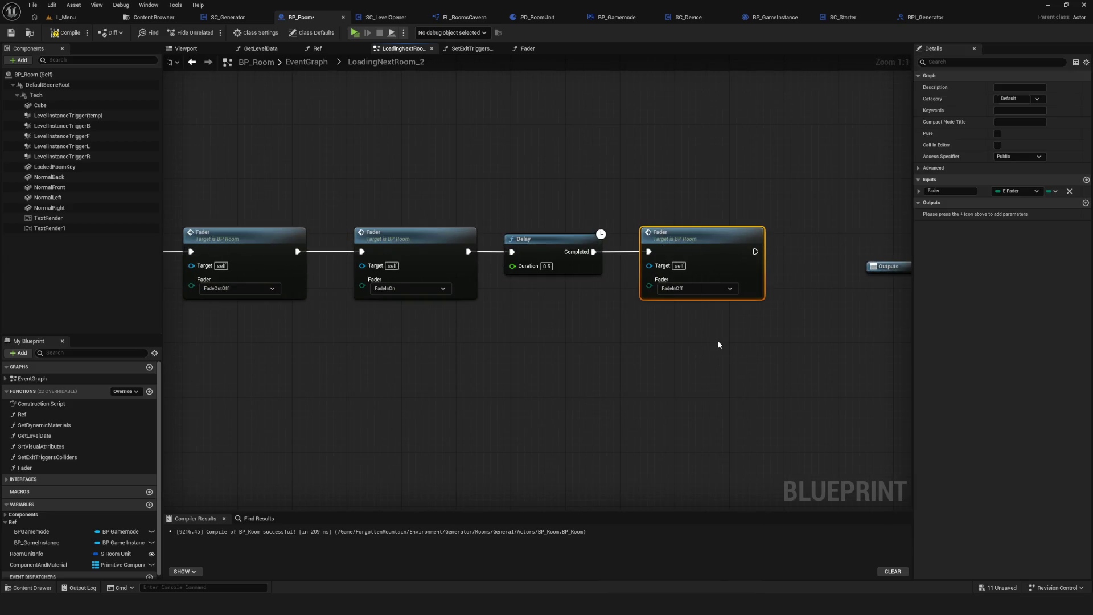
pyautogui.press('Delete')
pyautogui.click(68, 33)
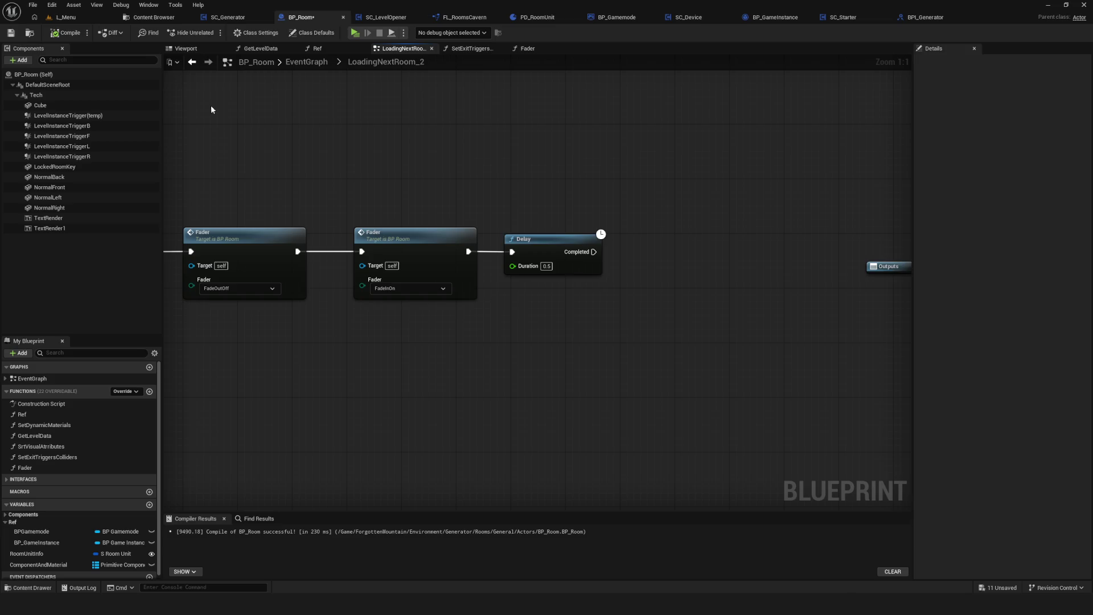
pyautogui.click(40, 379)
pyautogui.doubleClick(40, 378)
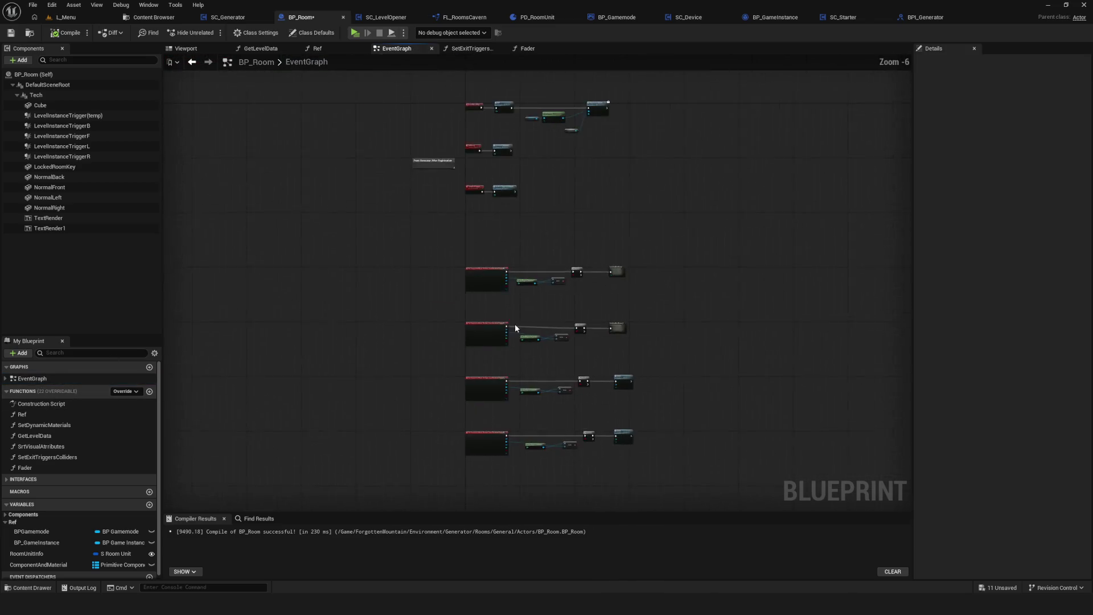
# Delete every node inside the LoadingNextRoom collapsed graph.
pyautogui.scroll(5, 490, 237)
pyautogui.click(490, 238)
pyautogui.doubleClick(490, 237)
pyautogui.scroll(5, 803, 267)
pyautogui.moveTo(548, 197); pyautogui.dragTo(567, 462)
pyautogui.scroll(-6, 626, 272)
pyautogui.click(764, 283)
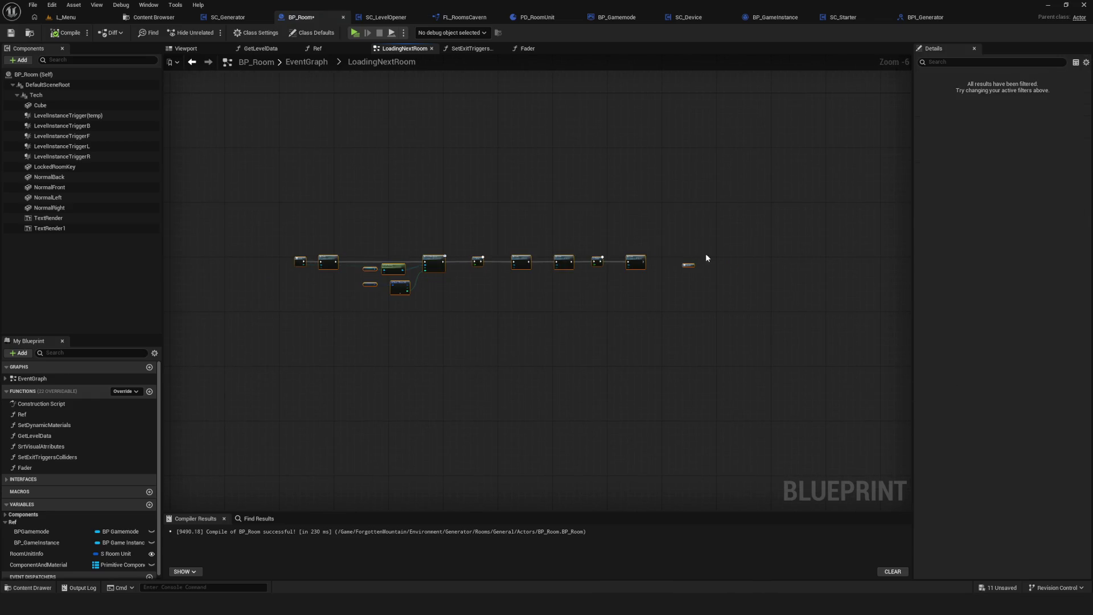
pyautogui.scroll(2, 355, 255)
pyautogui.moveTo(276, 216)
pyautogui.mouseDown()
pyautogui.moveTo(566, 398)
pyautogui.moveTo(870, 397)
pyautogui.mouseUp()
pyautogui.press('Delete')
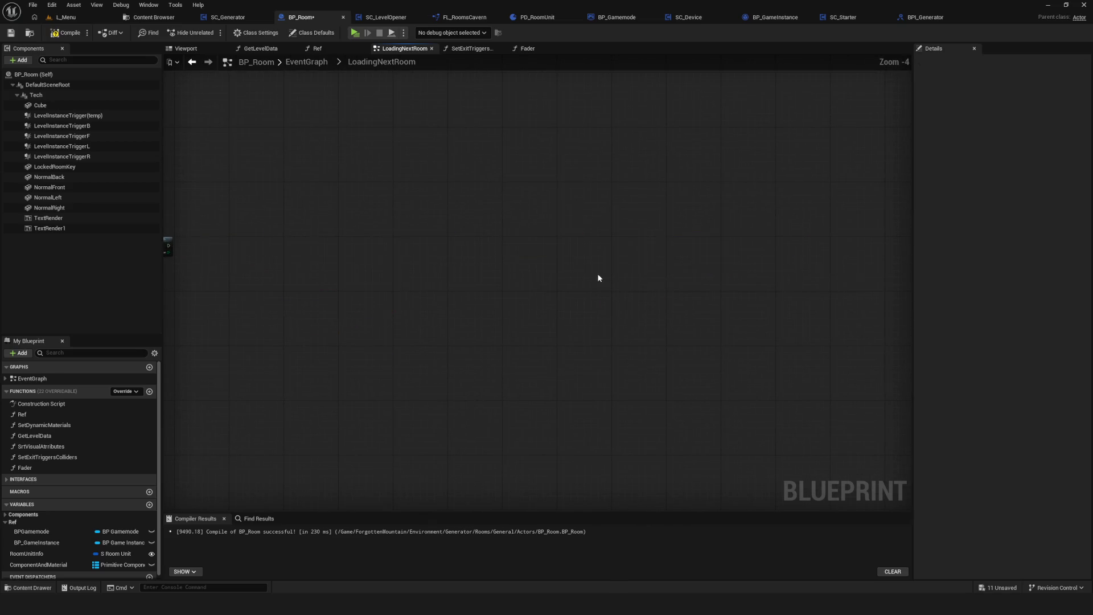
# Delete the two old LoadingNextRoom nodes from the main EventGraph.
pyautogui.doubleClick(33, 379)
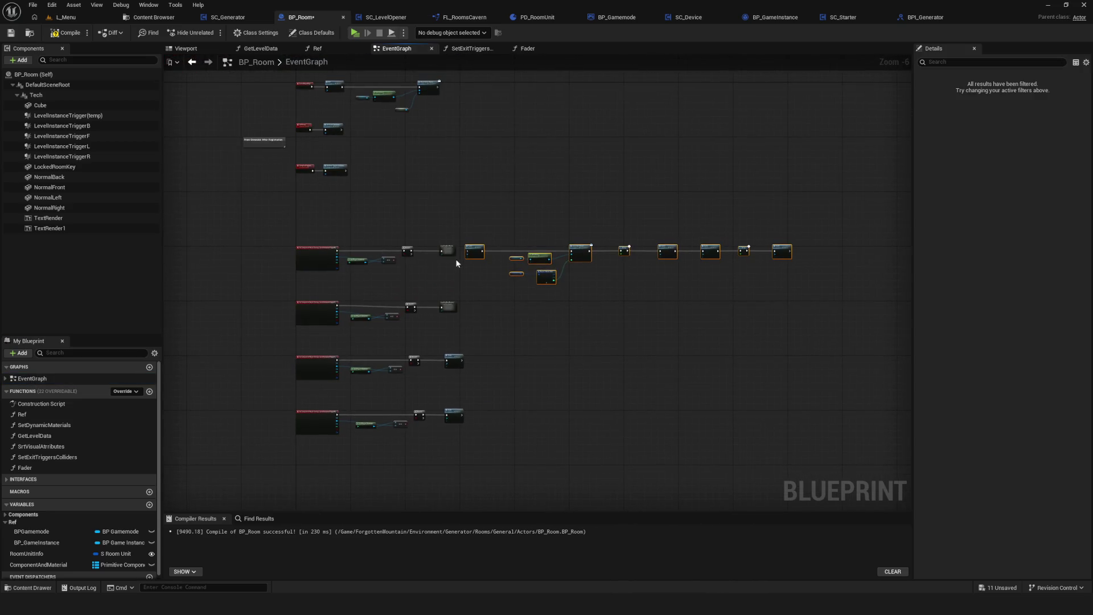
pyautogui.scroll(4, 469, 199)
pyautogui.moveTo(519, 278)
pyautogui.mouseDown()
pyautogui.moveTo(610, 245)
pyautogui.moveTo(781, 213)
pyautogui.mouseUp()
pyautogui.moveTo(552, 108)
pyautogui.mouseDown()
pyautogui.moveTo(618, 410)
pyautogui.moveTo(371, 343)
pyautogui.mouseUp()
pyautogui.press('Delete')
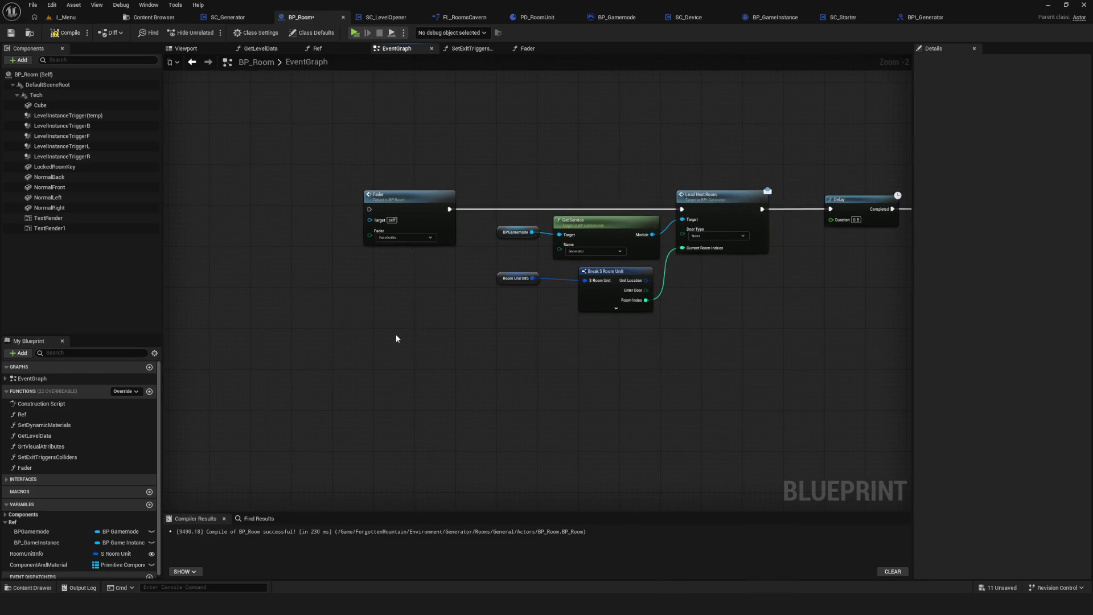
# Move the Fader cluster left and wire the Branch's True output into its Fader.
pyautogui.moveTo(514, 312)
pyautogui.mouseDown()
pyautogui.moveTo(644, 297)
pyautogui.moveTo(569, 312)
pyautogui.moveTo(595, 313)
pyautogui.mouseUp()
pyautogui.click(765, 249)
pyautogui.scroll(-4, 642, 257)
pyautogui.scroll(3, 503, 322)
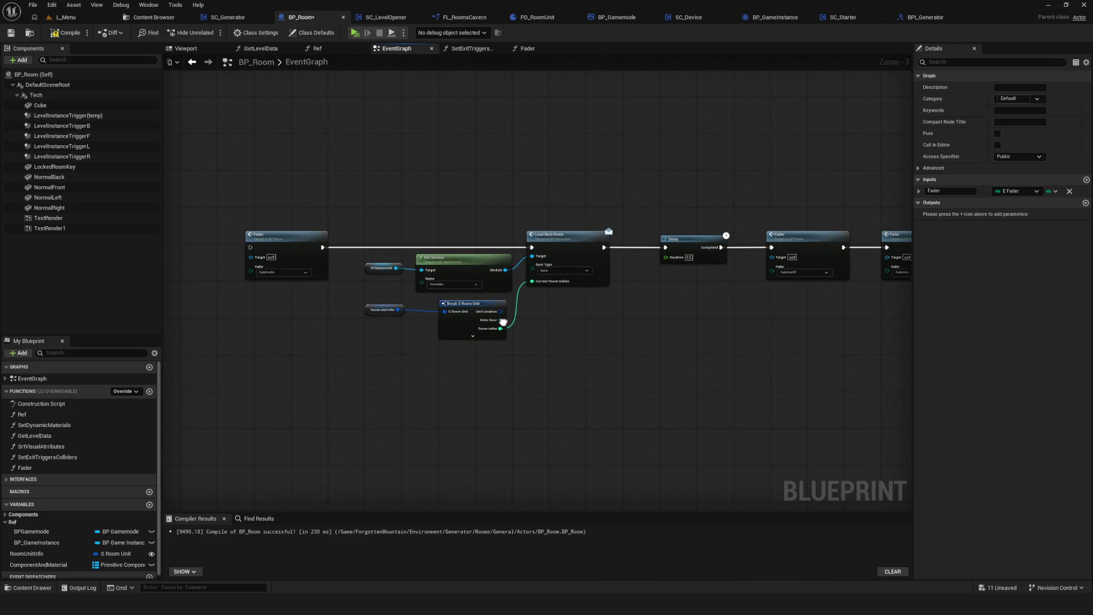
pyautogui.moveTo(504, 322); pyautogui.dragTo(498, 322)
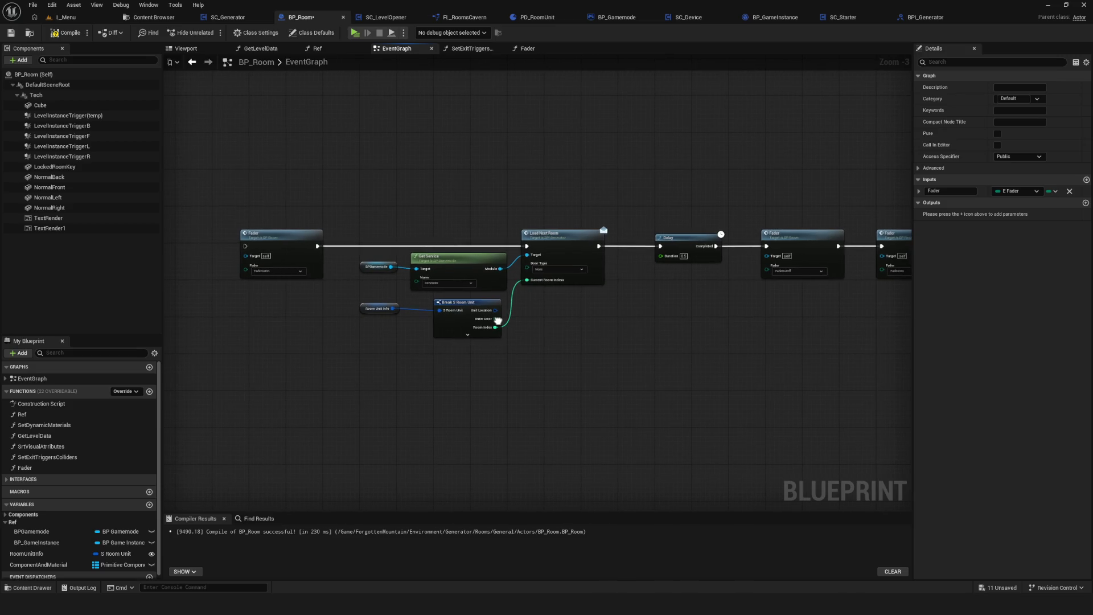
pyautogui.moveTo(498, 321)
pyautogui.mouseDown()
pyautogui.moveTo(355, 301)
pyautogui.moveTo(626, 308)
pyautogui.mouseUp()
pyautogui.scroll(-4, 637, 234)
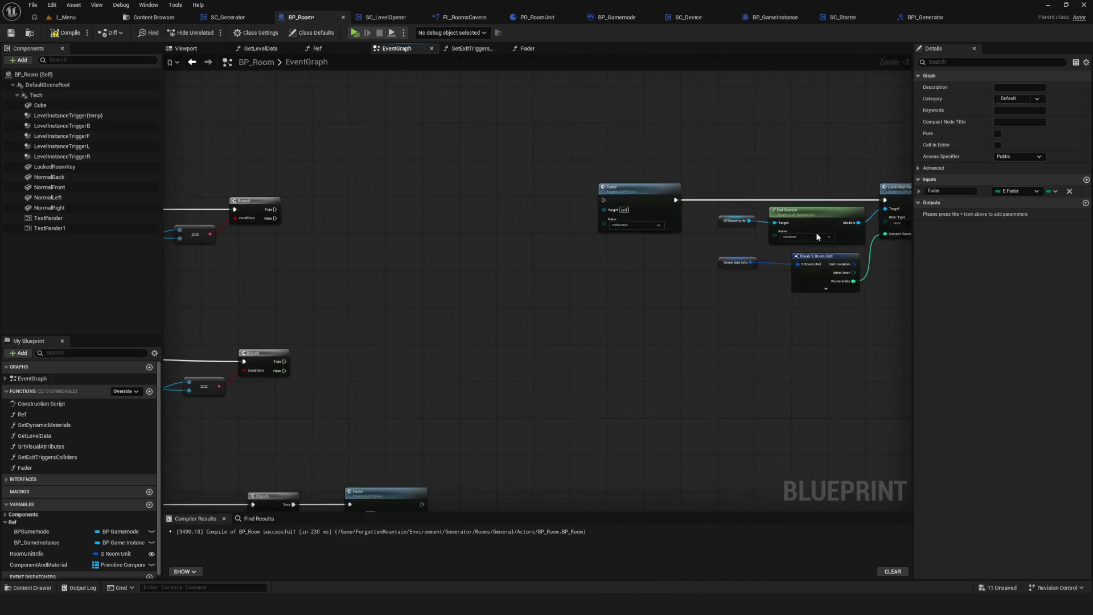
pyautogui.moveTo(638, 234); pyautogui.dragTo(570, 258)
pyautogui.moveTo(593, 408); pyautogui.dragTo(490, 407)
pyautogui.moveTo(479, 171)
pyautogui.mouseDown()
pyautogui.moveTo(792, 241)
pyautogui.moveTo(581, 239)
pyautogui.mouseUp()
pyautogui.scroll(4, 737, 249)
pyautogui.scroll(1, 333, 276)
pyautogui.moveTo(478, 254); pyautogui.dragTo(630, 237)
# Copy the Fader, Load Next Room and Delay chain and paste it below the original row.
pyautogui.scroll(-1, 439, 181)
pyautogui.scroll(-4, 438, 181)
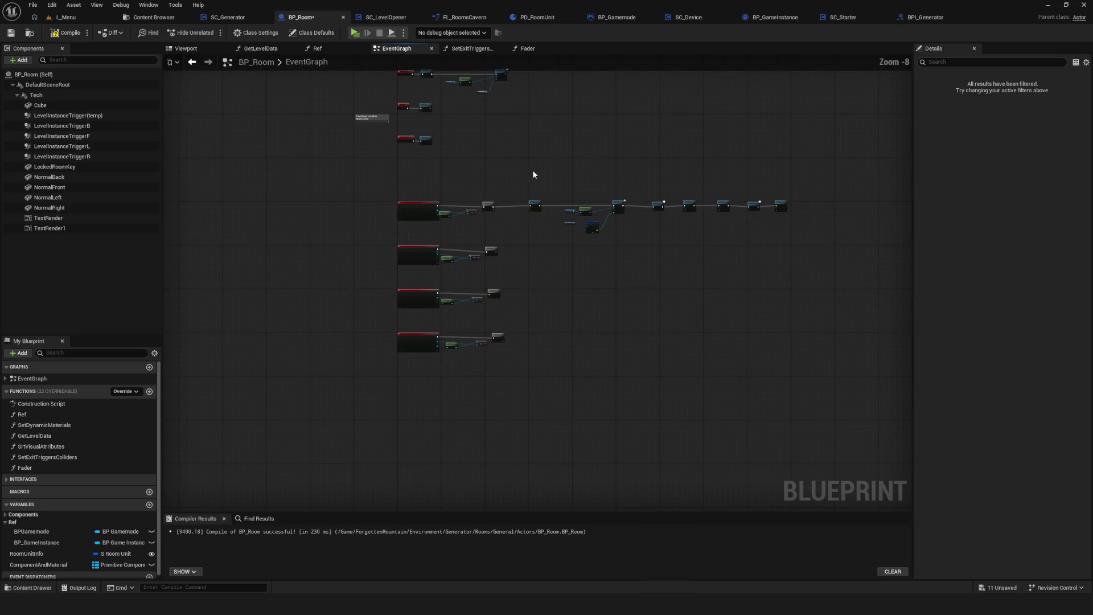
pyautogui.scroll(4, 603, 264)
pyautogui.hotkey('ctrl', 'c')
pyautogui.hotkey('ctrl', 'v')
pyautogui.moveTo(527, 248)
pyautogui.mouseDown()
pyautogui.moveTo(871, 257)
pyautogui.moveTo(815, 242)
pyautogui.mouseUp()
# Line up the copied Fader chain with the second Branch and wire its True to the Fader.
pyautogui.moveTo(392, 249)
pyautogui.mouseDown()
pyautogui.moveTo(508, 239)
pyautogui.moveTo(491, 242)
pyautogui.mouseUp()
pyautogui.press('Escape')
pyautogui.moveTo(392, 249); pyautogui.dragTo(512, 239)
pyautogui.scroll(-3, 457, 223)
pyautogui.scroll(5, 538, 222)
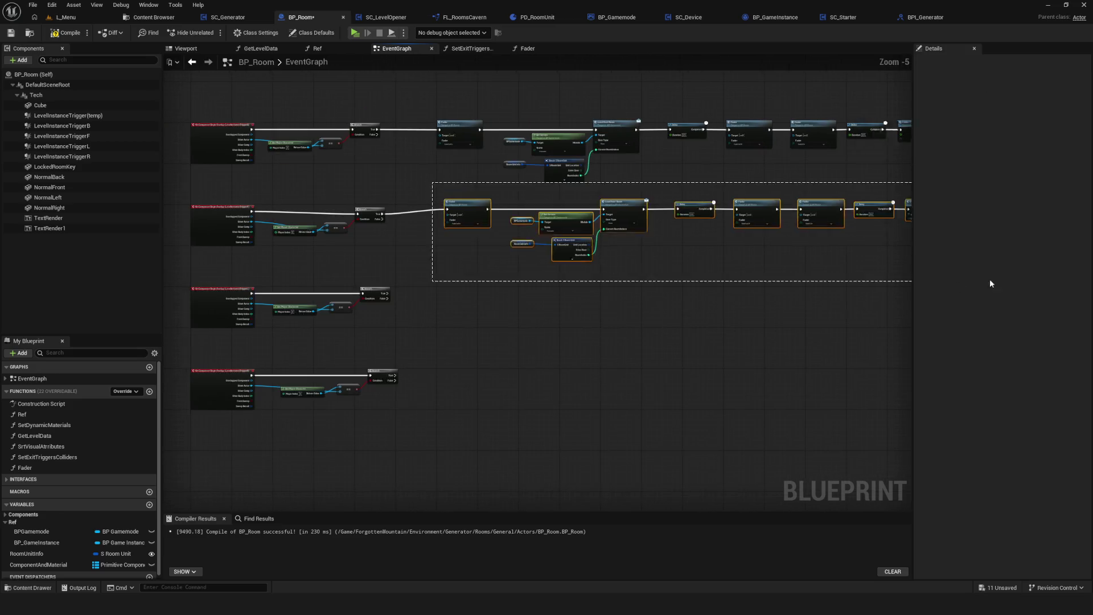
pyautogui.scroll(-4, 538, 222)
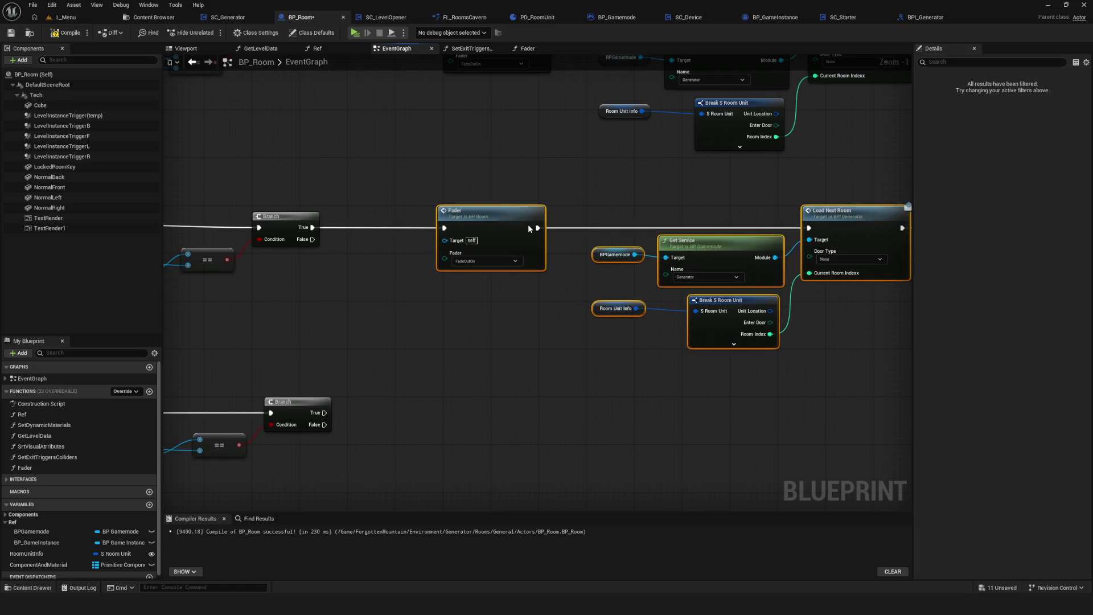
# Paste another Fader chain into the third event row and wire the third Branch True to it.
pyautogui.hotkey('ctrl', 'v')
pyautogui.moveTo(483, 331)
pyautogui.mouseDown()
pyautogui.moveTo(783, 333)
pyautogui.moveTo(606, 330)
pyautogui.moveTo(630, 328)
pyautogui.moveTo(560, 312)
pyautogui.mouseUp()
pyautogui.scroll(5, 384, 327)
pyautogui.moveTo(430, 329); pyautogui.dragTo(547, 327)
pyautogui.press('Escape')
pyautogui.moveTo(434, 326); pyautogui.dragTo(554, 329)
pyautogui.scroll(-7, 545, 292)
pyautogui.scroll(4, 545, 292)
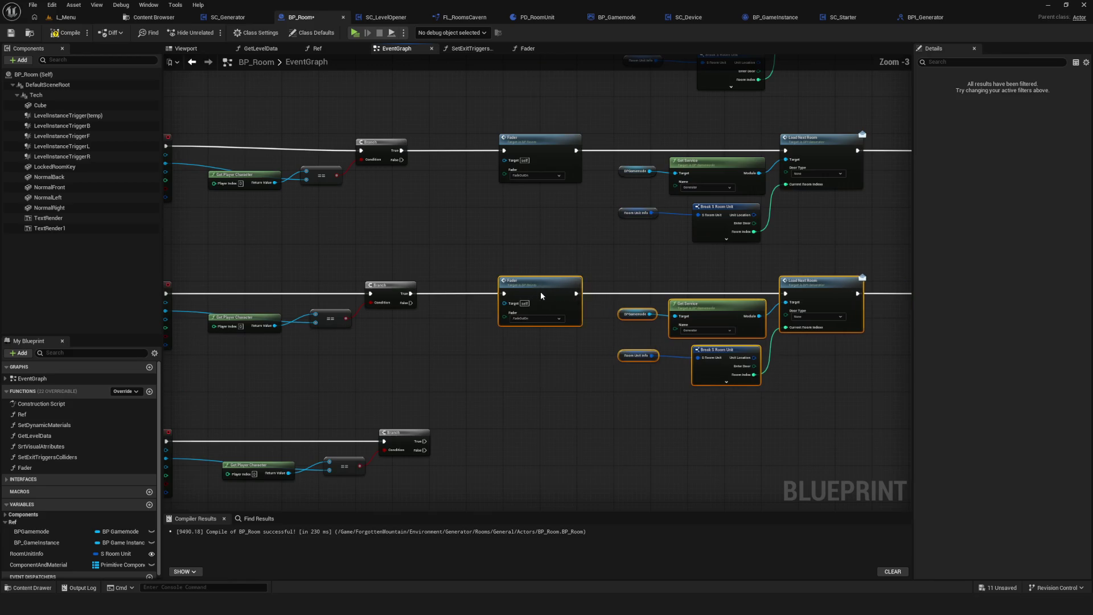
# Nudge the fourth-row chain into place and wire the fourth Branch True to its Fader.
pyautogui.moveTo(890, 357); pyautogui.dragTo(904, 362)
pyautogui.scroll(3, 516, 340)
pyautogui.moveTo(343, 354); pyautogui.dragTo(449, 349)
pyautogui.moveTo(473, 337); pyautogui.dragTo(493, 343)
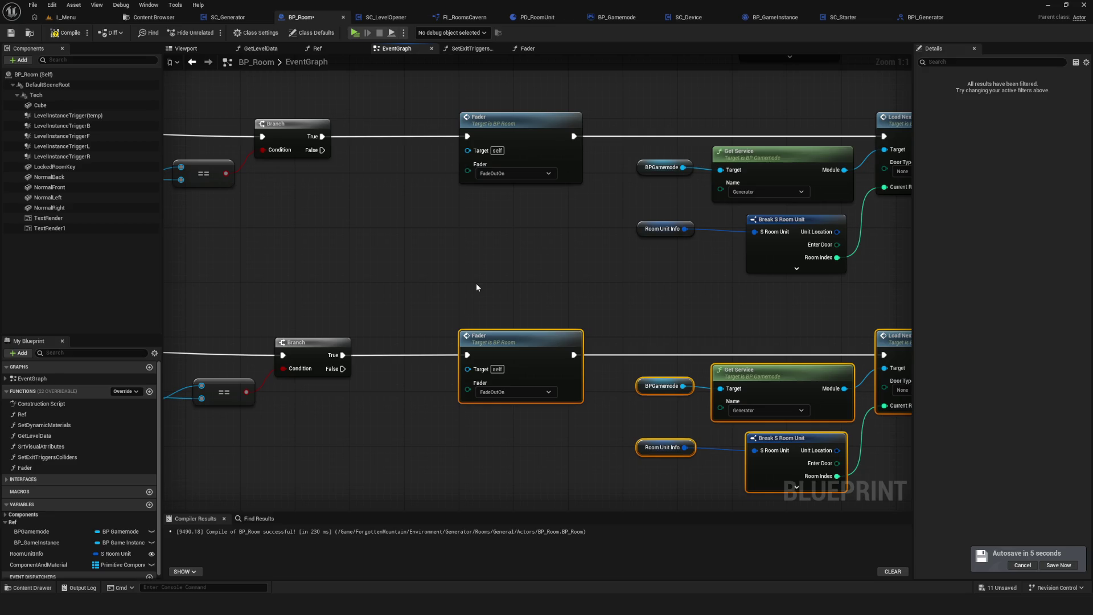
# Check the lower rows' nodes, then compile and save BP_Room.
pyautogui.scroll(-6, 476, 282)
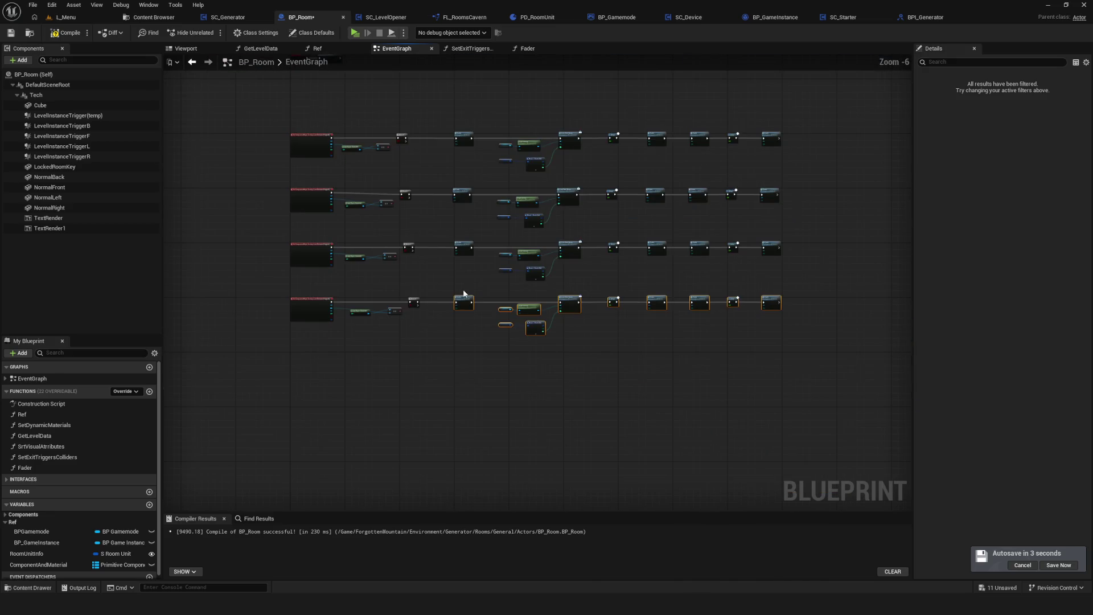
pyautogui.moveTo(444, 312); pyautogui.dragTo(437, 319)
pyautogui.scroll(4, 412, 293)
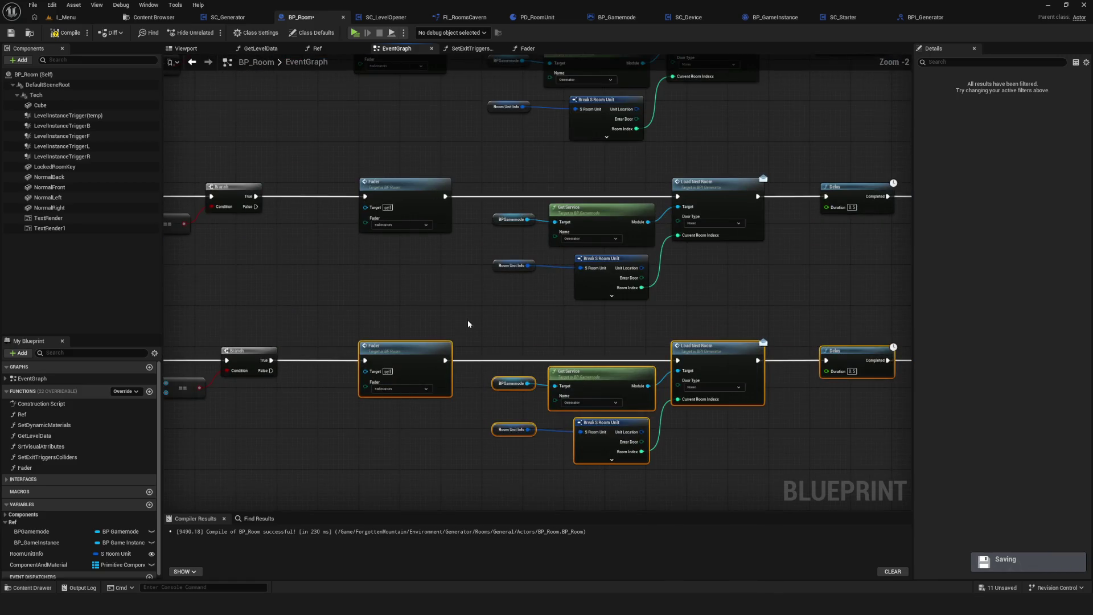
pyautogui.moveTo(467, 319); pyautogui.dragTo(400, 343)
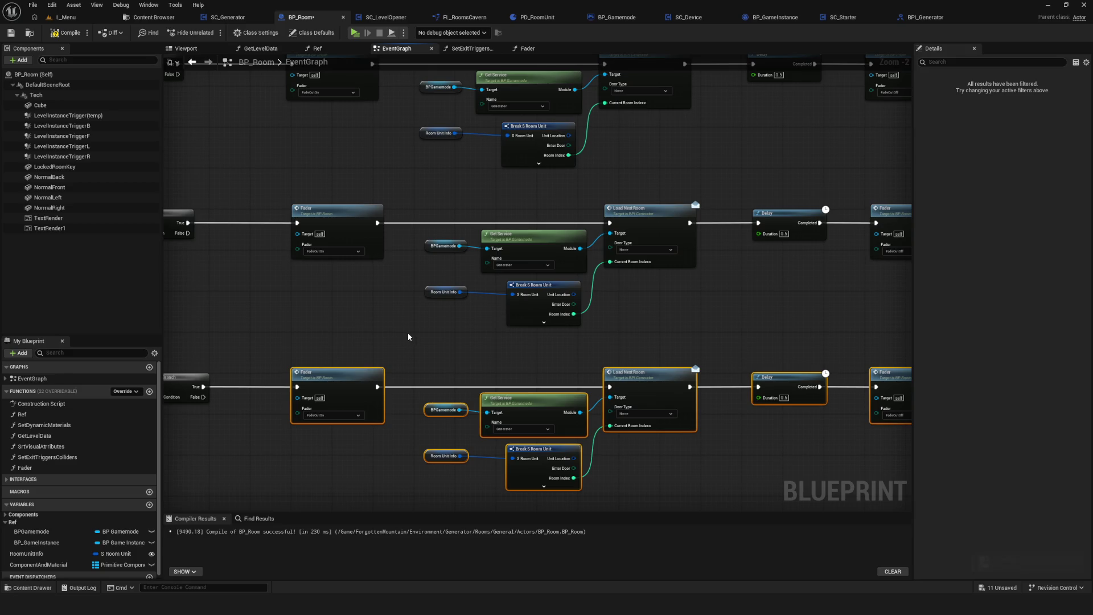
pyautogui.moveTo(408, 337); pyautogui.dragTo(434, 310)
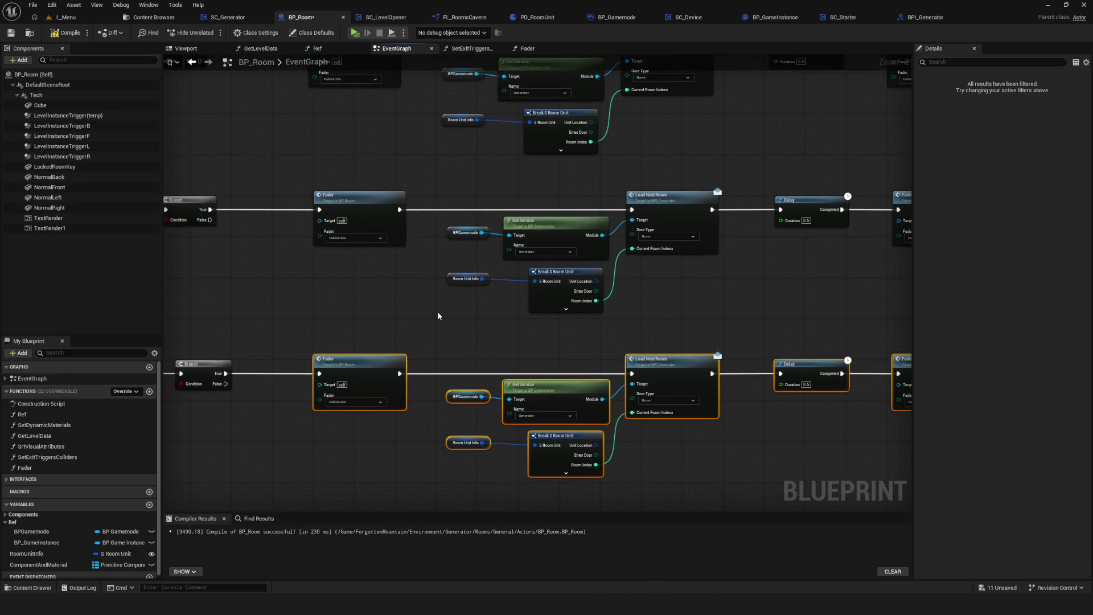
pyautogui.click(68, 33)
pyautogui.click(11, 33)
pyautogui.moveTo(429, 226); pyautogui.dragTo(476, 207)
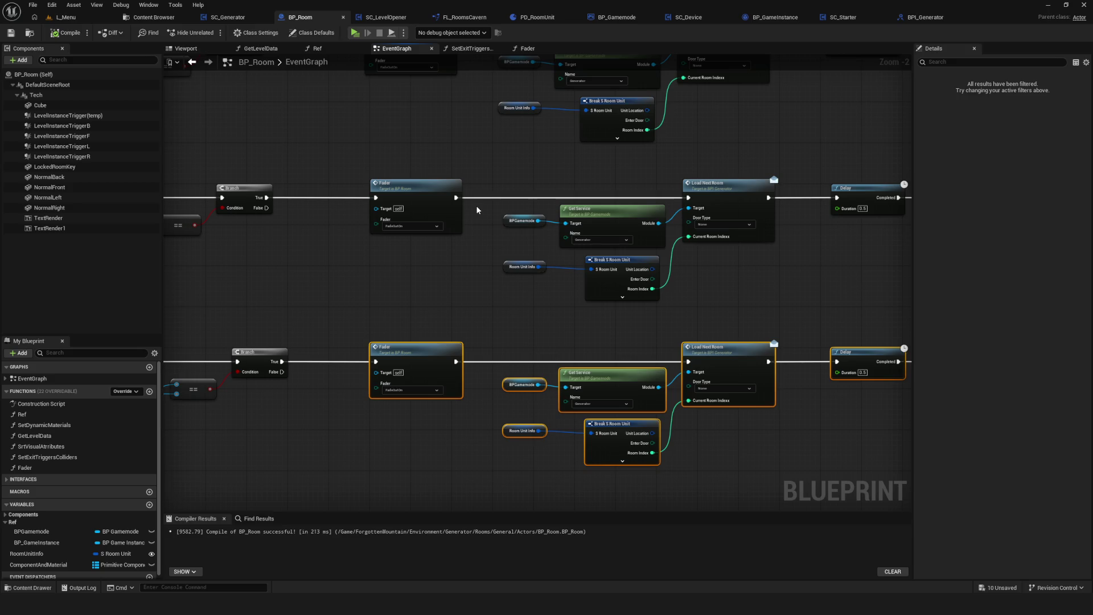
pyautogui.scroll(-4, 467, 222)
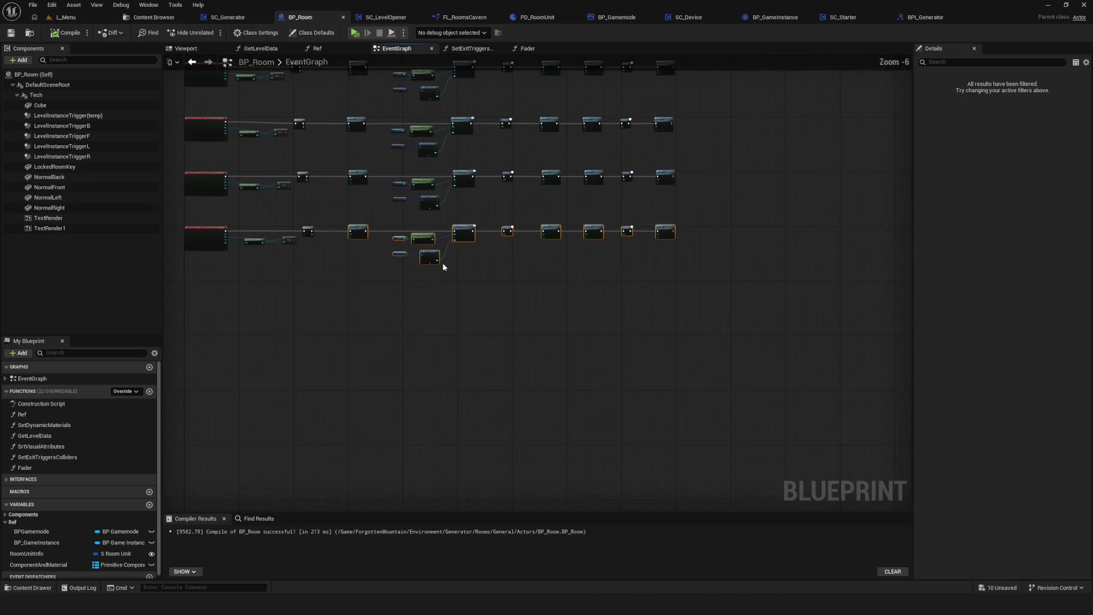
pyautogui.scroll(1, 454, 226)
pyautogui.scroll(-1, 454, 226)
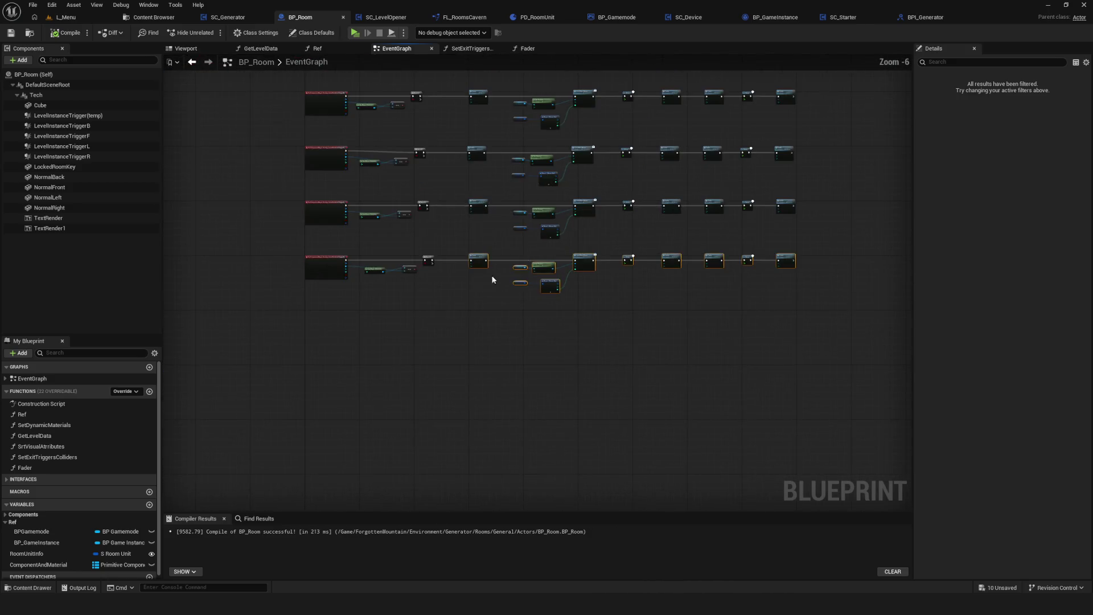
pyautogui.moveTo(289, 307)
pyautogui.mouseDown()
pyautogui.moveTo(853, 253)
pyautogui.moveTo(215, 325)
pyautogui.moveTo(767, 250)
pyautogui.moveTo(293, 330)
pyautogui.moveTo(276, 320)
pyautogui.mouseUp()
pyautogui.click(505, 295)
pyautogui.scroll(5, 459, 285)
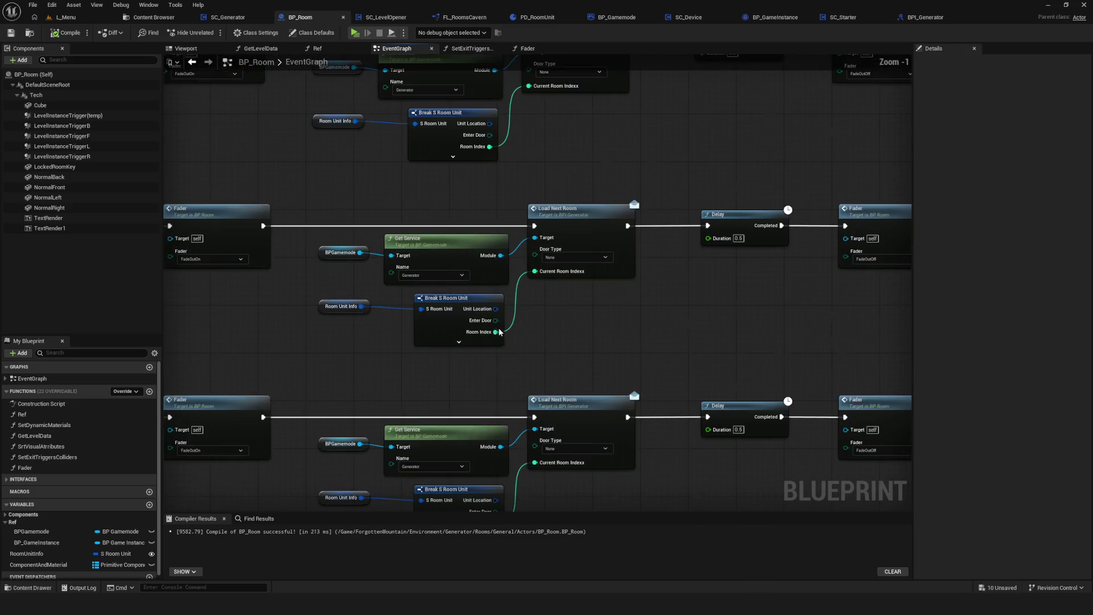
pyautogui.scroll(-7, 476, 353)
pyautogui.scroll(9, 477, 353)
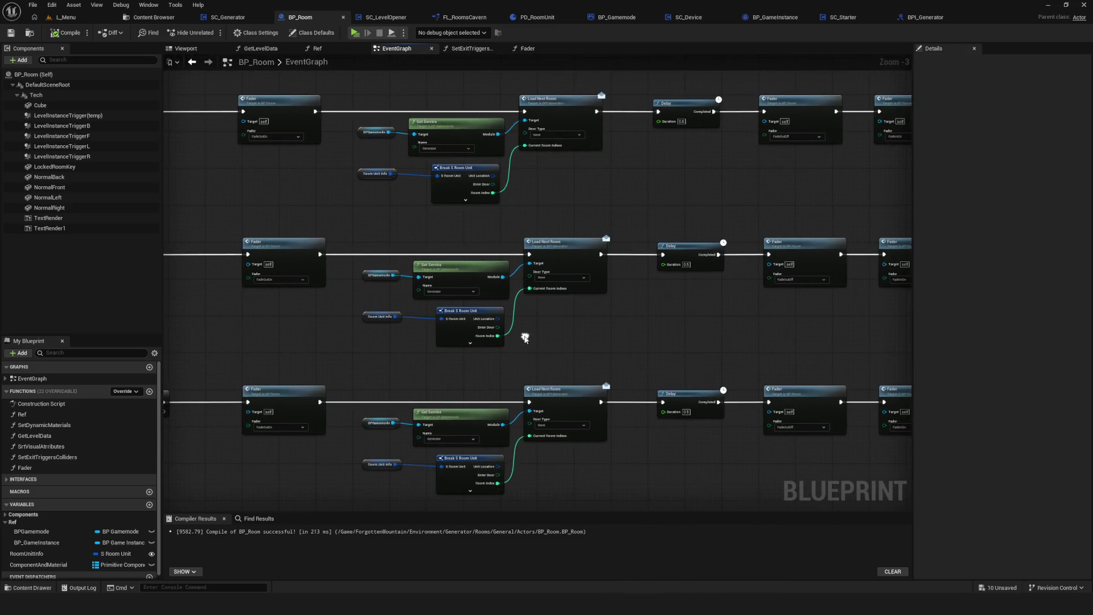
pyautogui.moveTo(302, 287)
pyautogui.mouseDown()
pyautogui.moveTo(446, 353)
pyautogui.moveTo(499, 353)
pyautogui.moveTo(467, 336)
pyautogui.mouseUp()
pyautogui.click(459, 415)
pyautogui.keyDown('ctrl'); pyautogui.click(450, 194); pyautogui.keyUp('ctrl')
pyautogui.moveTo(450, 193); pyautogui.dragTo(490, 200)
pyautogui.moveTo(548, 250); pyautogui.dragTo(381, 319)
pyautogui.scroll(-5, 381, 319)
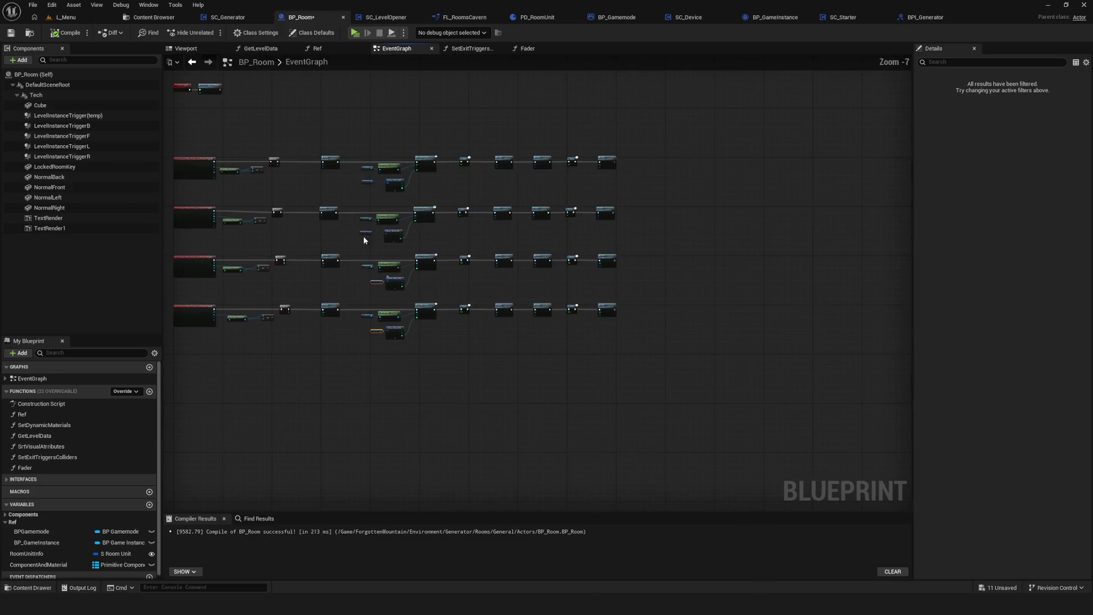
pyautogui.scroll(4, 381, 319)
pyautogui.moveTo(494, 350); pyautogui.dragTo(450, 204)
pyautogui.moveTo(427, 195)
pyautogui.mouseDown()
pyautogui.moveTo(476, 195)
pyautogui.moveTo(464, 195)
pyautogui.mouseUp()
pyautogui.scroll(-8, 449, 237)
pyautogui.scroll(4, 480, 251)
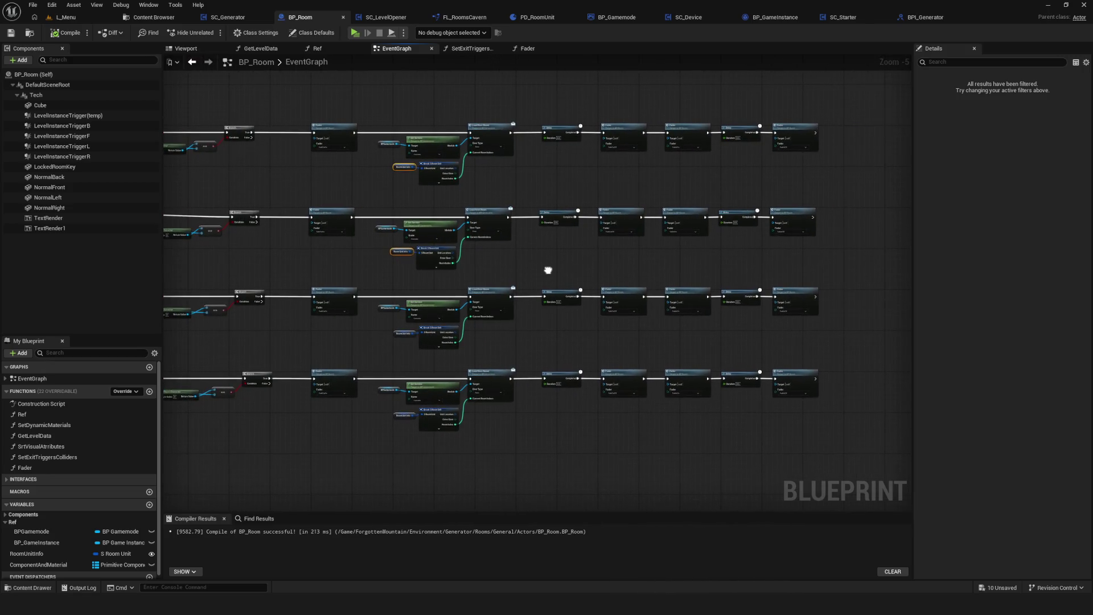
pyautogui.moveTo(549, 274); pyautogui.dragTo(593, 272)
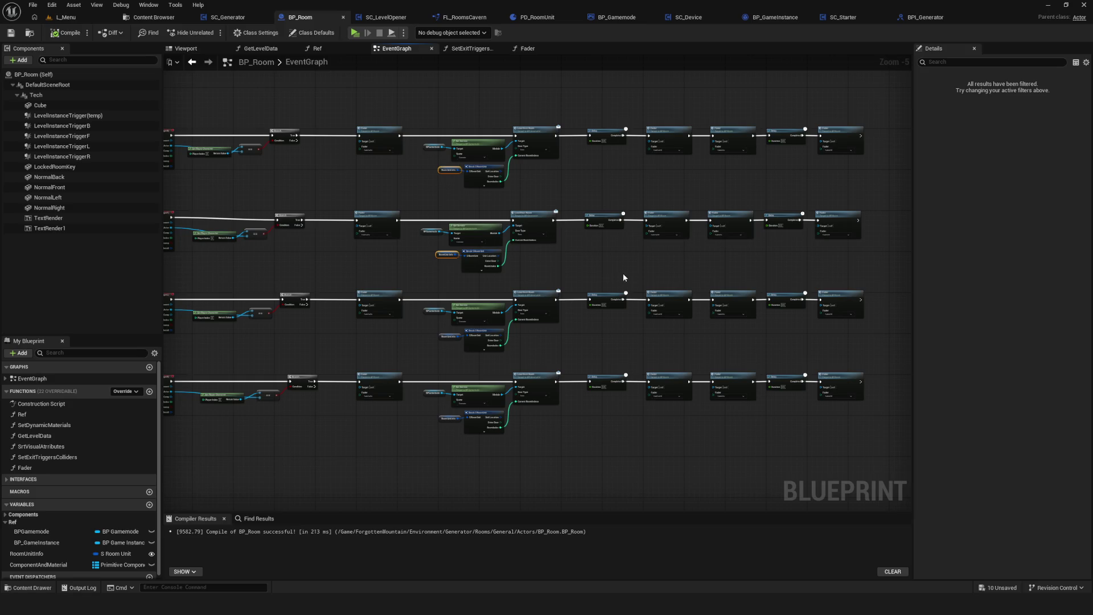
pyautogui.moveTo(541, 295)
pyautogui.mouseDown()
pyautogui.moveTo(566, 278)
pyautogui.moveTo(521, 237)
pyautogui.mouseUp()
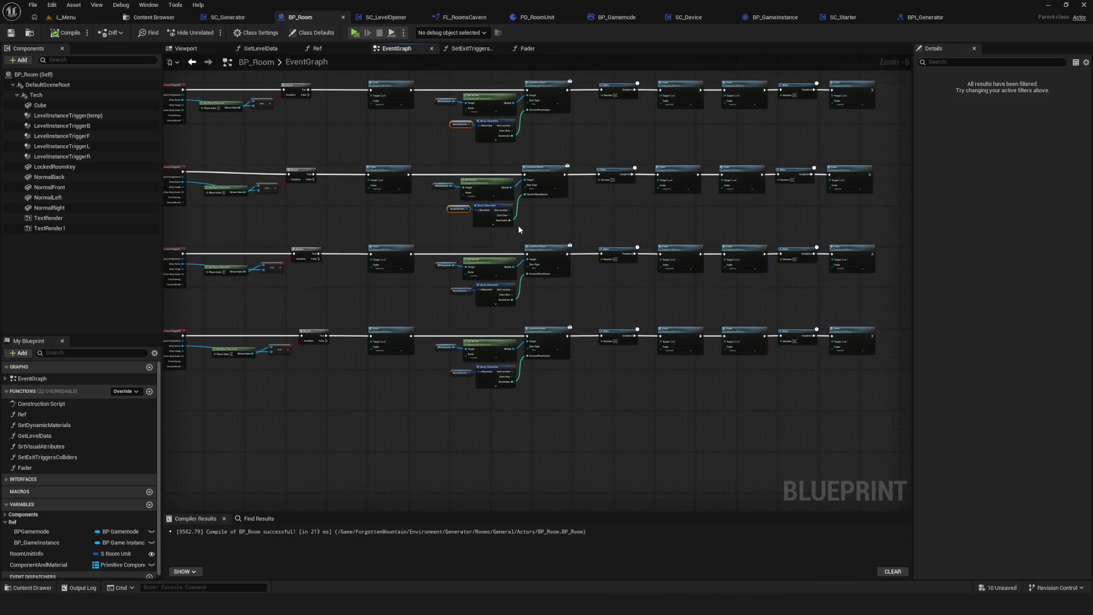
pyautogui.scroll(3, 518, 224)
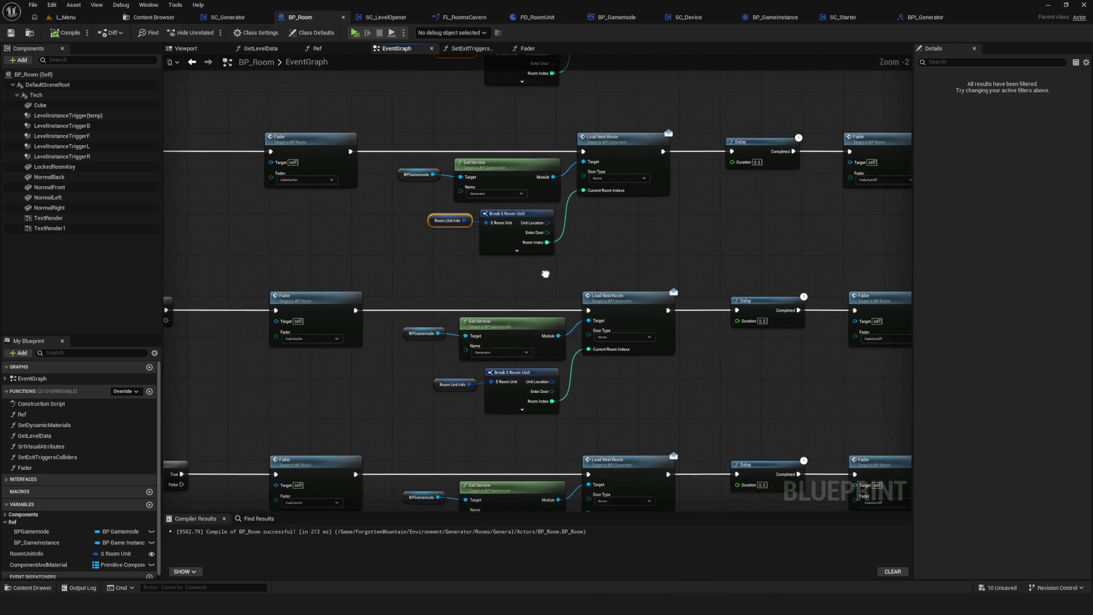
pyautogui.scroll(1, 404, 412)
pyautogui.scroll(-1, 432, 372)
pyautogui.scroll(-5, 422, 417)
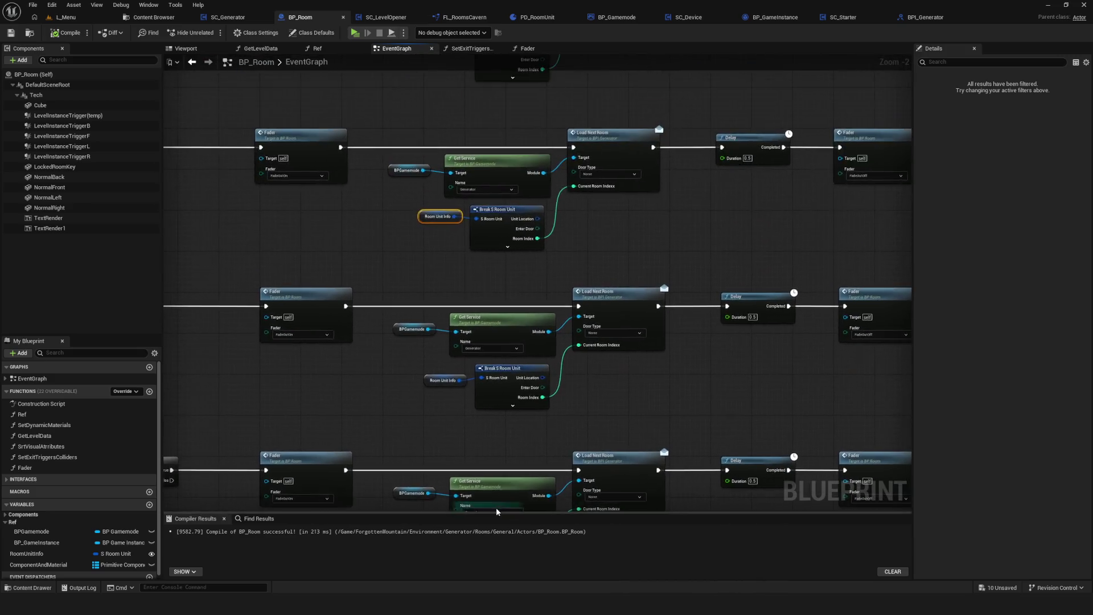
pyautogui.scroll(6, 422, 419)
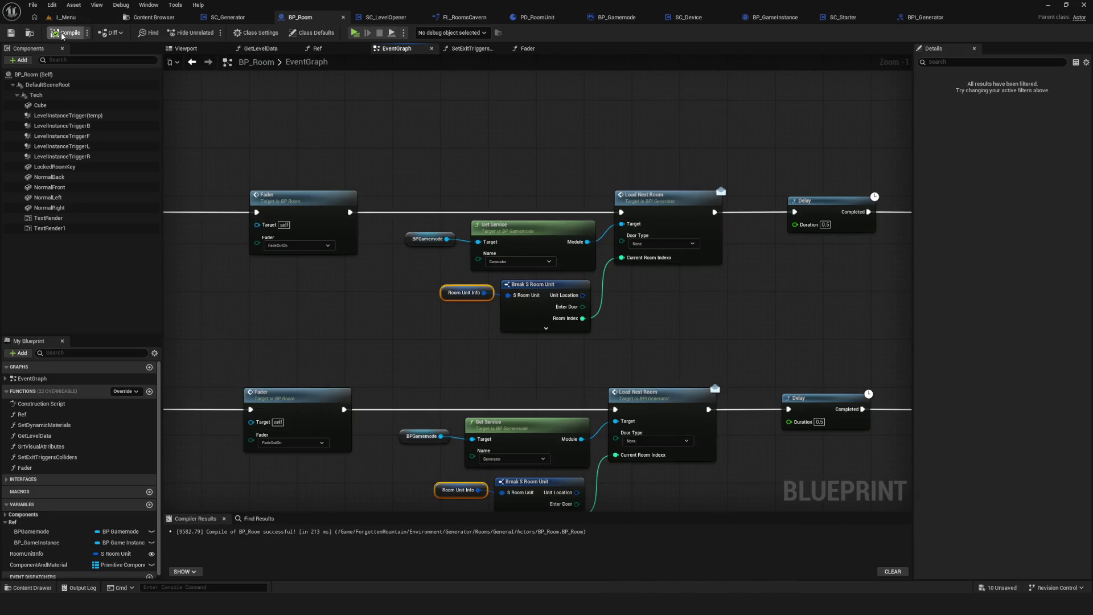
pyautogui.click(60, 33)
pyautogui.scroll(-7, 510, 265)
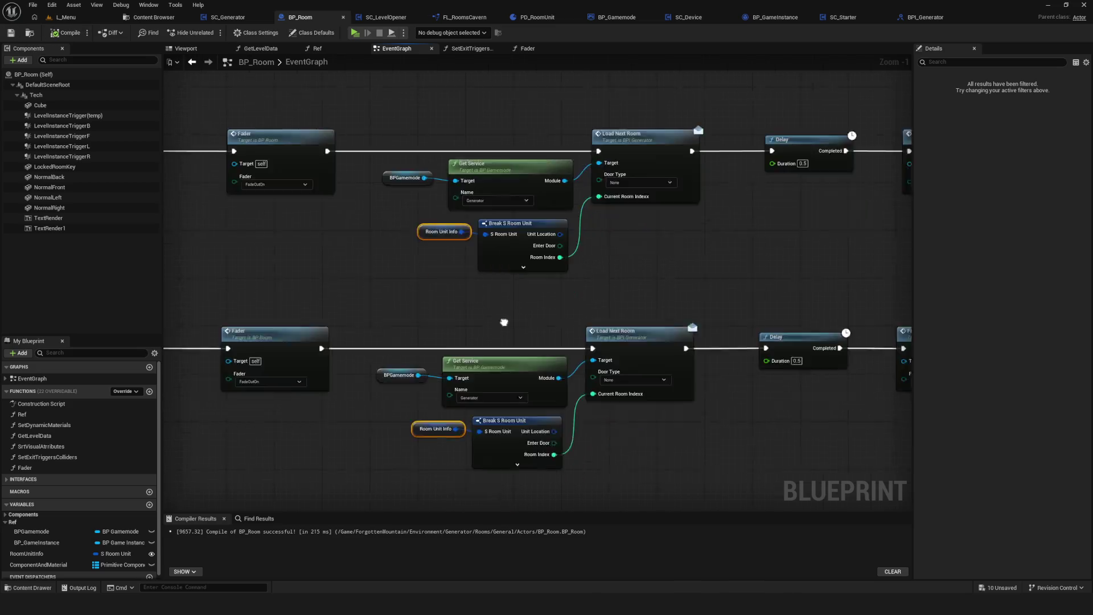
pyautogui.scroll(5, 510, 264)
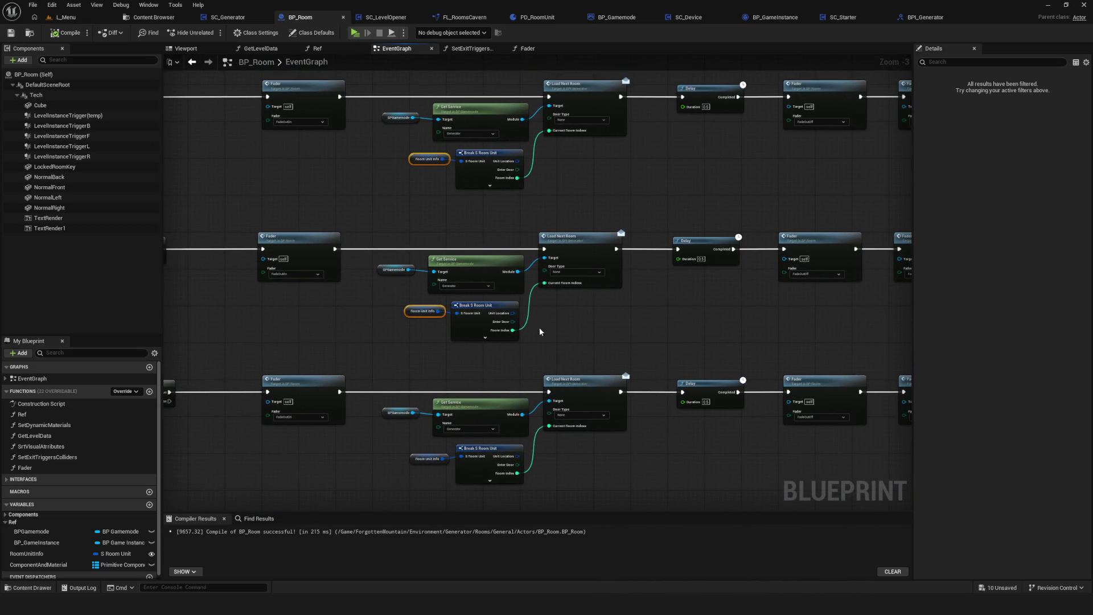
pyautogui.scroll(3, 548, 300)
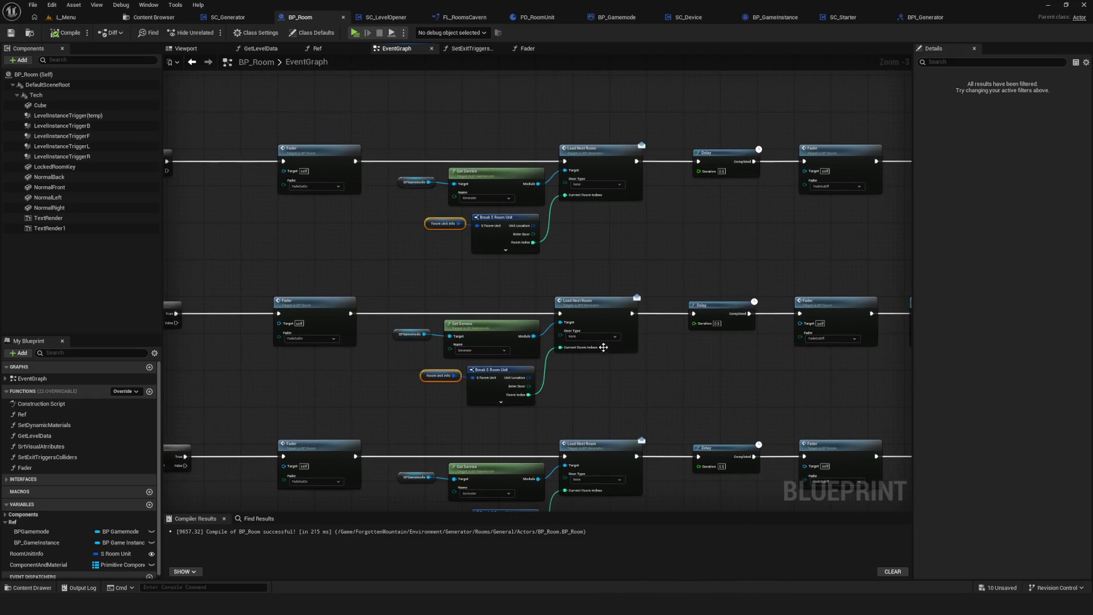
pyautogui.scroll(-4, 492, 270)
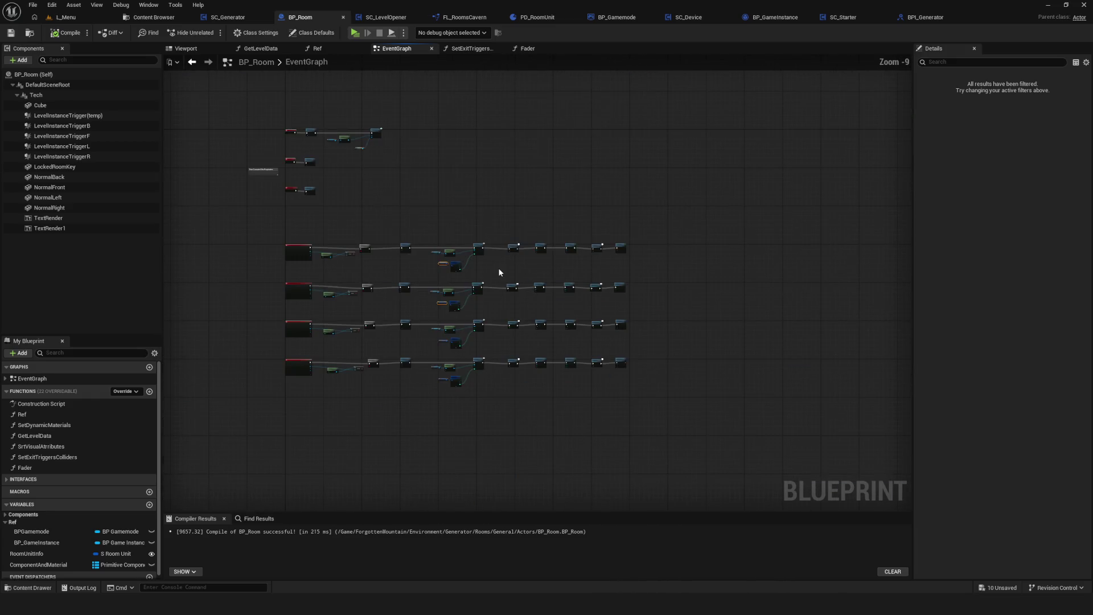
pyautogui.moveTo(482, 329)
pyautogui.mouseDown()
pyautogui.moveTo(664, 310)
pyautogui.moveTo(654, 306)
pyautogui.mouseUp()
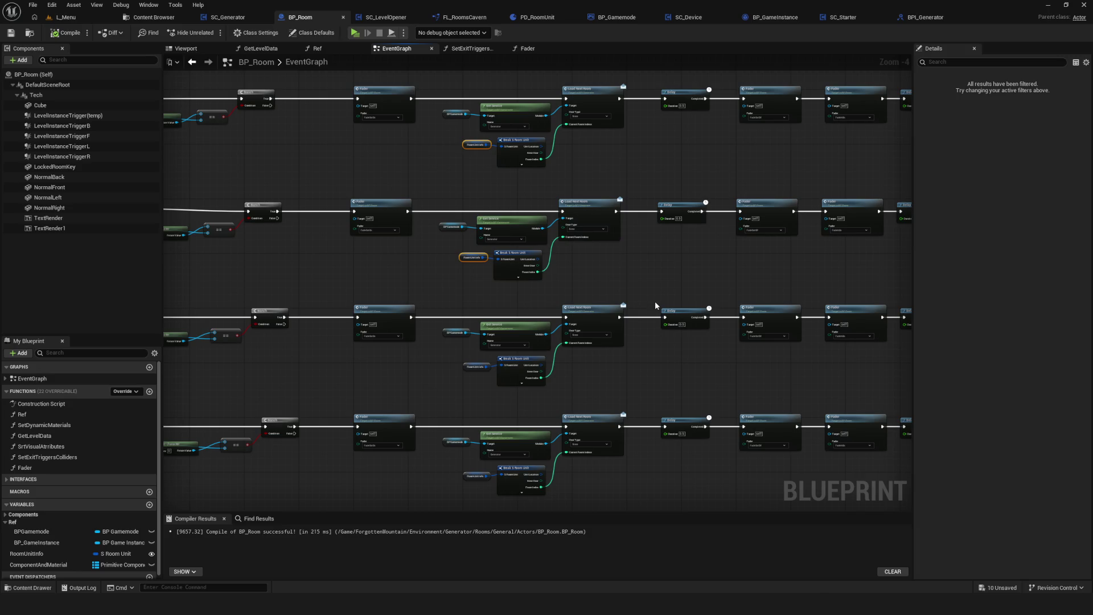
pyautogui.scroll(-1, 656, 305)
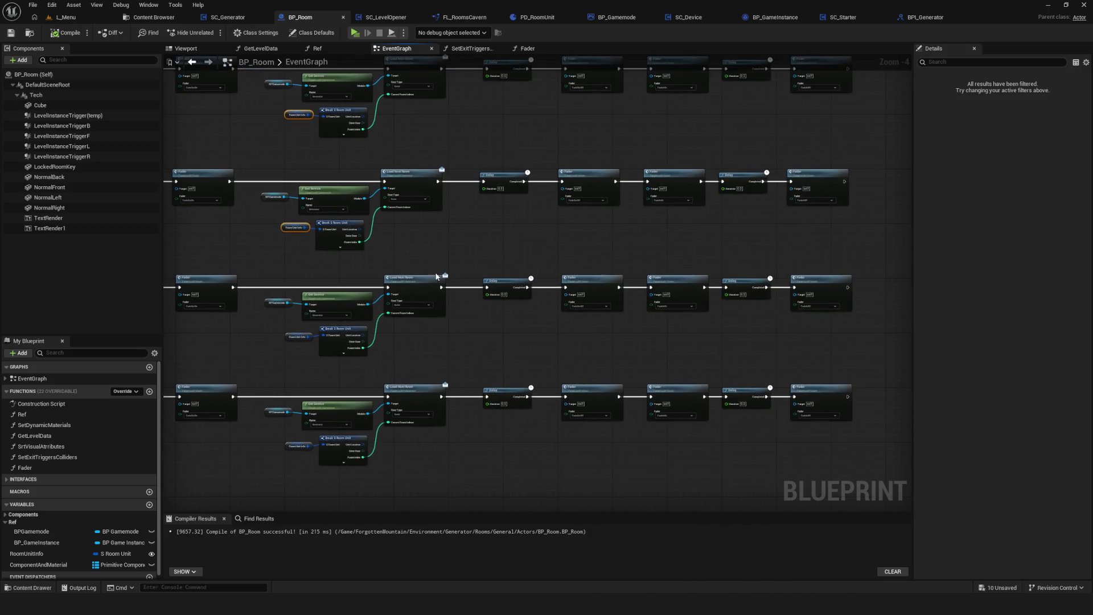
pyautogui.moveTo(539, 278); pyautogui.dragTo(585, 282)
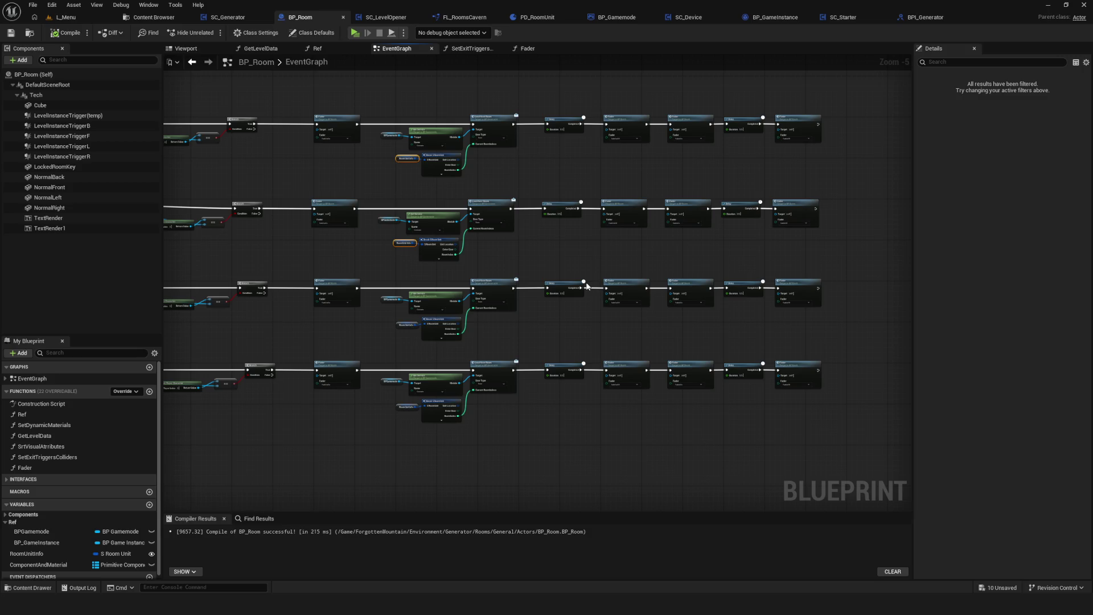
pyautogui.moveTo(562, 276)
pyautogui.mouseDown()
pyautogui.moveTo(473, 251)
pyautogui.moveTo(402, 254)
pyautogui.moveTo(614, 237)
pyautogui.mouseUp()
# Reframe the graph on the upper chains and save the BP_Room blueprint.
pyautogui.scroll(-5, 483, 274)
pyautogui.scroll(5, 551, 317)
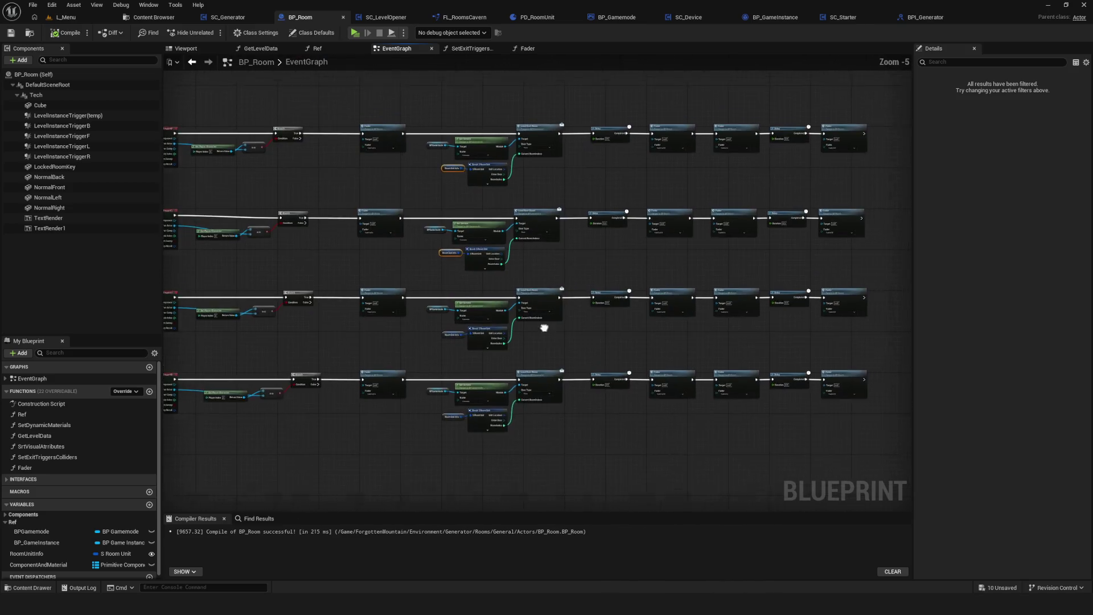
pyautogui.scroll(4, 528, 336)
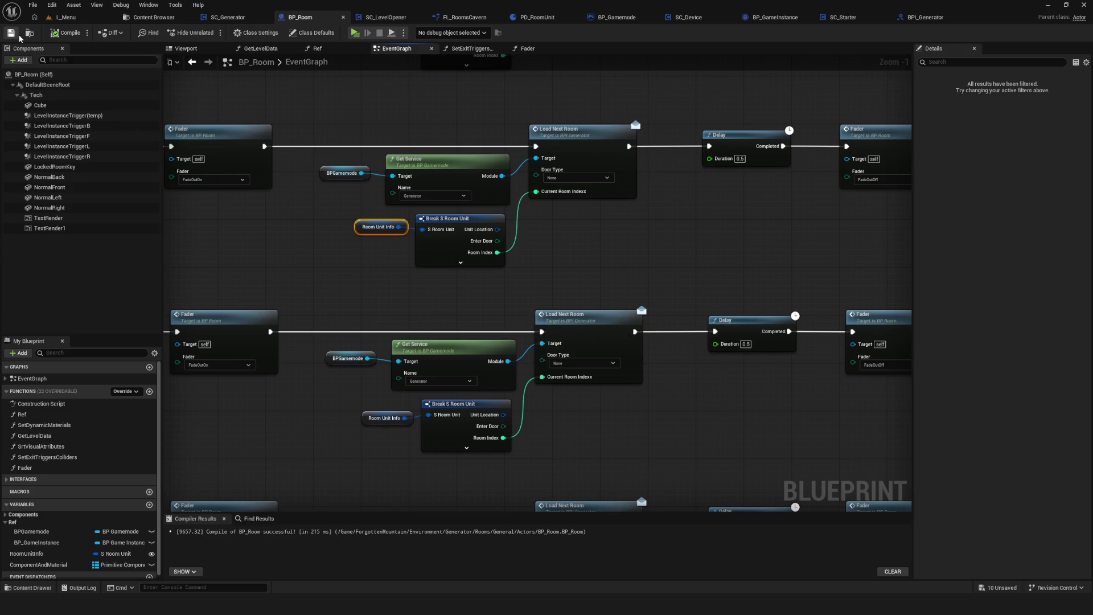
pyautogui.moveTo(546, 245); pyautogui.dragTo(487, 263)
pyautogui.scroll(-4, 486, 262)
pyautogui.scroll(5, 438, 259)
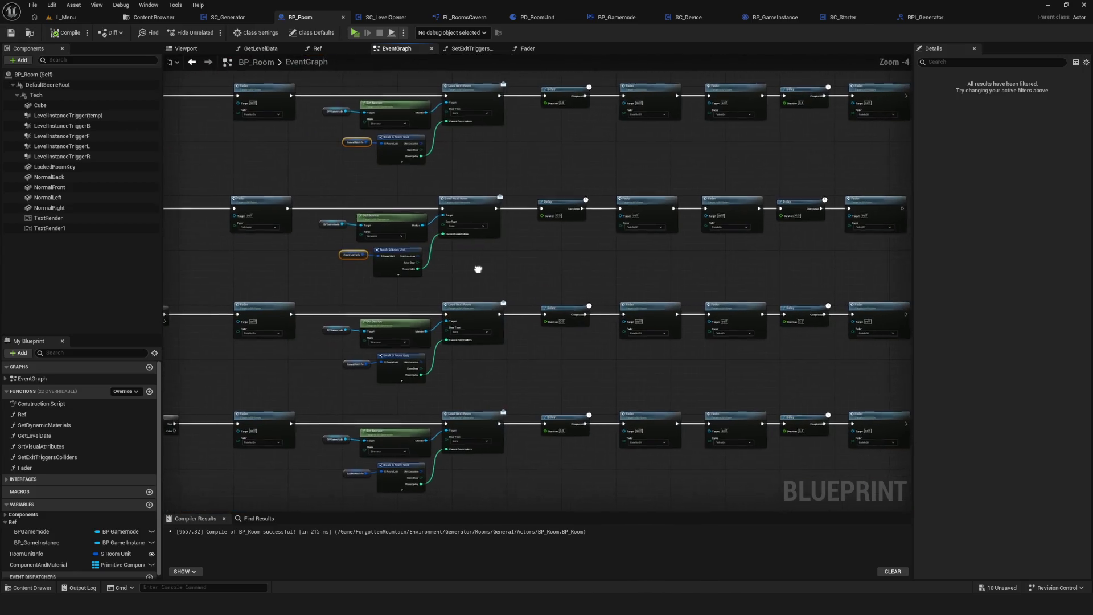
pyautogui.moveTo(456, 259); pyautogui.dragTo(462, 293)
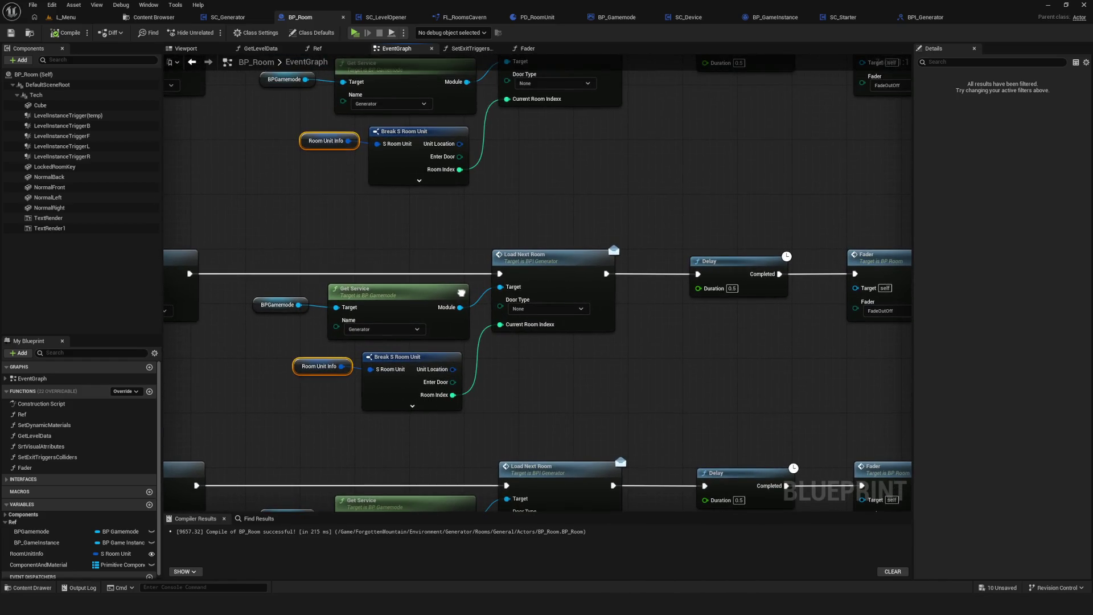
pyautogui.click(10, 33)
# Pan and zoom across the EventGraph to inspect all four Fader, Delay and Load Next Room chains.
pyautogui.scroll(-2, 499, 332)
pyautogui.moveTo(499, 333); pyautogui.dragTo(496, 340)
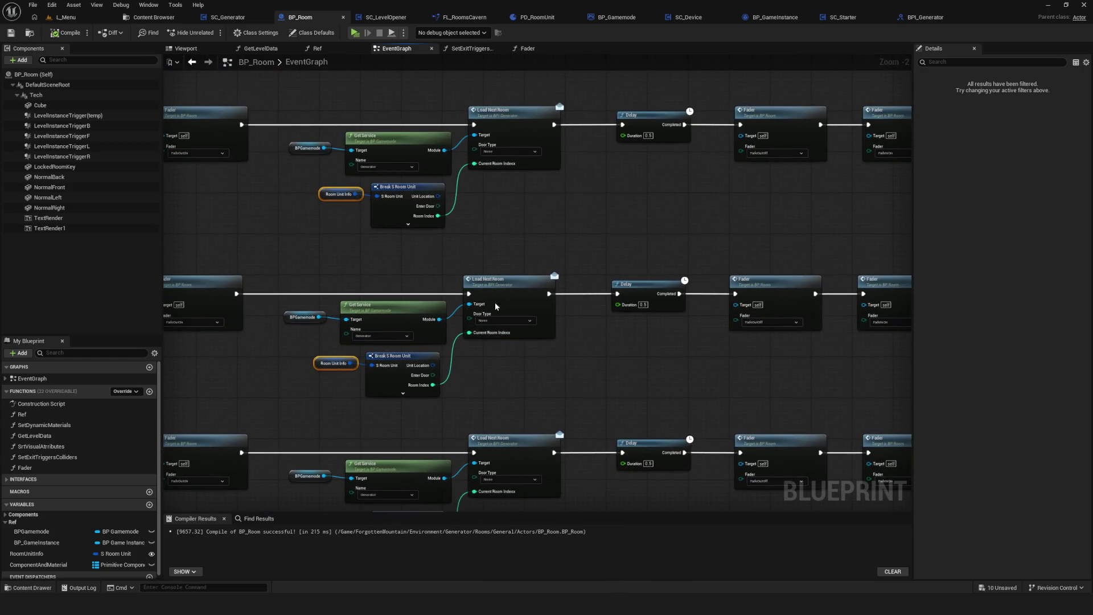
pyautogui.scroll(-4, 507, 348)
pyautogui.moveTo(517, 358)
pyautogui.mouseDown()
pyautogui.moveTo(506, 379)
pyautogui.moveTo(547, 354)
pyautogui.moveTo(506, 329)
pyautogui.mouseUp()
pyautogui.scroll(1, 437, 293)
pyautogui.moveTo(437, 293); pyautogui.dragTo(604, 318)
pyautogui.scroll(-1, 403, 342)
pyautogui.moveTo(242, 365); pyautogui.dragTo(857, 262)
pyautogui.scroll(4, 726, 261)
pyautogui.scroll(-6, 511, 279)
pyautogui.scroll(2, 513, 283)
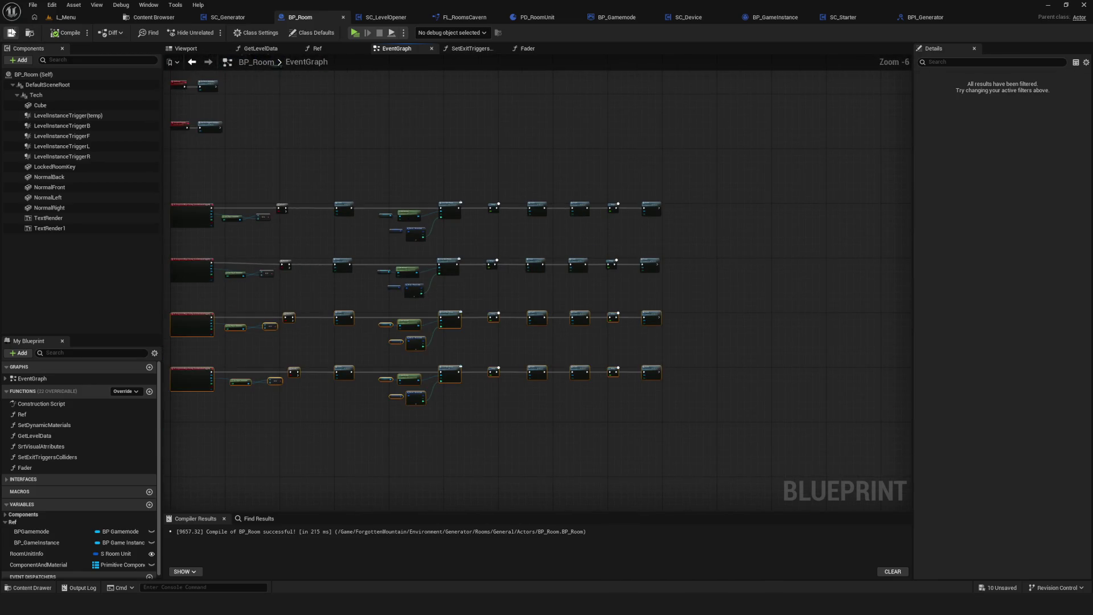
pyautogui.moveTo(543, 203); pyautogui.dragTo(611, 207)
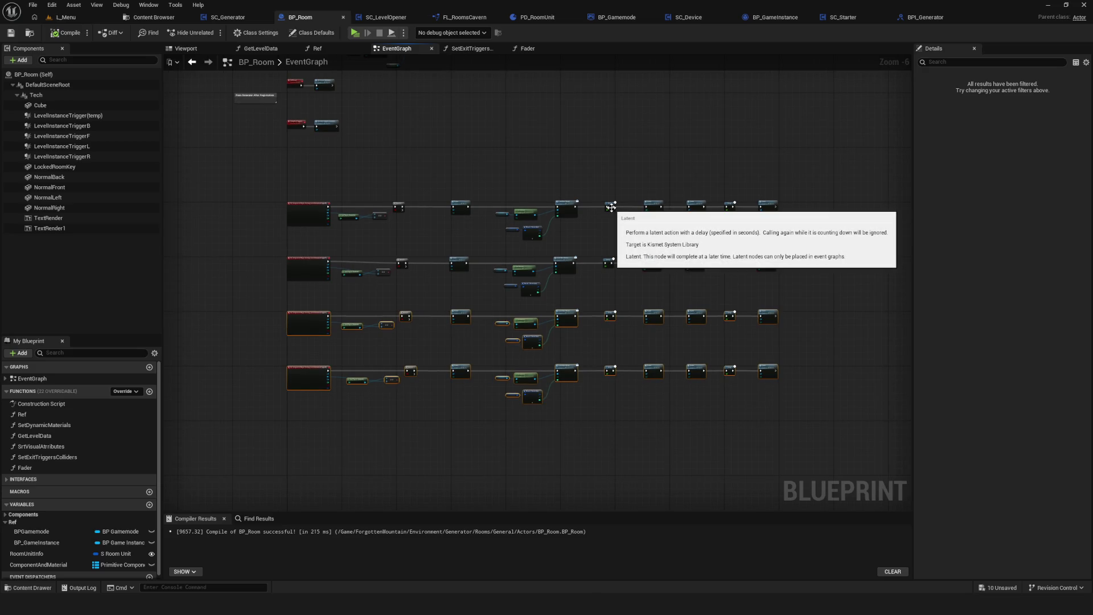
pyautogui.scroll(1, 572, 210)
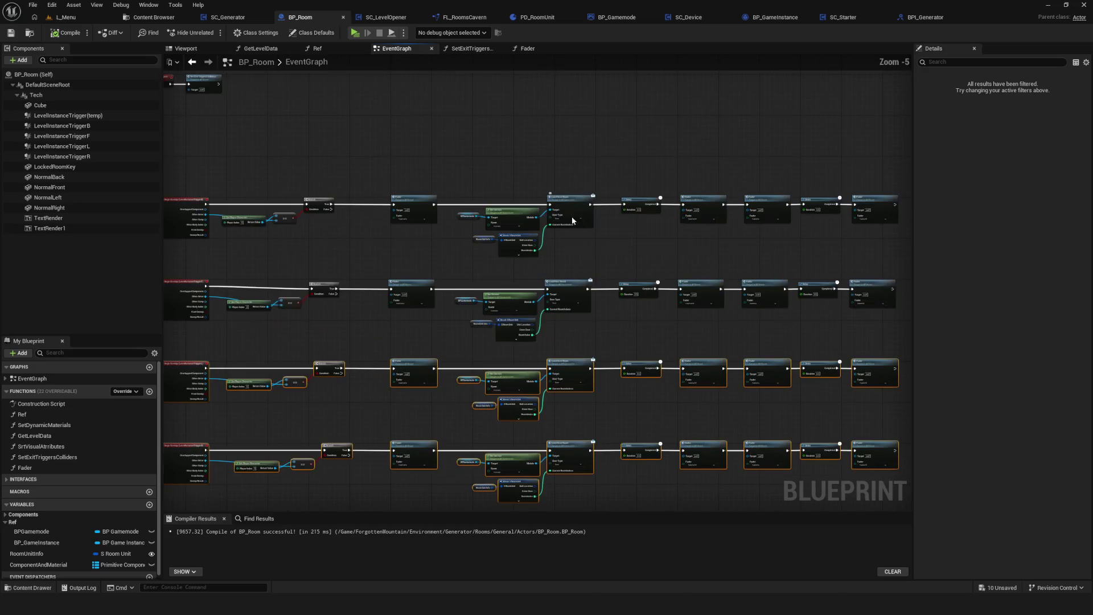
pyautogui.moveTo(528, 249); pyautogui.dragTo(505, 248)
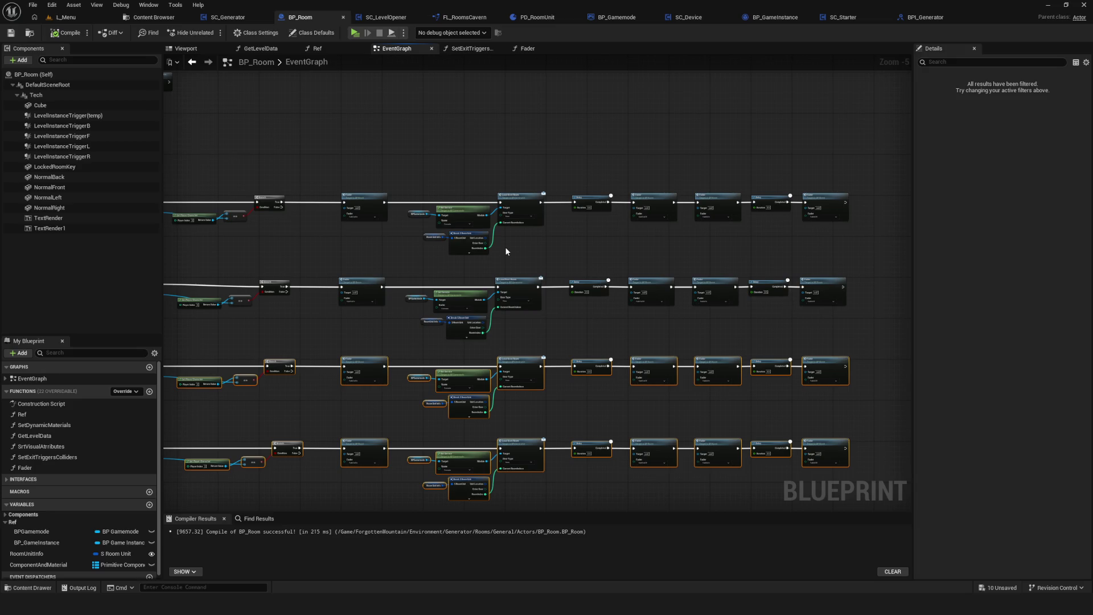
pyautogui.moveTo(497, 255); pyautogui.dragTo(488, 257)
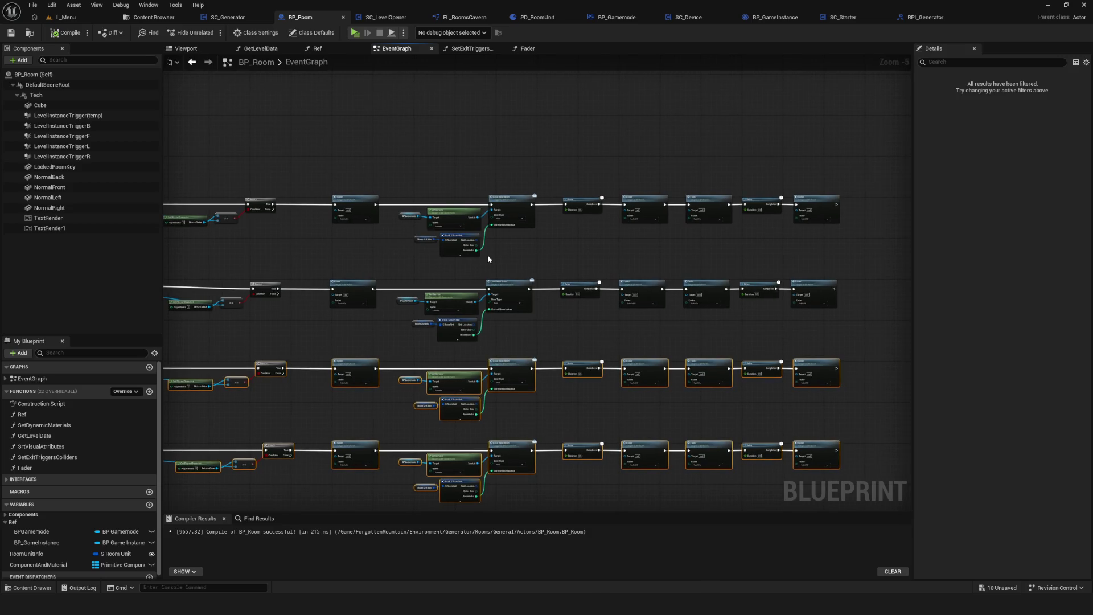
pyautogui.moveTo(533, 255); pyautogui.dragTo(546, 230)
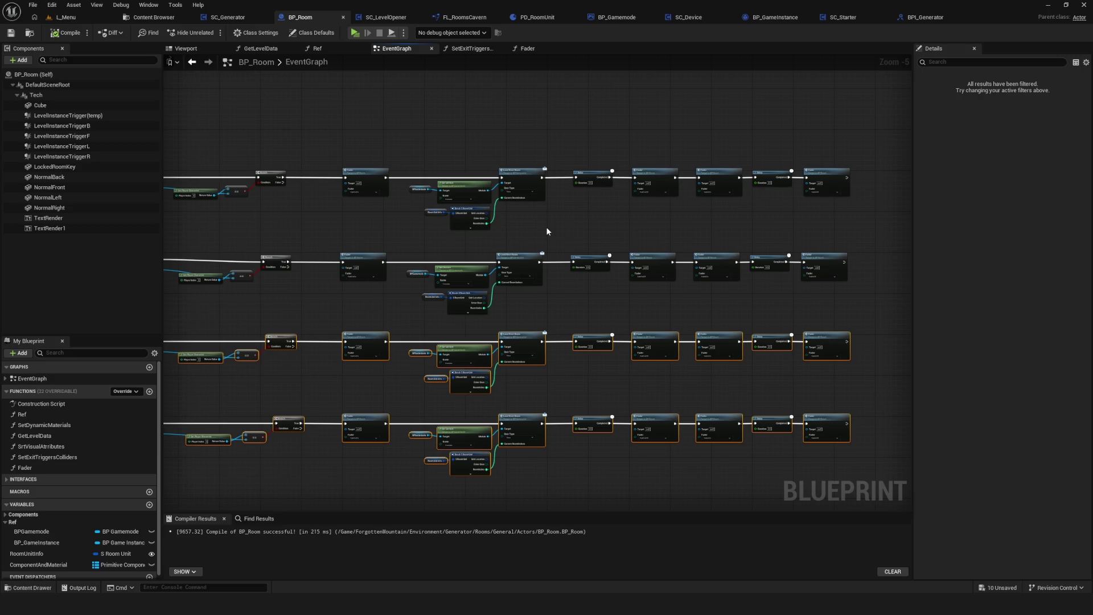
pyautogui.scroll(-5, 388, 190)
pyautogui.scroll(5, 380, 207)
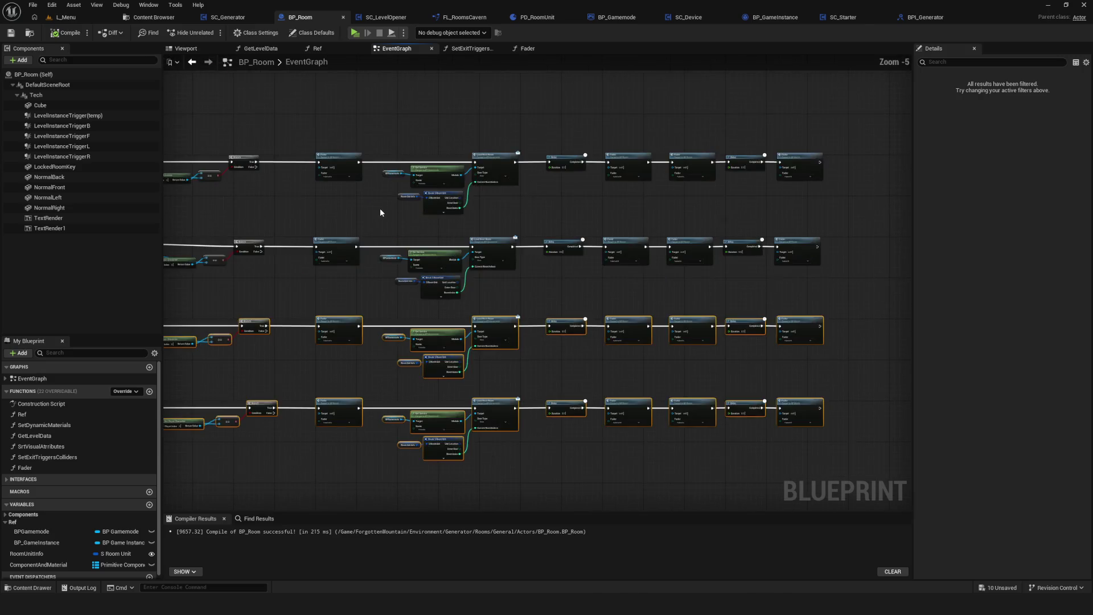
pyautogui.scroll(-7, 411, 232)
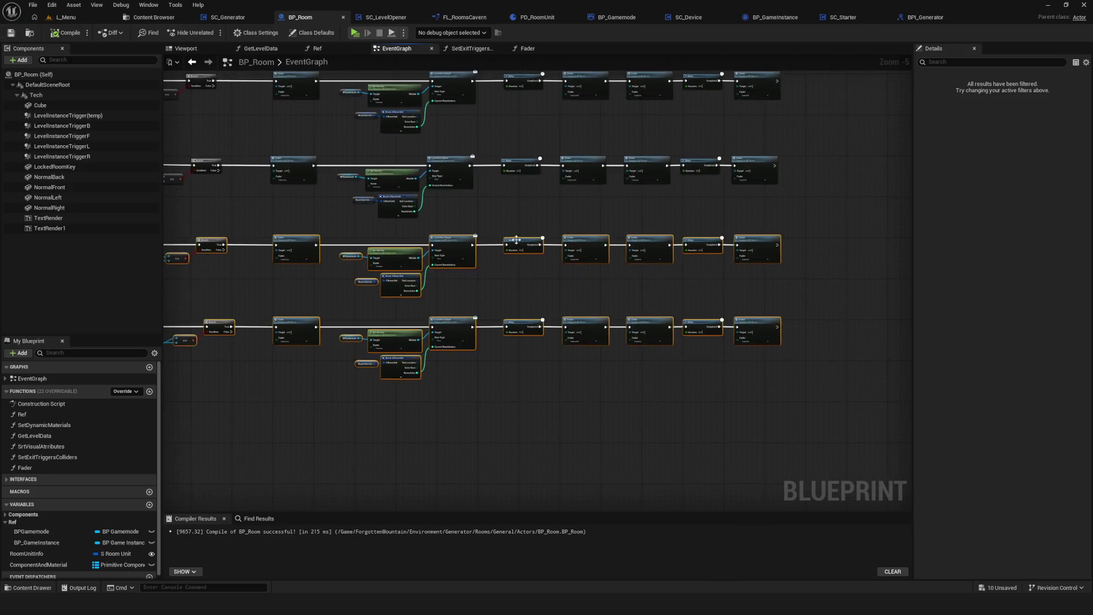
pyautogui.scroll(6, 411, 231)
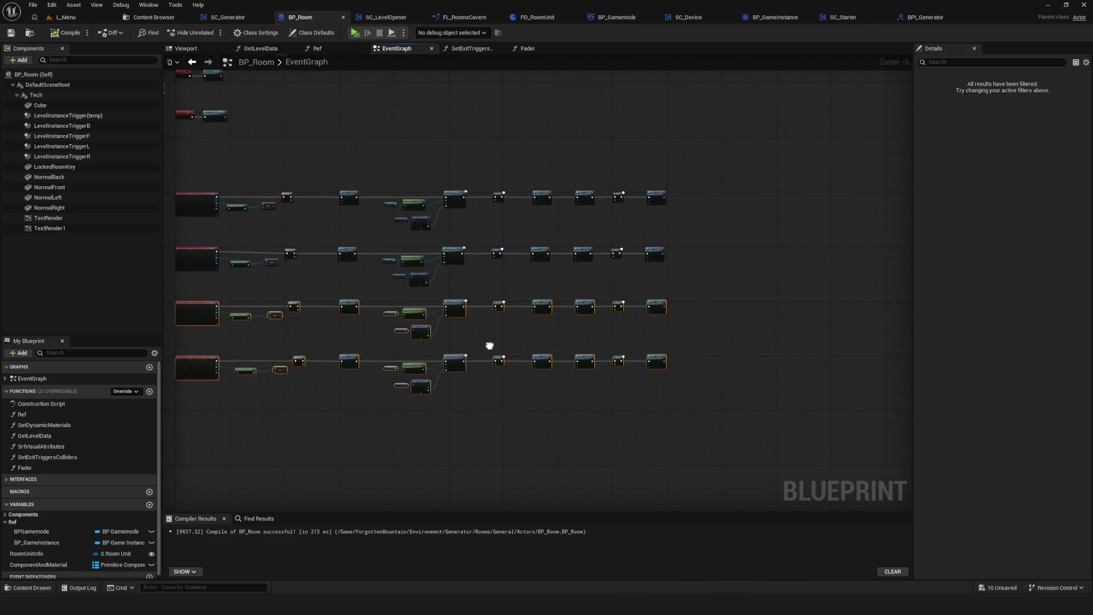
pyautogui.moveTo(490, 341); pyautogui.dragTo(516, 308)
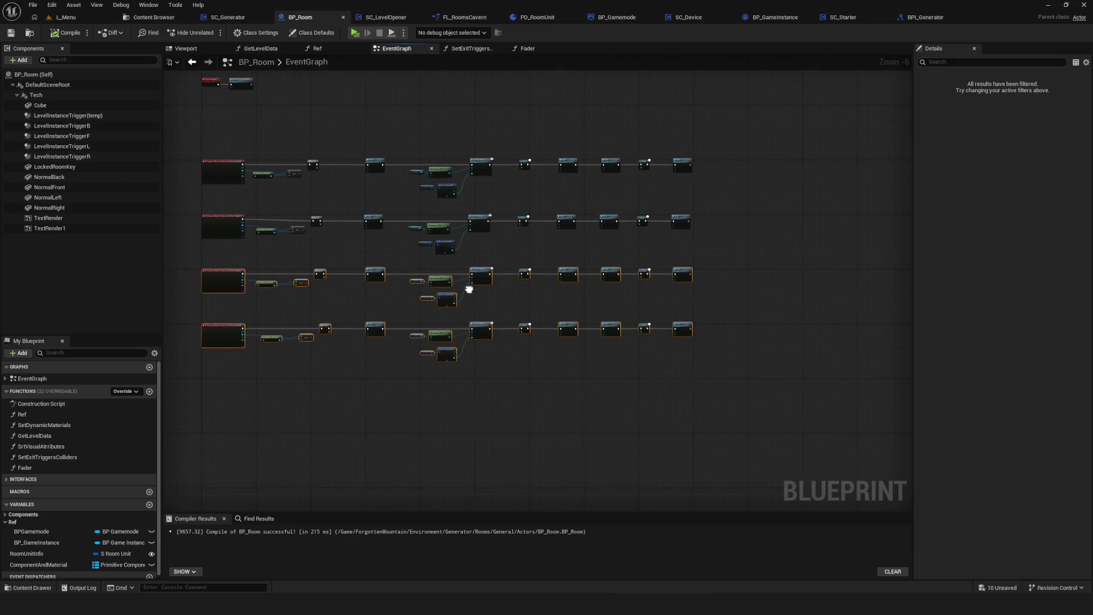
pyautogui.moveTo(386, 263); pyautogui.dragTo(438, 258)
pyautogui.moveTo(400, 215); pyautogui.dragTo(705, 263)
pyautogui.moveTo(576, 272); pyautogui.dragTo(547, 278)
pyautogui.moveTo(389, 281); pyautogui.dragTo(781, 316)
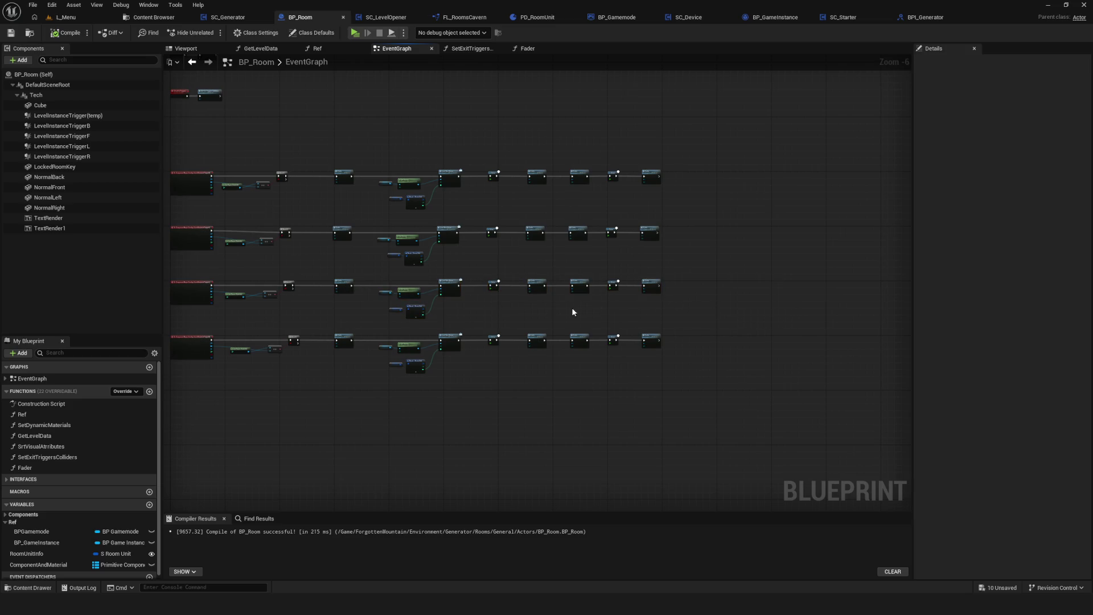
pyautogui.moveTo(577, 310); pyautogui.dragTo(592, 315)
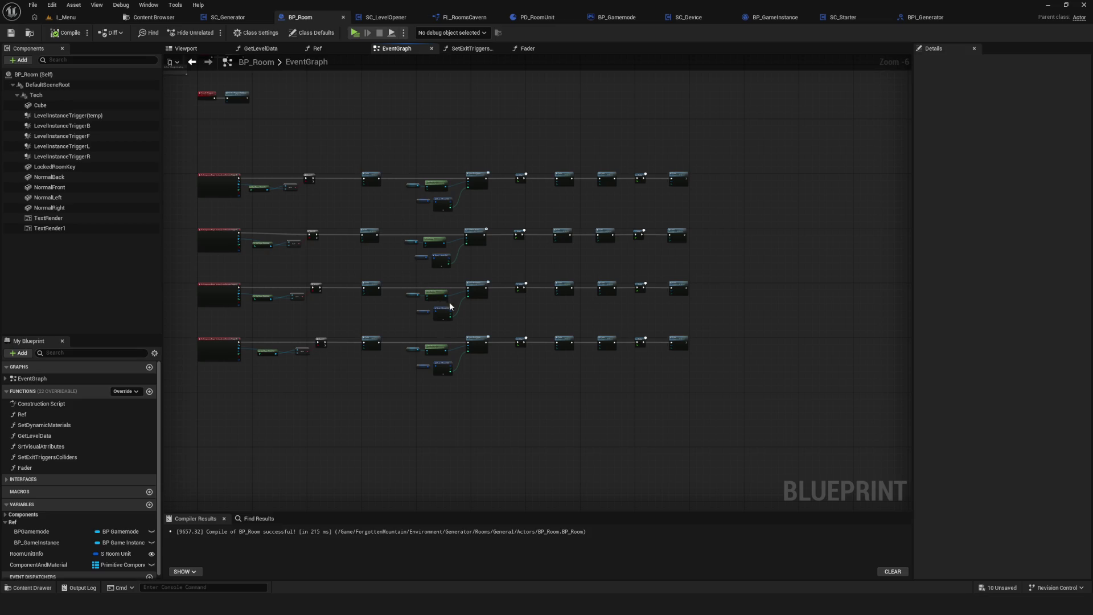
pyautogui.scroll(4, 449, 299)
pyautogui.moveTo(194, 188); pyautogui.dragTo(1024, 307)
pyautogui.scroll(-6, 602, 278)
pyautogui.scroll(2, 524, 346)
pyautogui.moveTo(566, 343); pyautogui.dragTo(571, 343)
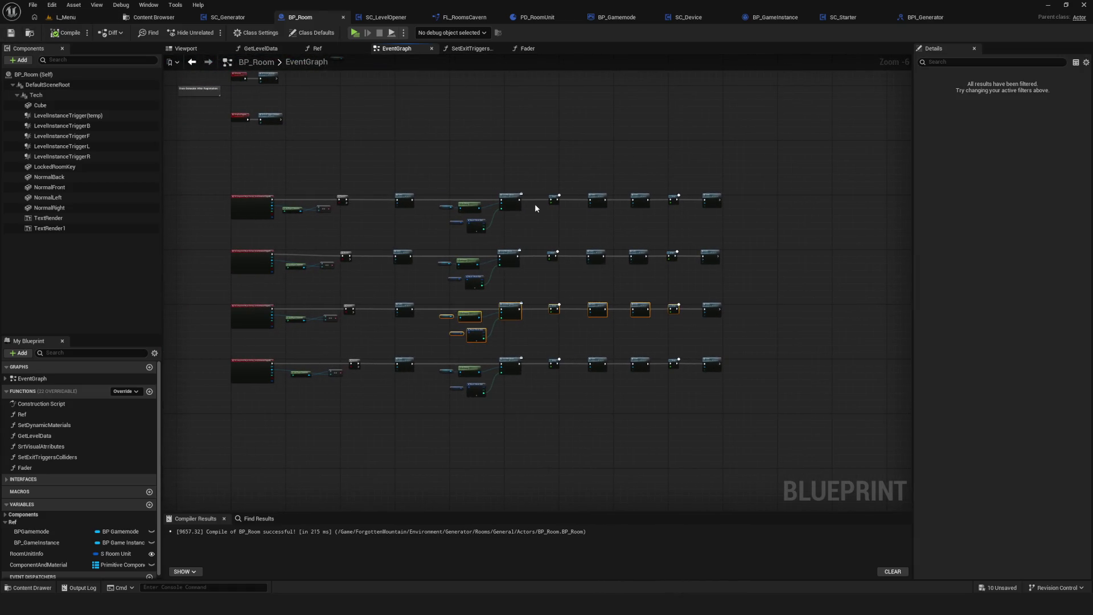
pyautogui.scroll(5, 354, 317)
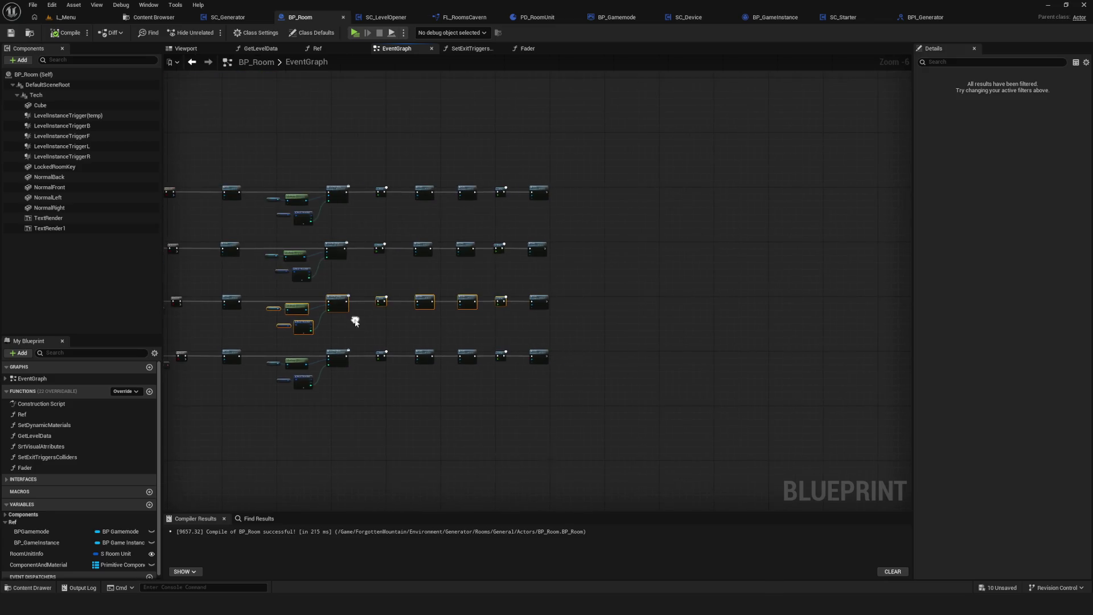
# Play with Alt+P, start a NewGame, walk right through the door into the rock area, then stop.
pyautogui.hotkey('alt', 'p')
pyautogui.click(581, 283)
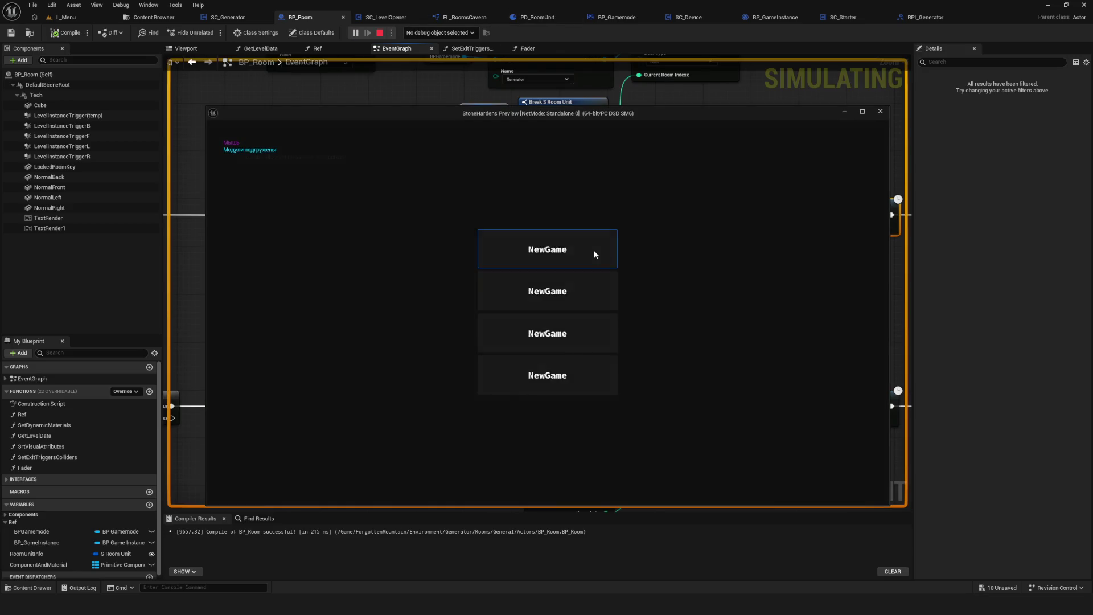
pyautogui.click(593, 250)
pyautogui.press('d')
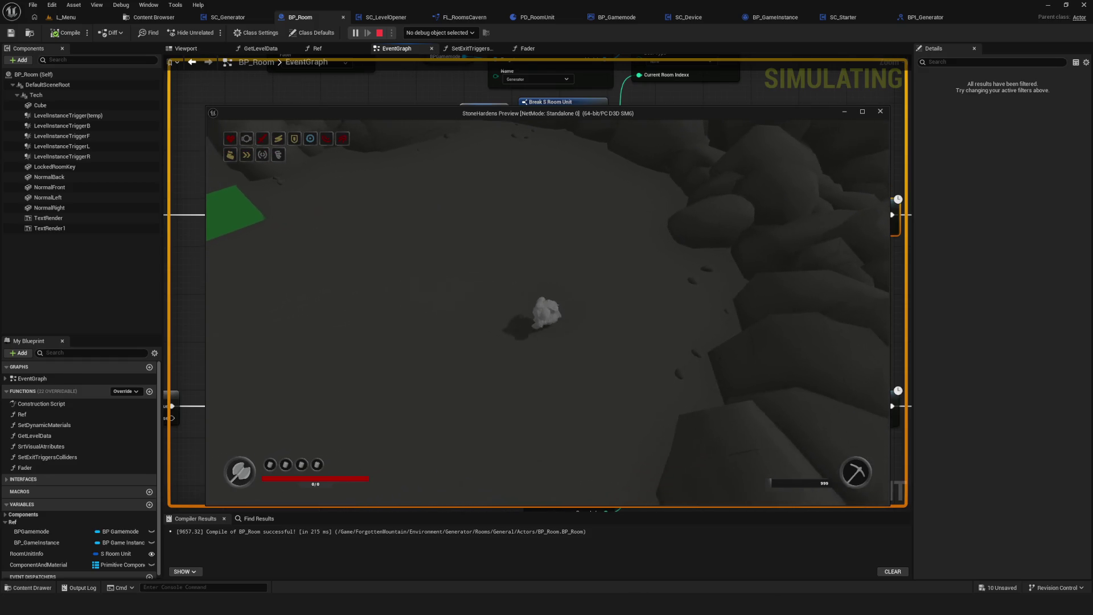
pyautogui.press('a')
pyautogui.press('d')
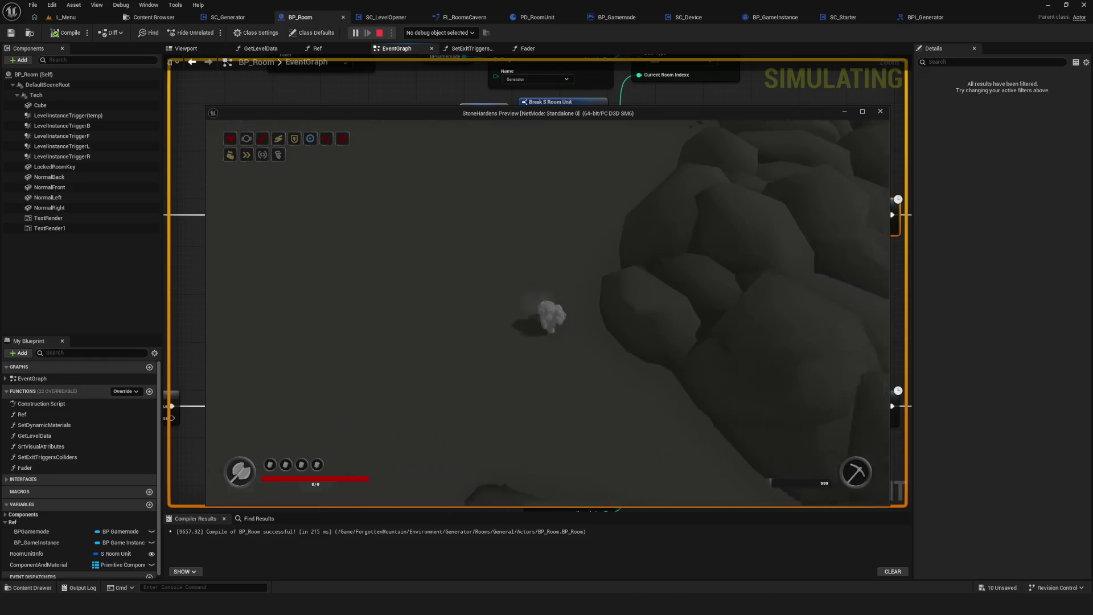
pyautogui.press('d')
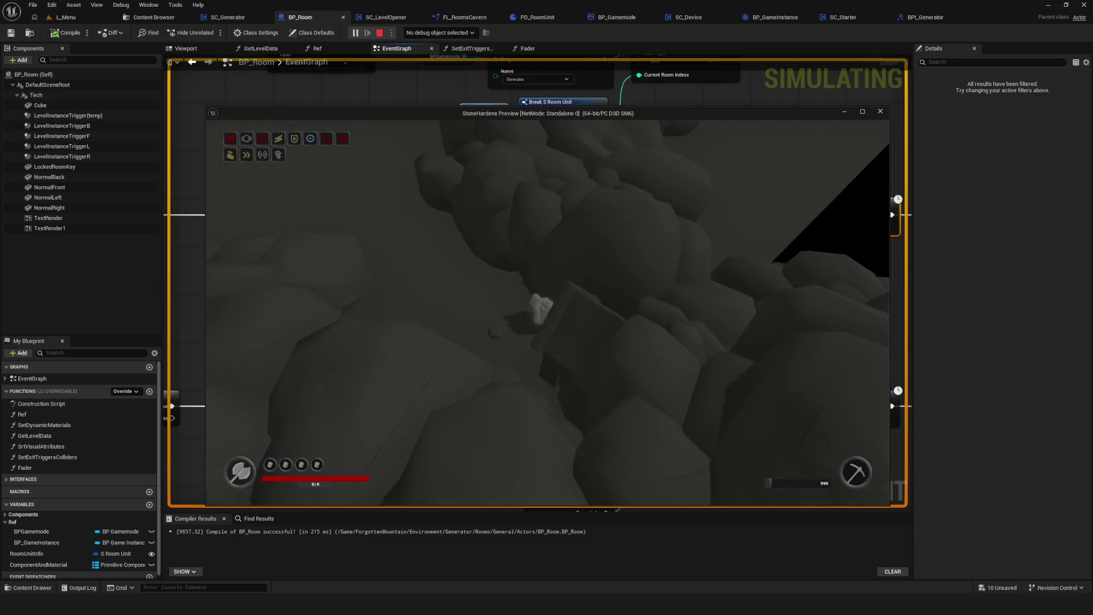
pyautogui.press('Escape')
pyautogui.scroll(-3, 547, 239)
pyautogui.scroll(7, 558, 256)
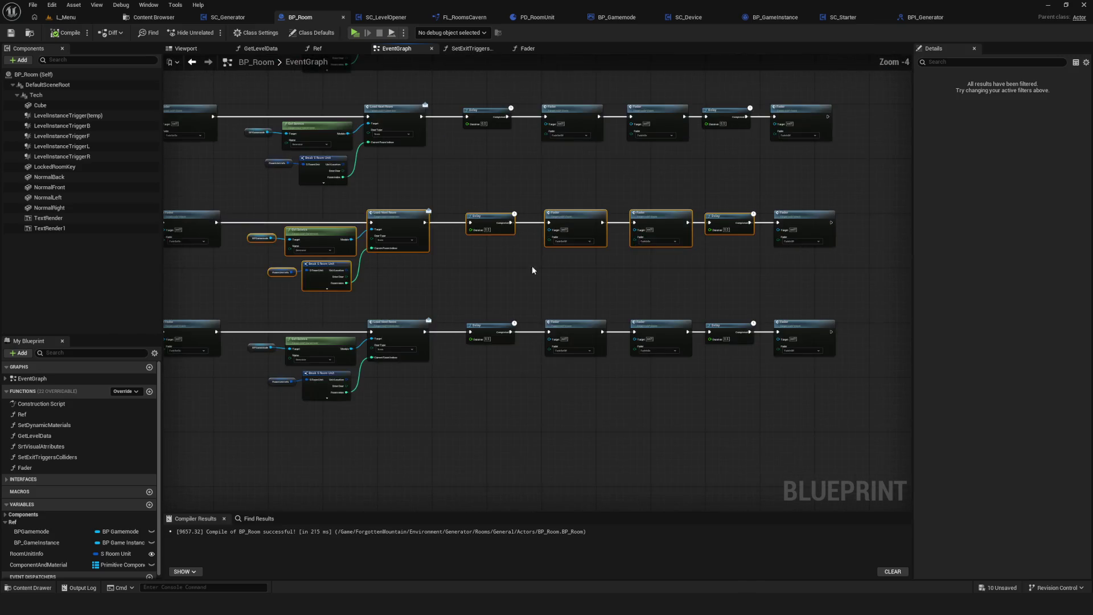
# Set the first Load Next Room node's Door Type to DoorBack.
pyautogui.click(568, 273)
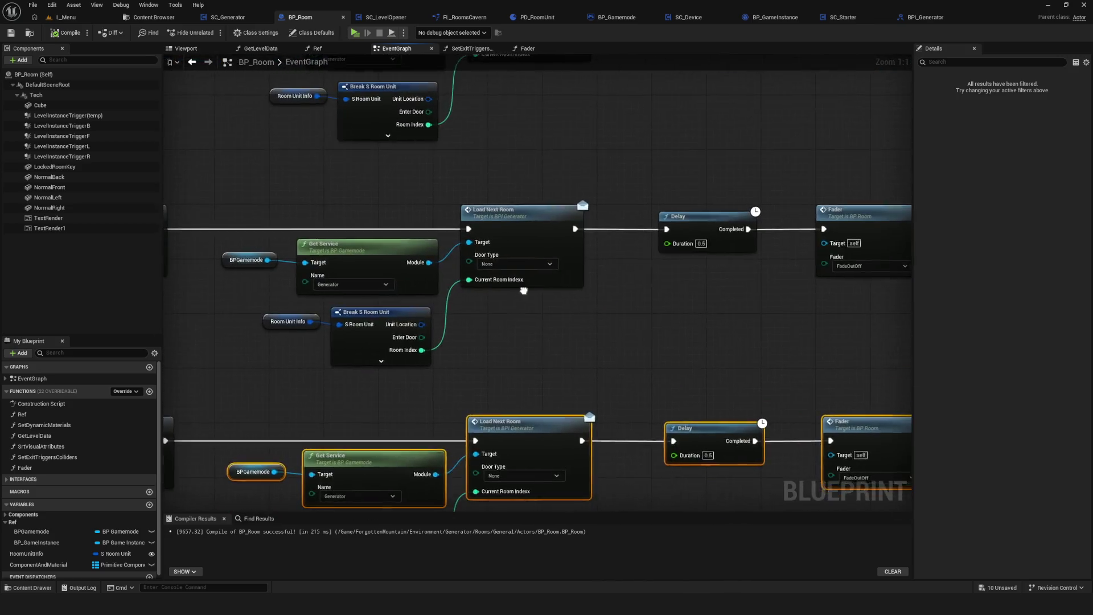
pyautogui.scroll(-4, 562, 262)
pyautogui.scroll(2, 485, 228)
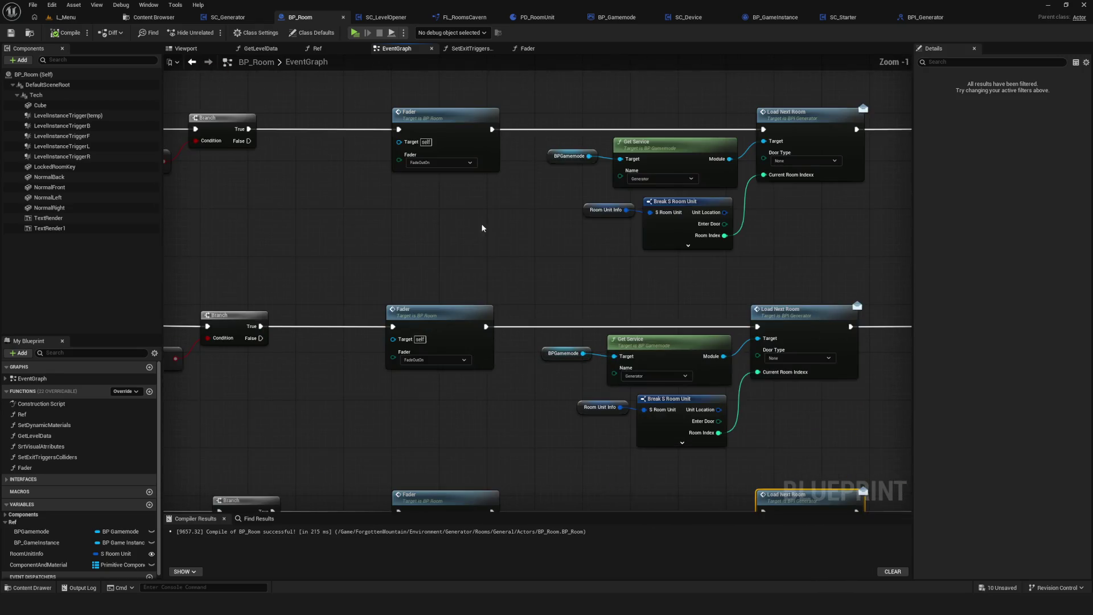
pyautogui.scroll(2, 490, 213)
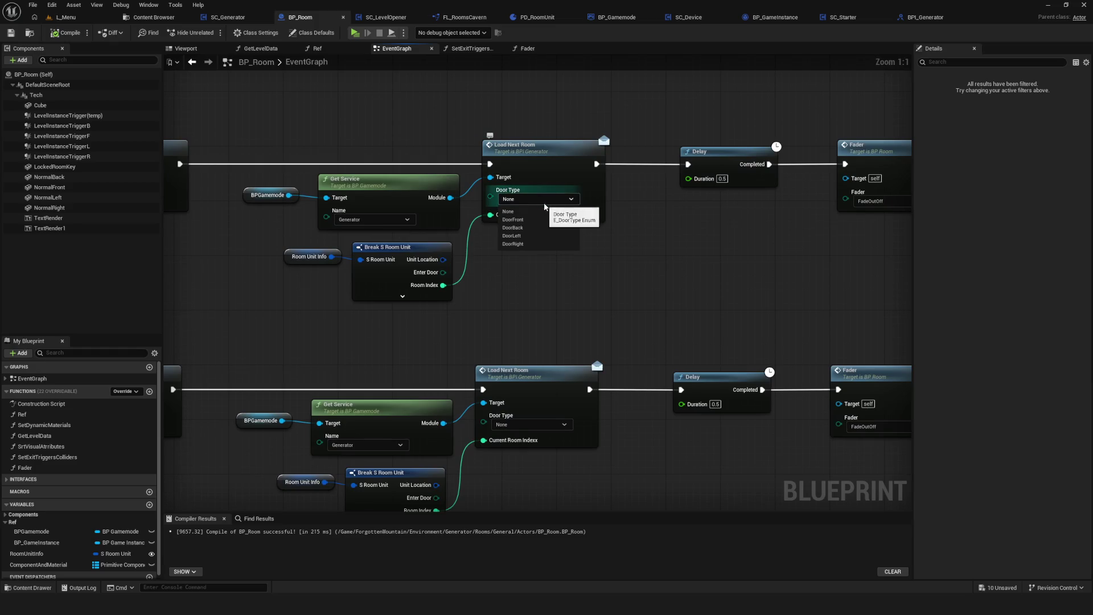
pyautogui.moveTo(513, 228)
pyautogui.mouseDown()
pyautogui.moveTo(597, 254)
pyautogui.moveTo(455, 283)
pyautogui.mouseUp()
pyautogui.click(732, 226)
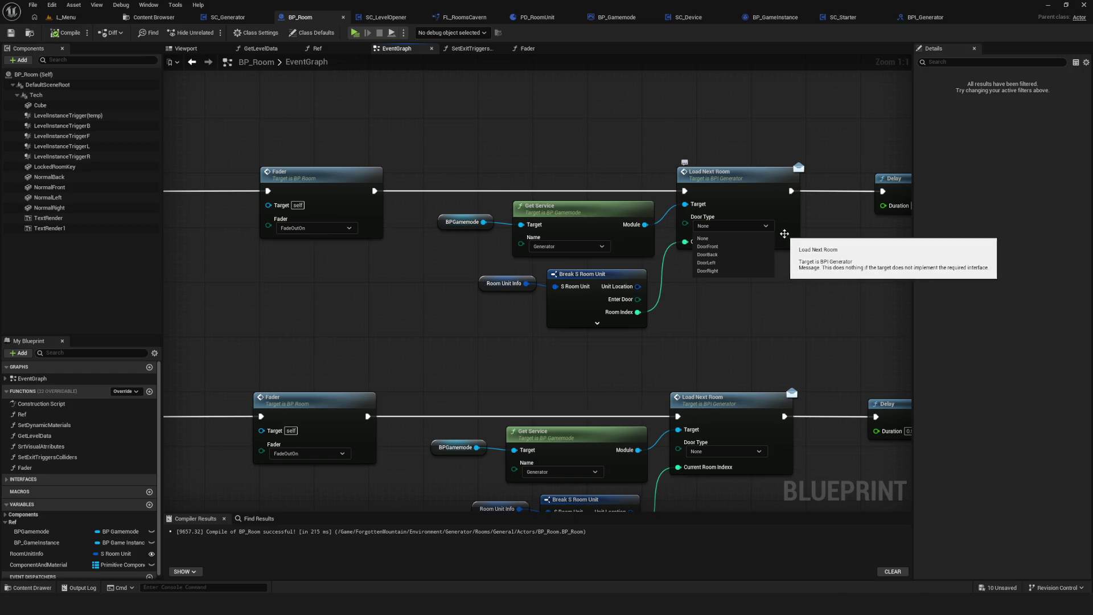
pyautogui.moveTo(780, 233)
pyautogui.mouseDown()
pyautogui.moveTo(566, 245)
pyautogui.moveTo(910, 246)
pyautogui.moveTo(378, 251)
pyautogui.mouseUp()
pyautogui.click(757, 219)
pyautogui.click(765, 248)
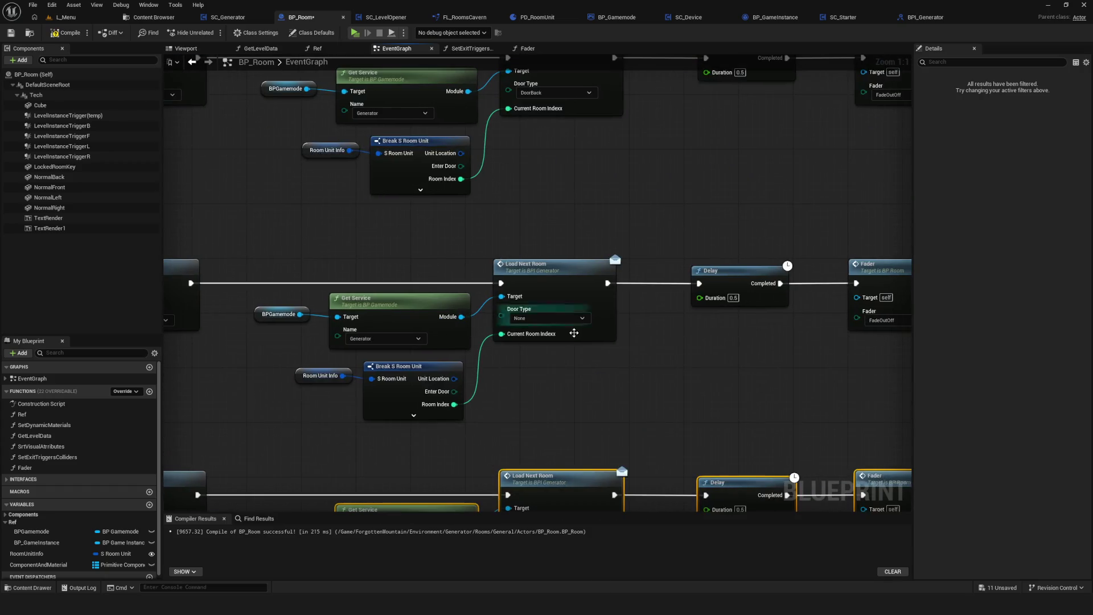
# Set the remaining Load Next Room door types, with DoorLeft on the middle node.
pyautogui.click(524, 338)
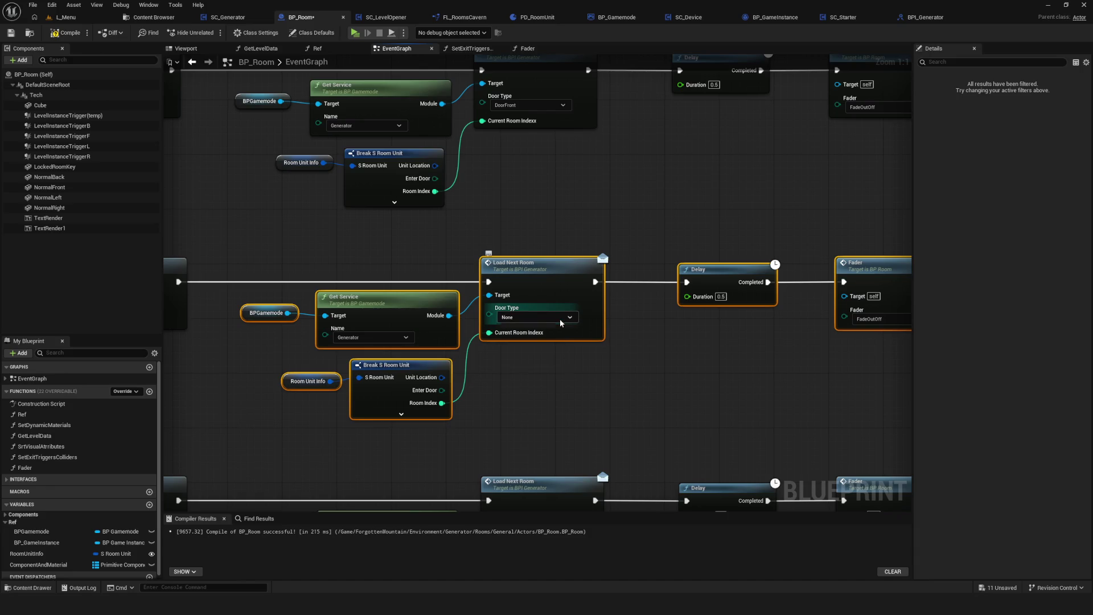
pyautogui.click(559, 319)
pyautogui.click(524, 356)
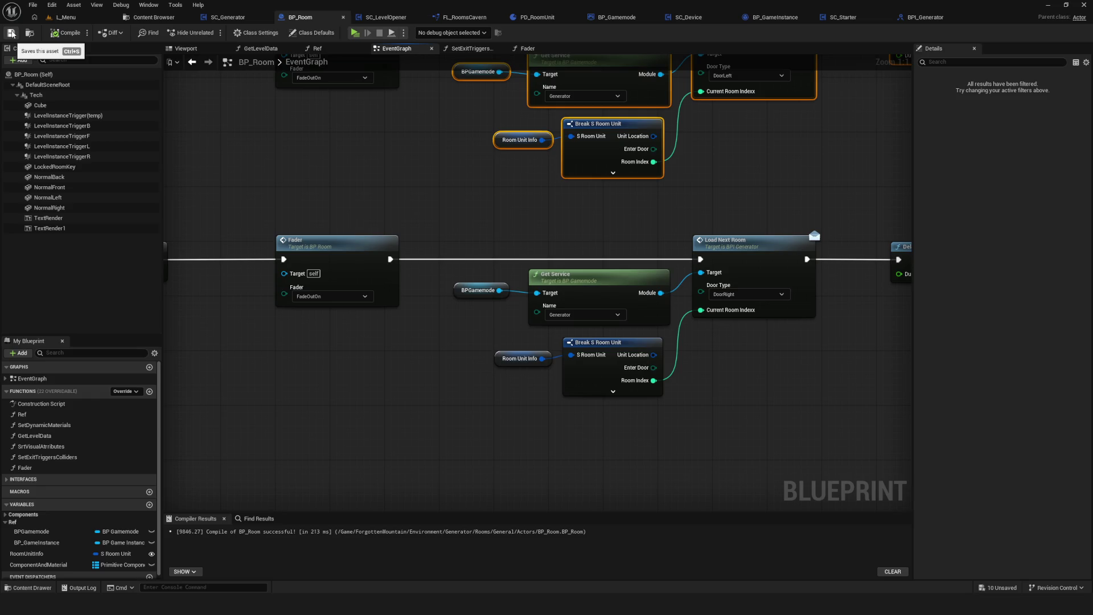
pyautogui.scroll(-4, 682, 283)
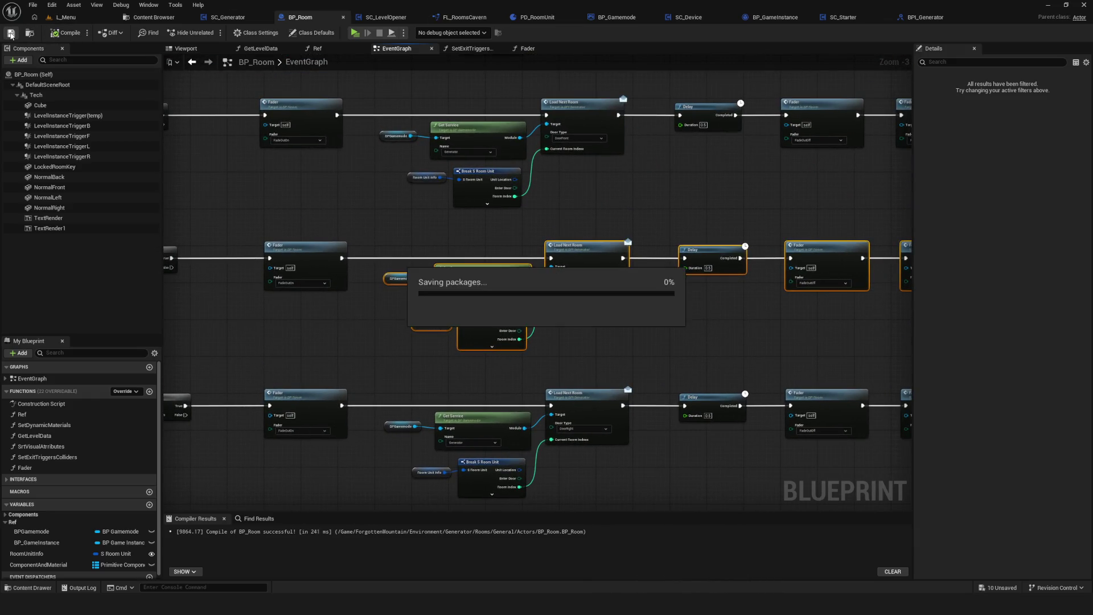
# Save and launch a NewGame, walk the character into the rocky passage until it fades, then stop.
pyautogui.click(355, 32)
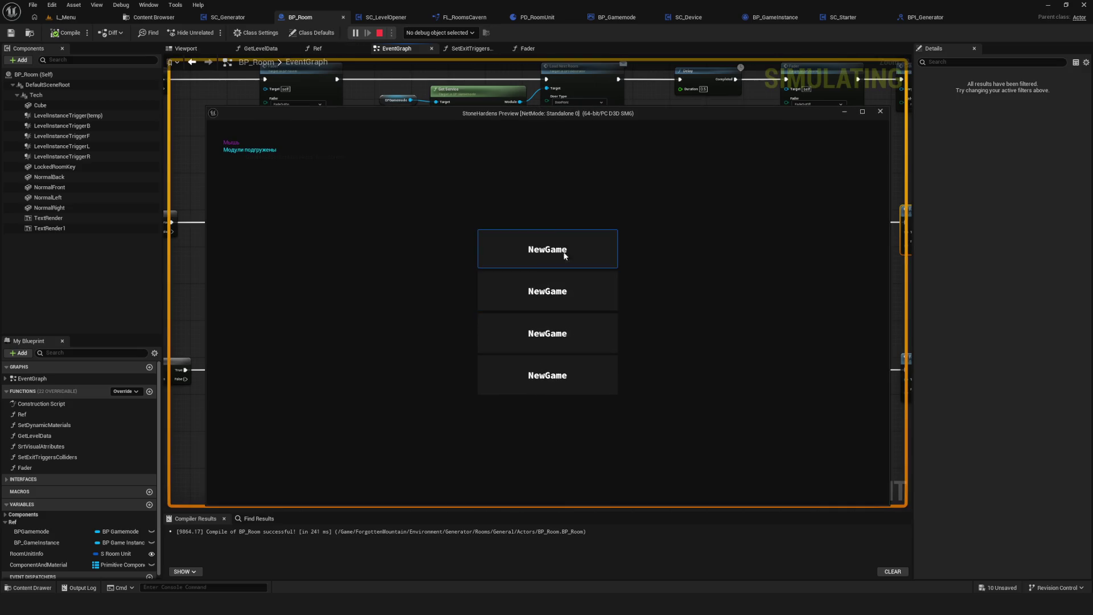
pyautogui.click(562, 263)
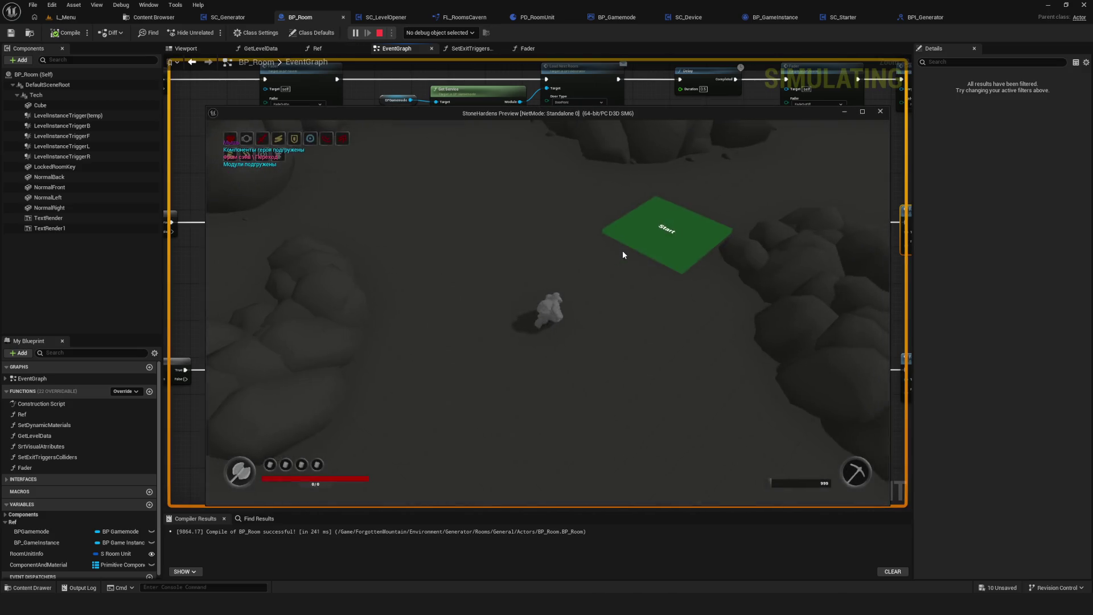
pyautogui.press('w')
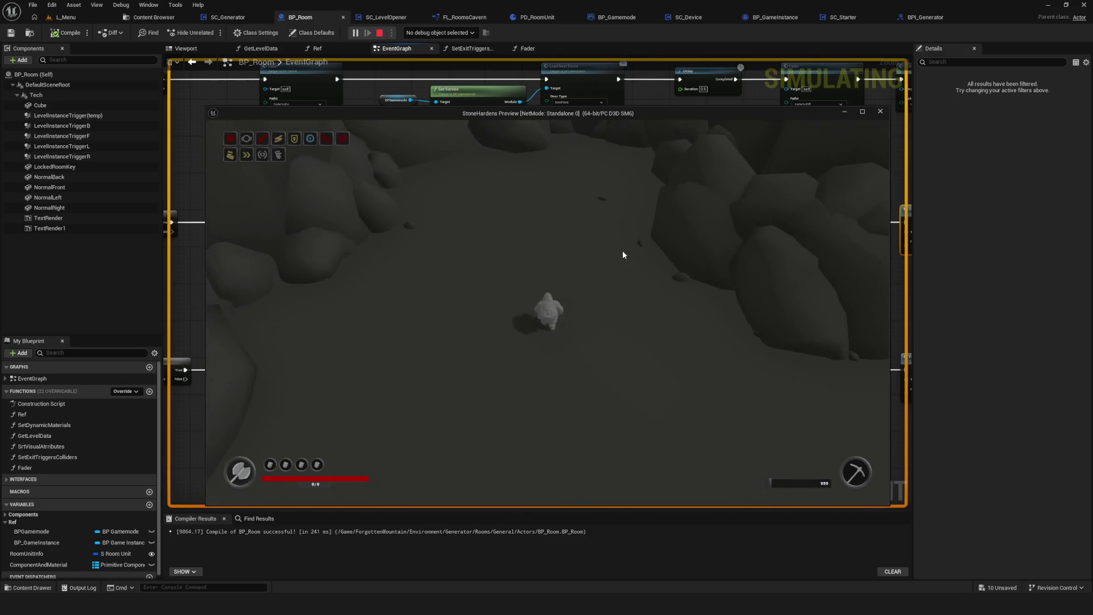
pyautogui.press('d')
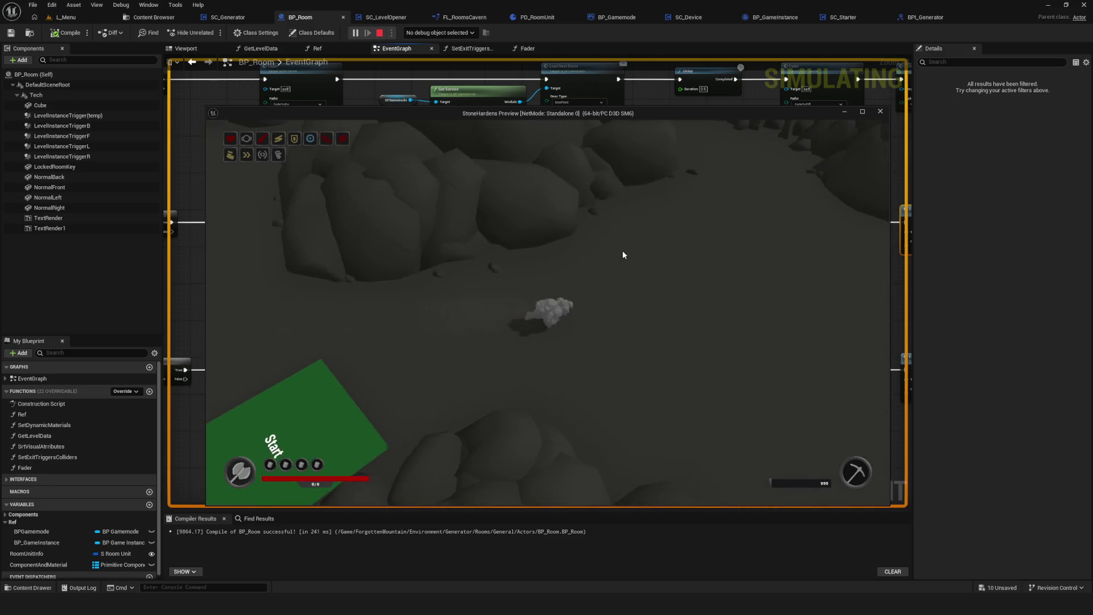
pyautogui.press('w')
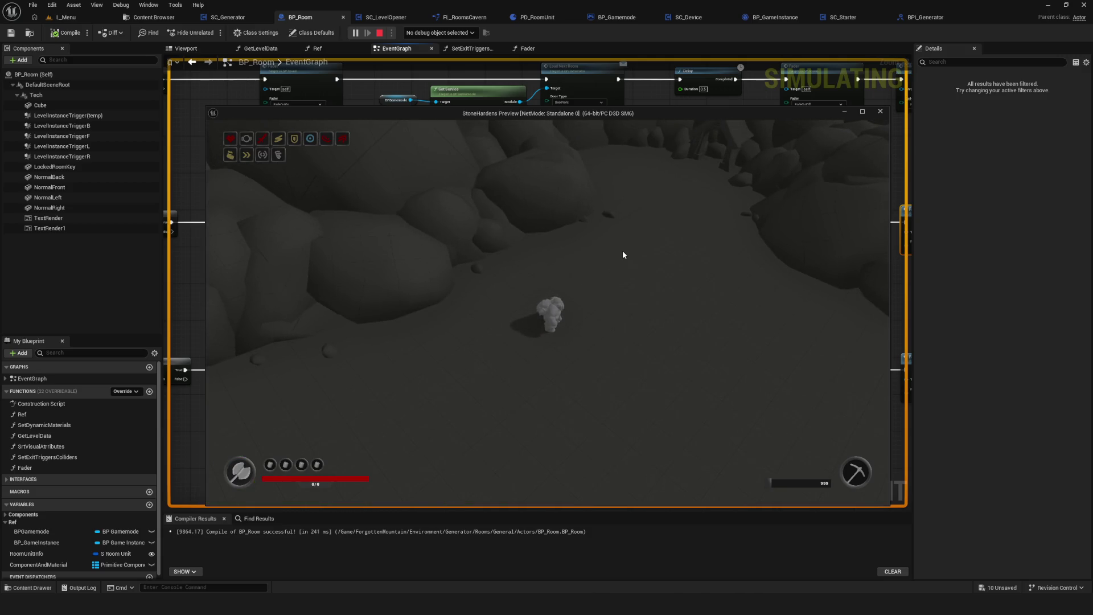
pyautogui.press('w')
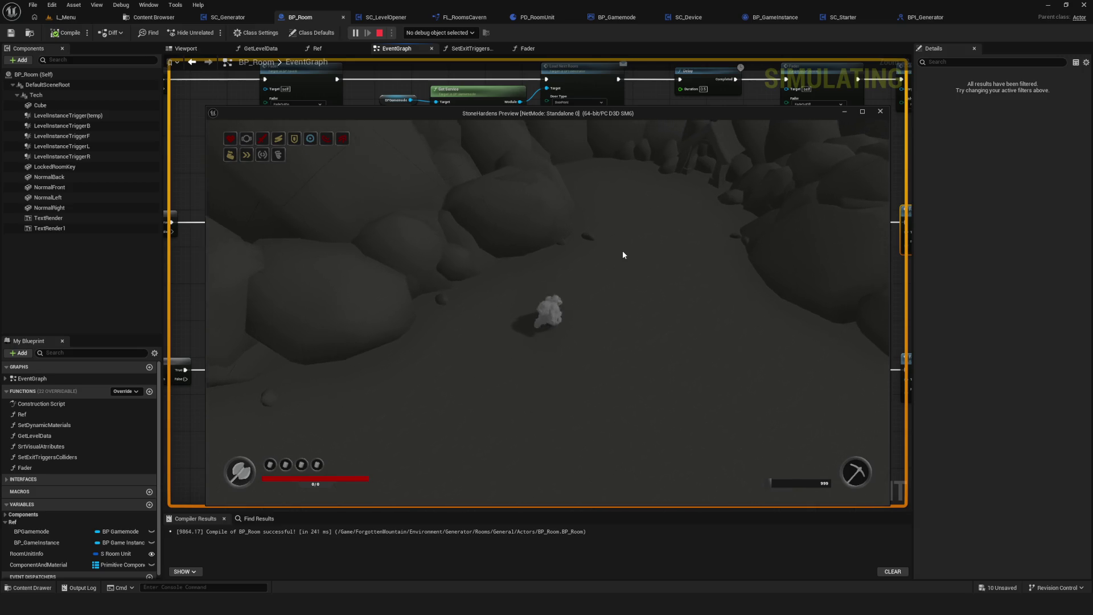
pyautogui.press('w')
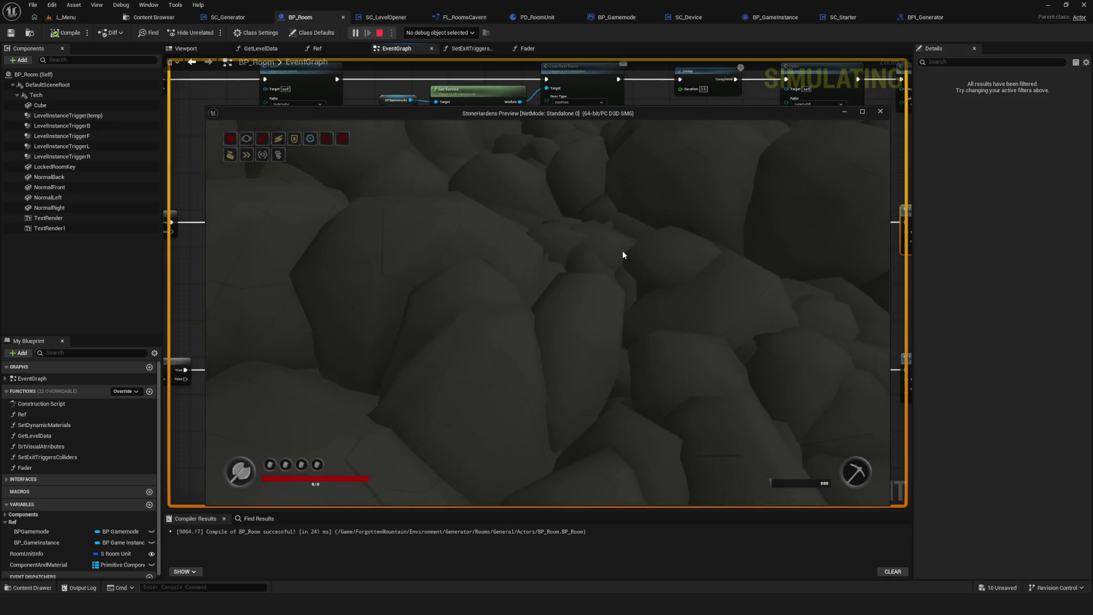
pyautogui.press('Escape')
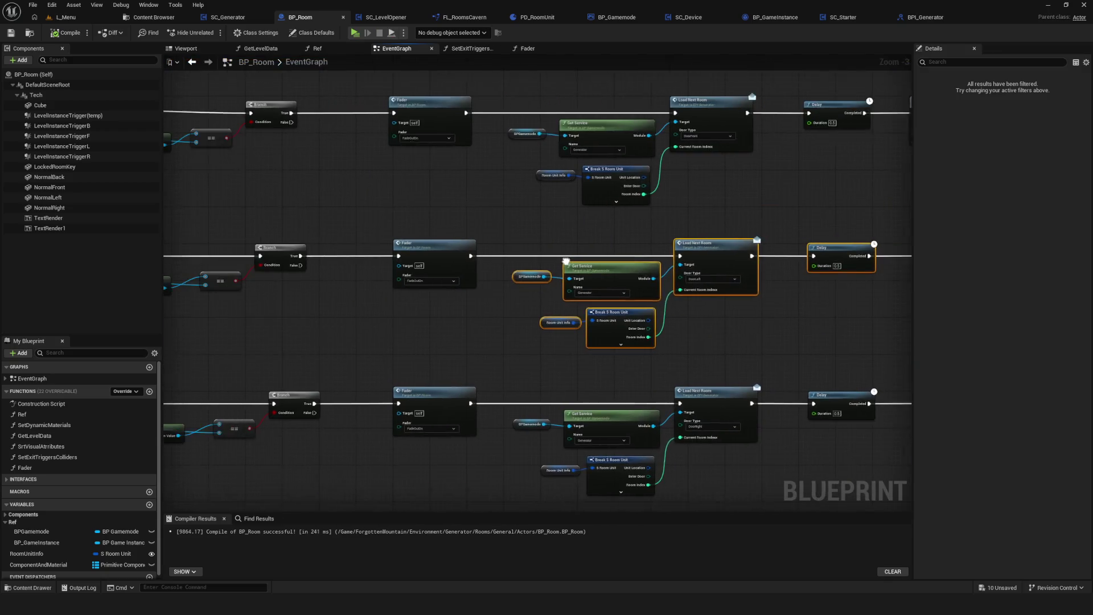
# Select the bottom node row, relaunch the game preview, walk the character off the Start tile, then stop.
pyautogui.scroll(-5, 468, 234)
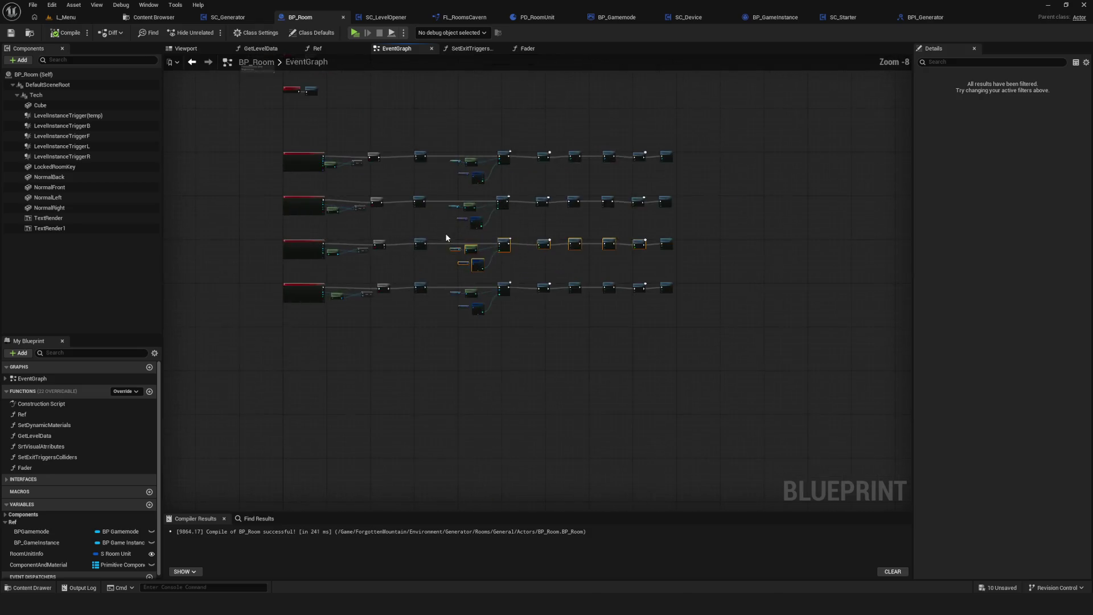
pyautogui.scroll(3, 471, 303)
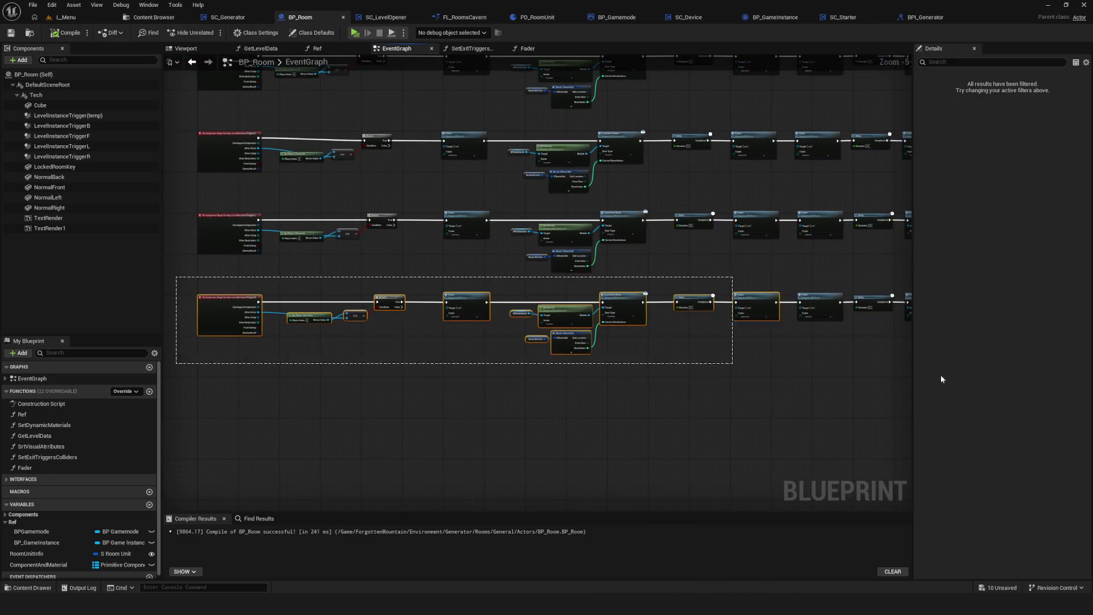
pyautogui.moveTo(896, 378); pyautogui.dragTo(896, 378)
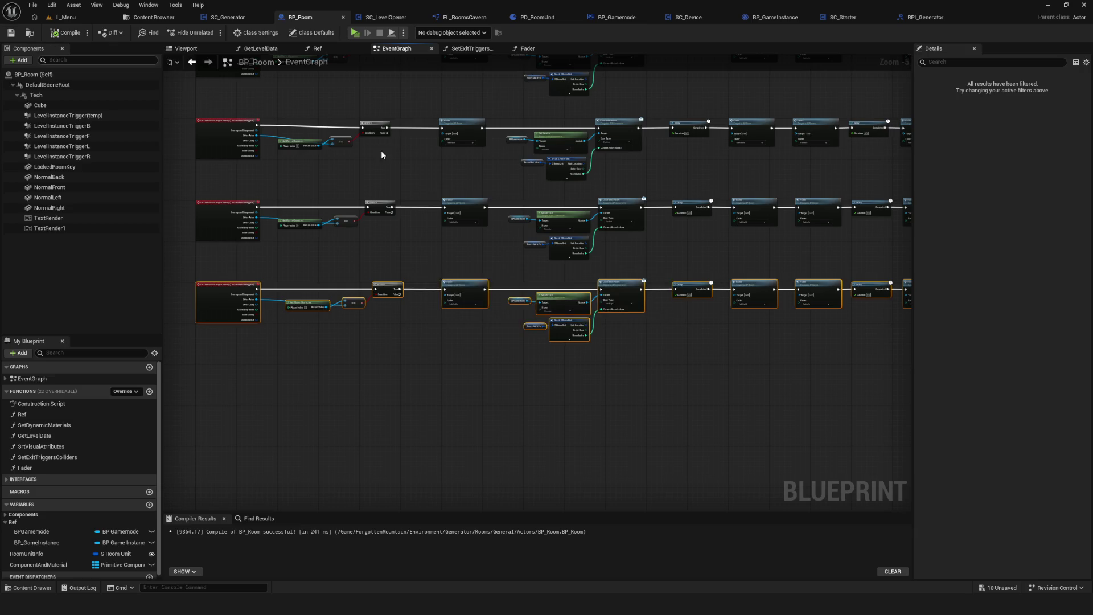
pyautogui.click(355, 34)
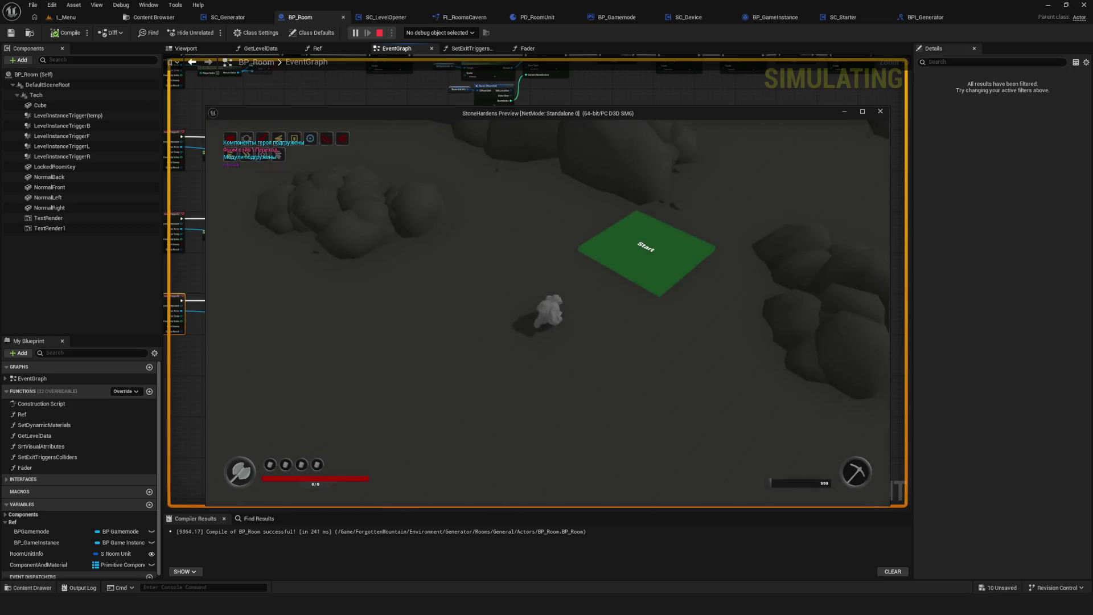
pyautogui.press('d')
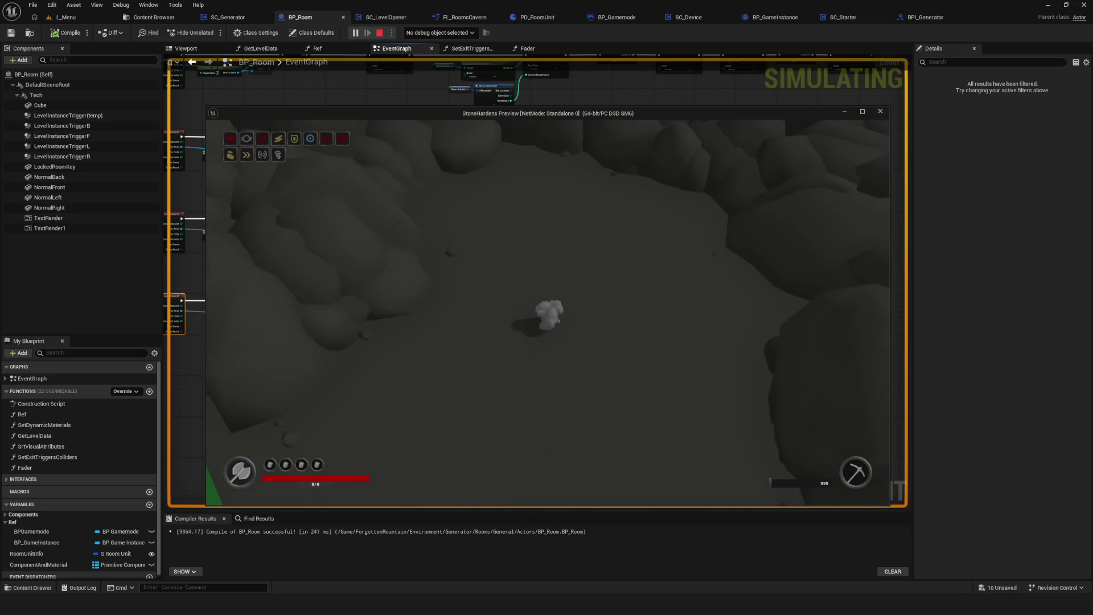
pyautogui.press('Escape')
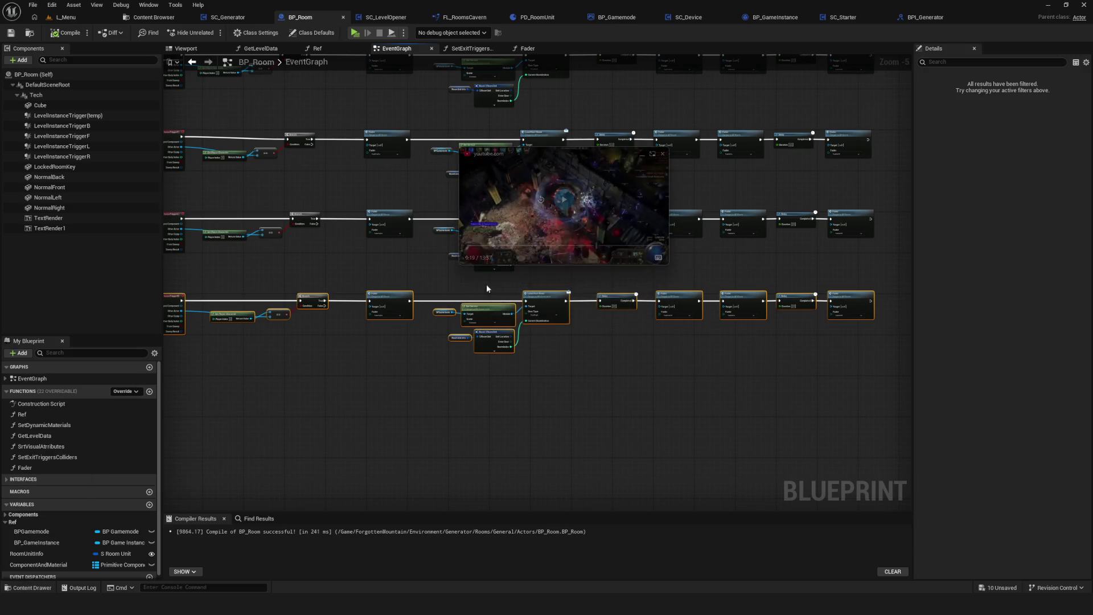
# Enlarge the YouTube video window, resume playback and skip ahead to 9:45.
pyautogui.moveTo(462, 262)
pyautogui.mouseDown()
pyautogui.moveTo(53, 488)
pyautogui.moveTo(96, 470)
pyautogui.mouseUp()
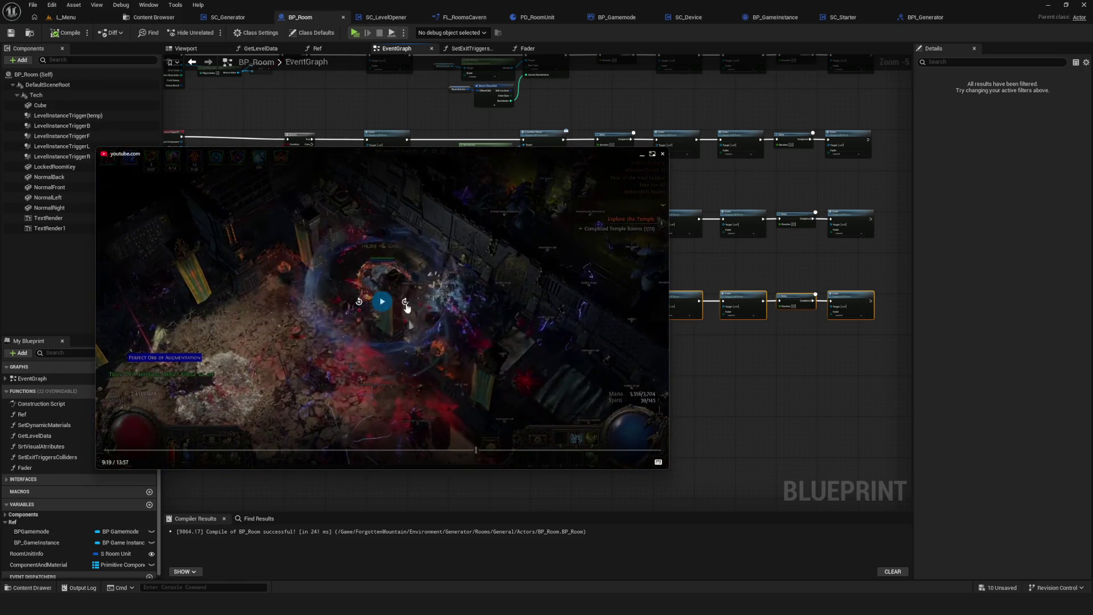
pyautogui.click(384, 304)
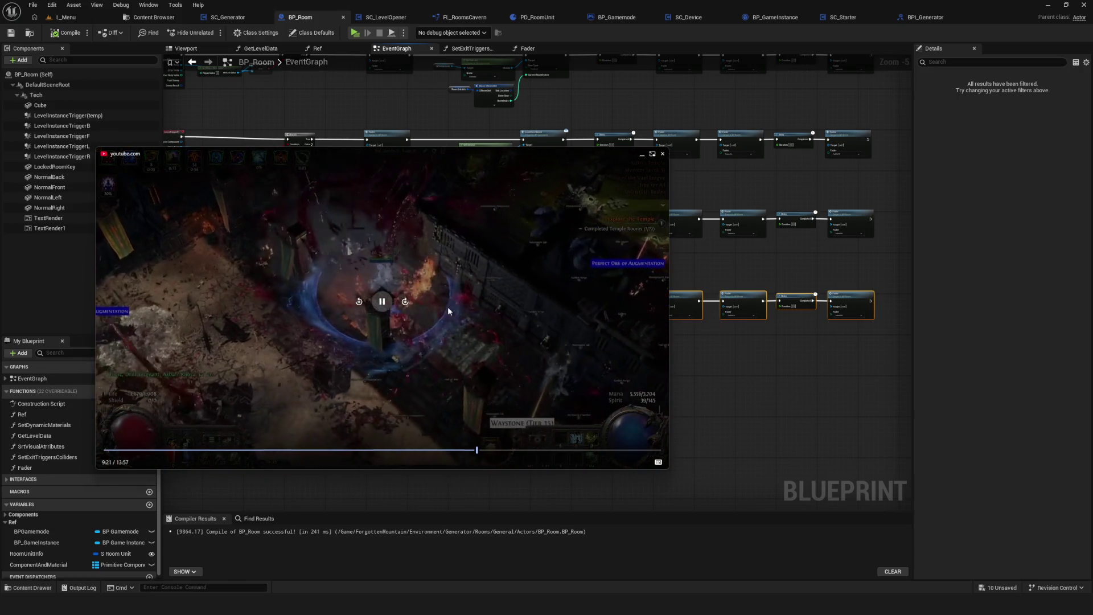
pyautogui.click(484, 451)
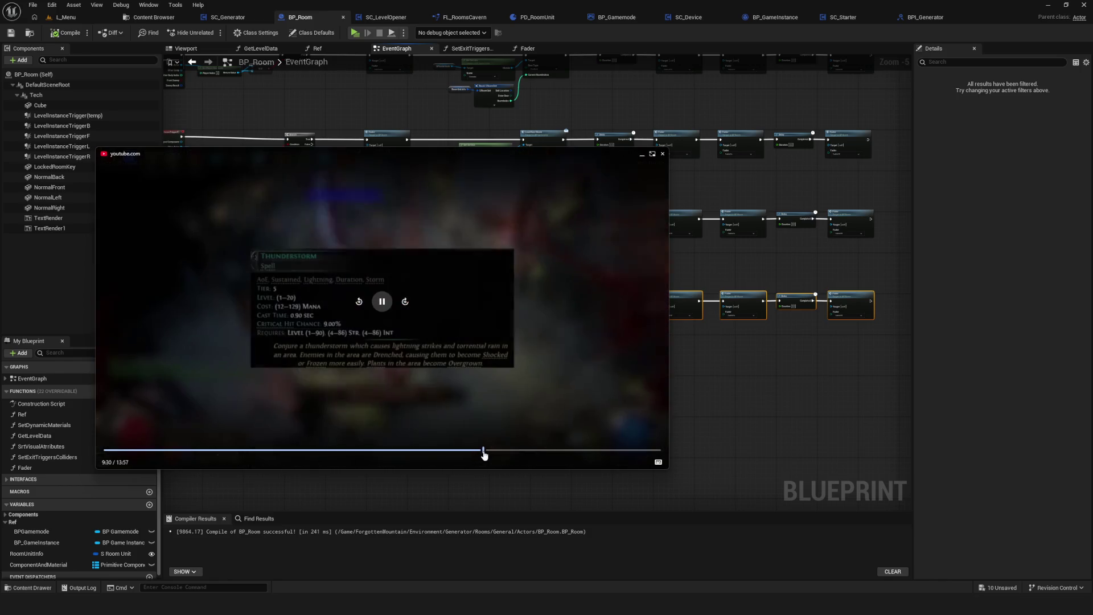
pyautogui.click(493, 451)
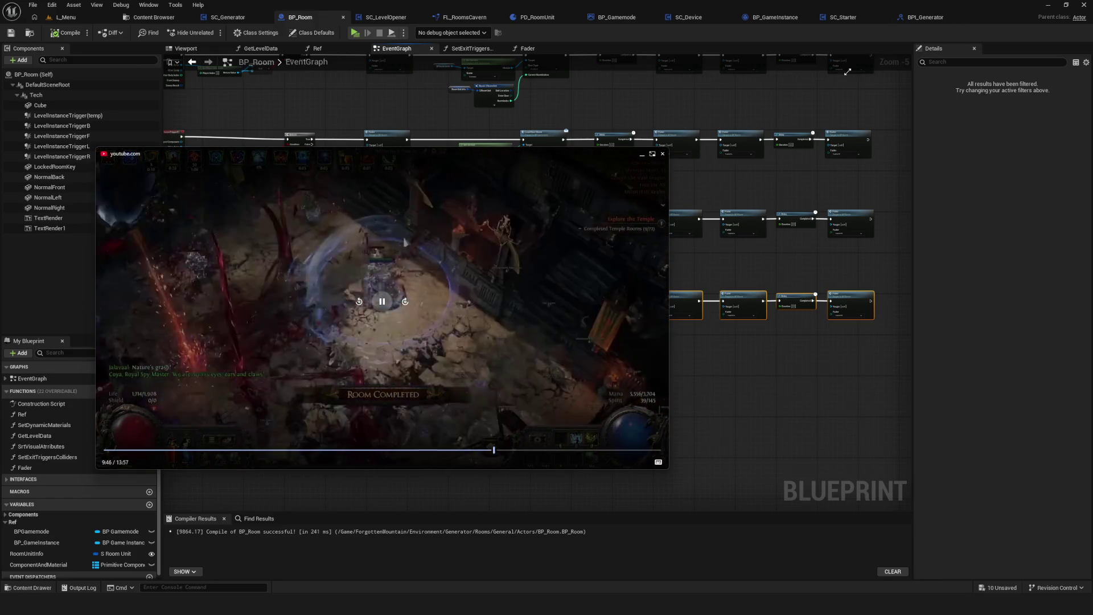
# Stretch the video window larger and jump the video forward through 10:12 to 10:35.
pyautogui.moveTo(669, 150)
pyautogui.mouseDown()
pyautogui.moveTo(777, 78)
pyautogui.moveTo(884, 27)
pyautogui.mouseUp()
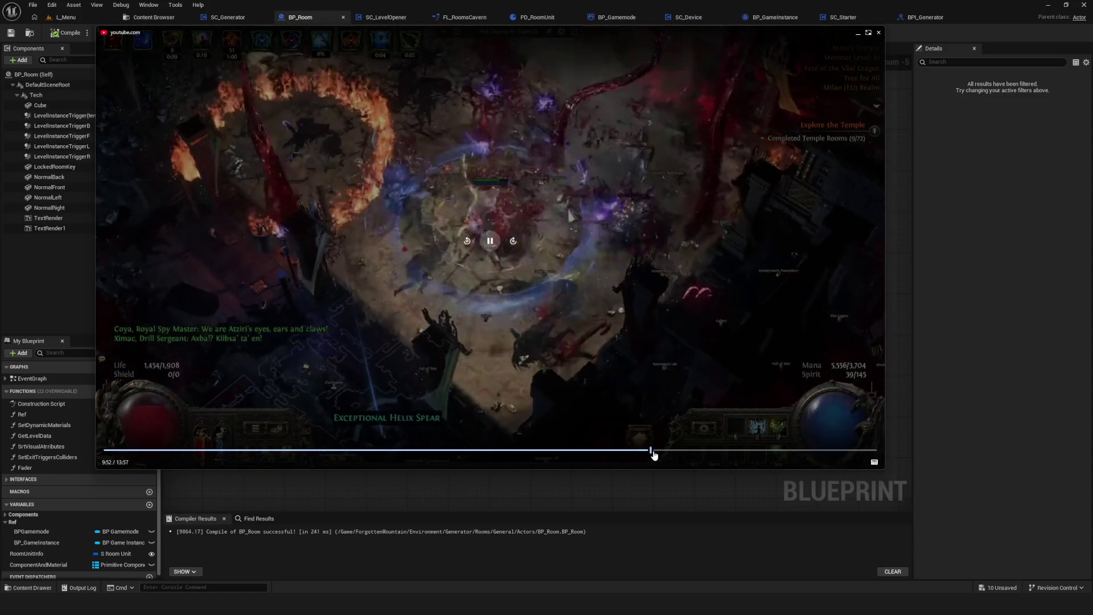
pyautogui.moveTo(98, 465); pyautogui.dragTo(43, 497)
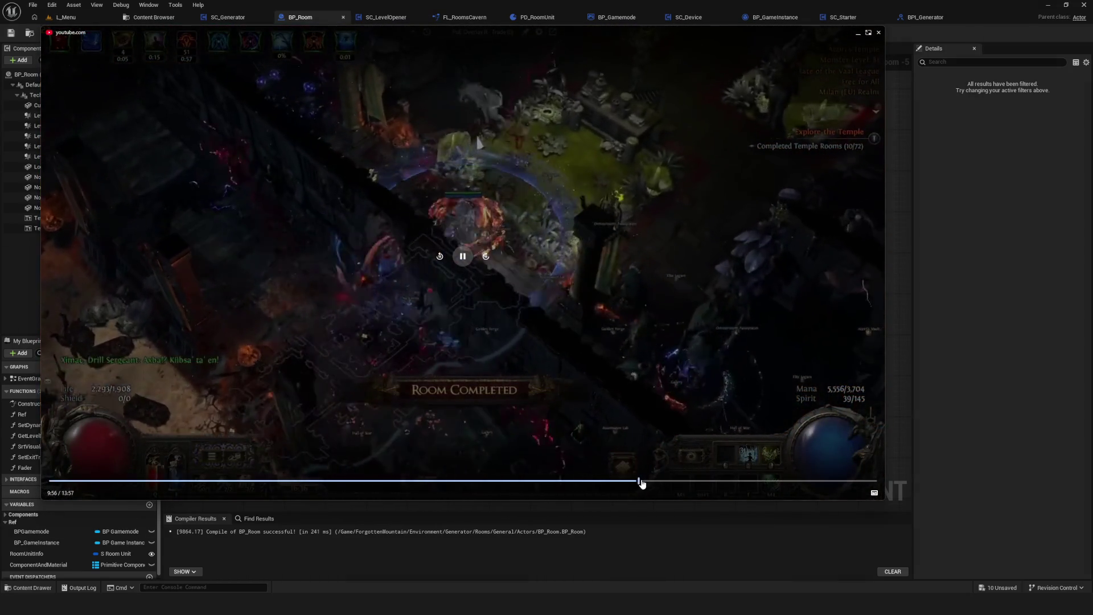
pyautogui.click(642, 482)
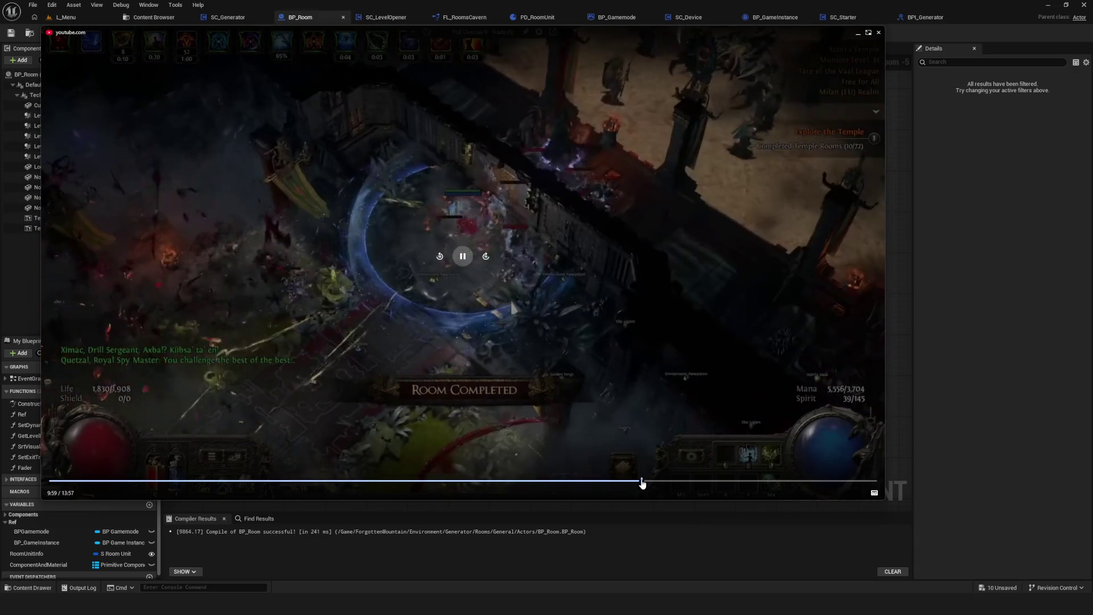
pyautogui.click(654, 482)
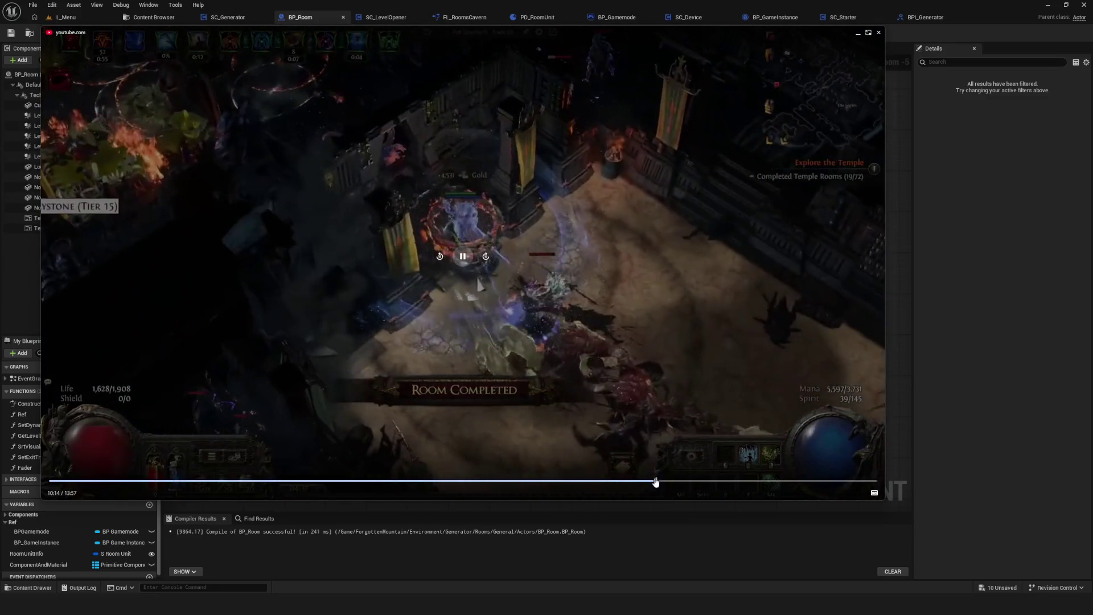
pyautogui.click(659, 482)
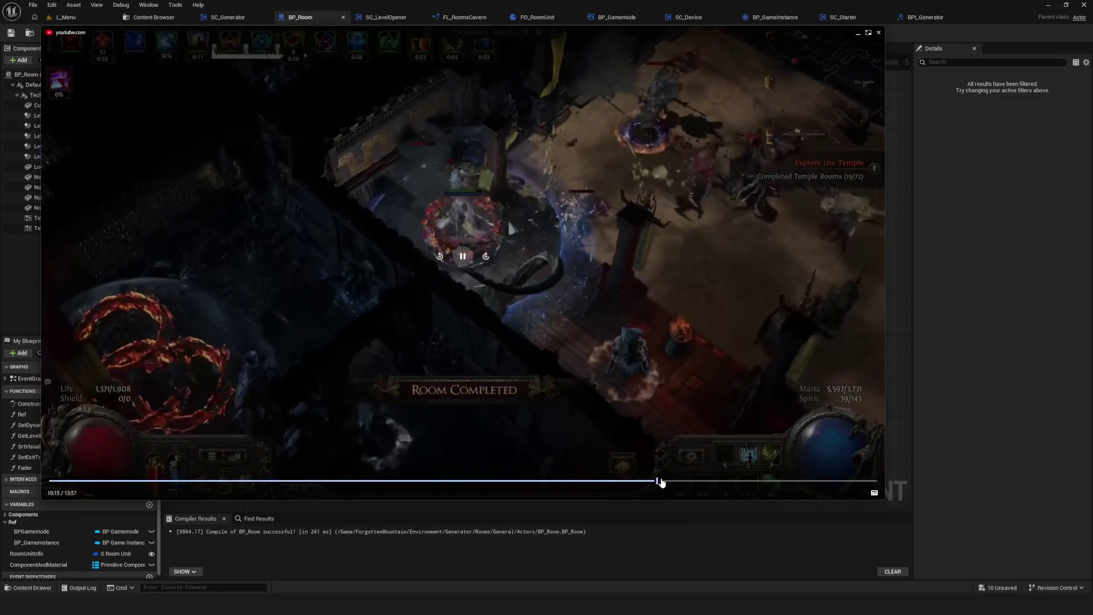
pyautogui.click(667, 482)
pyautogui.click(675, 481)
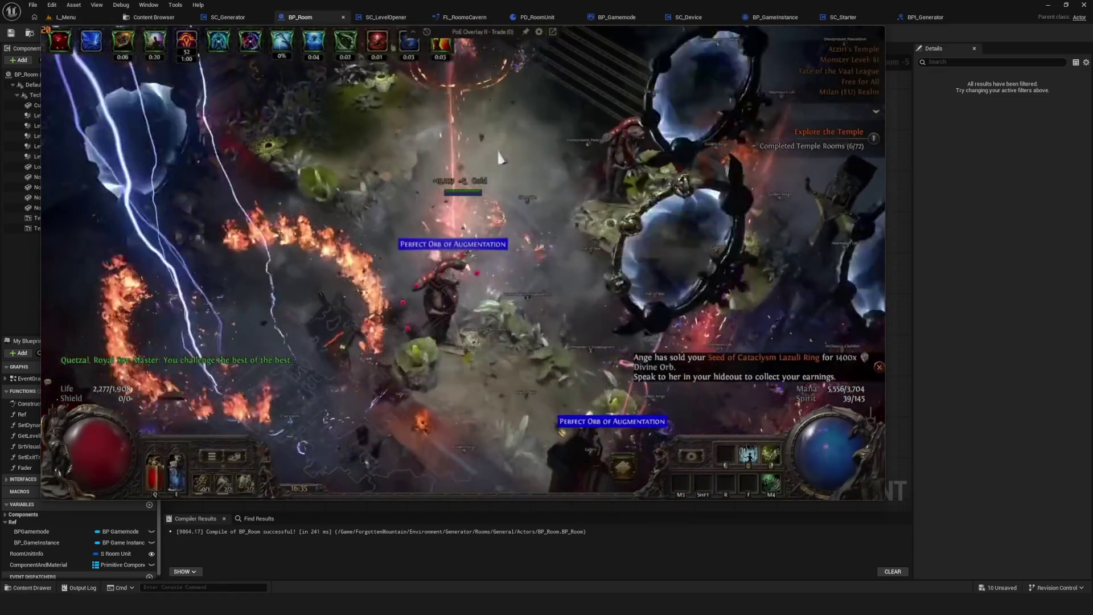
# Drag the picture-in-picture gameplay video lower, then close it to reveal BP_Room's EventGraph.
pyautogui.moveTo(247, 297)
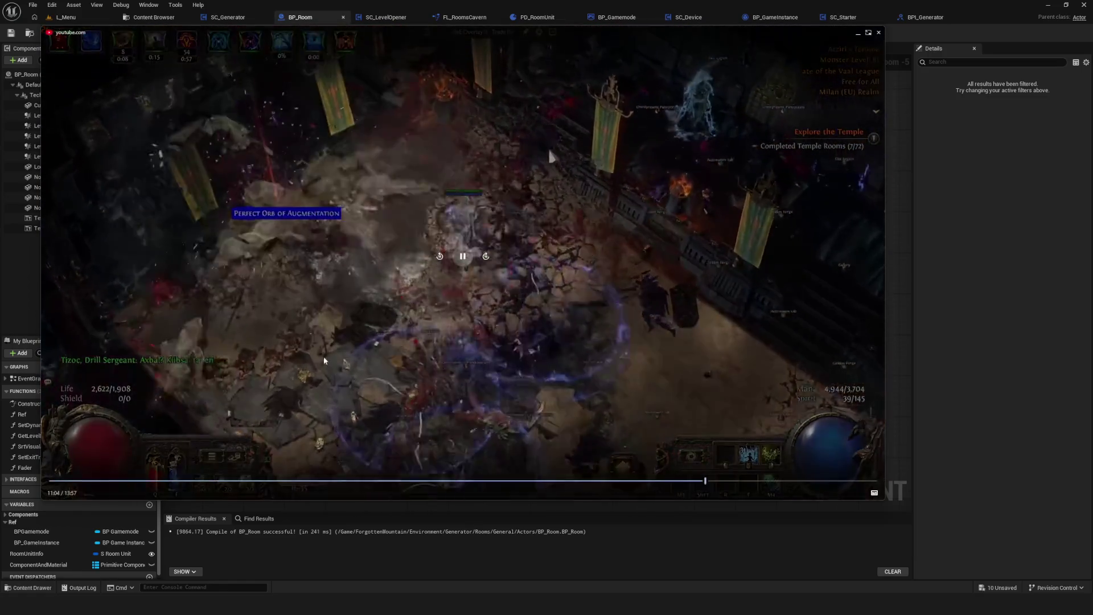
pyautogui.moveTo(600, 176)
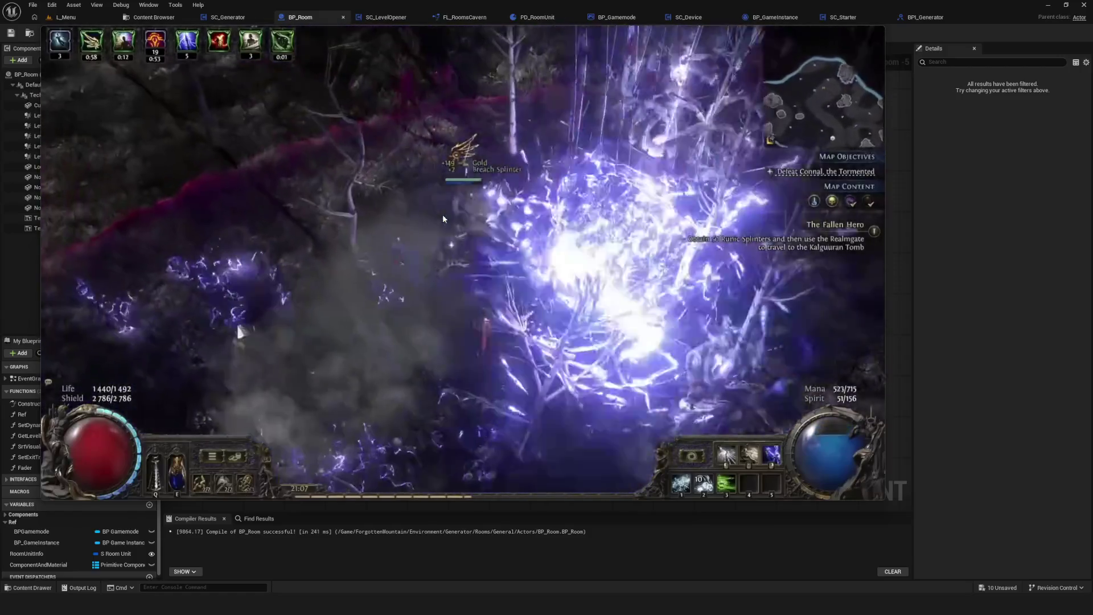
pyautogui.moveTo(316, 140)
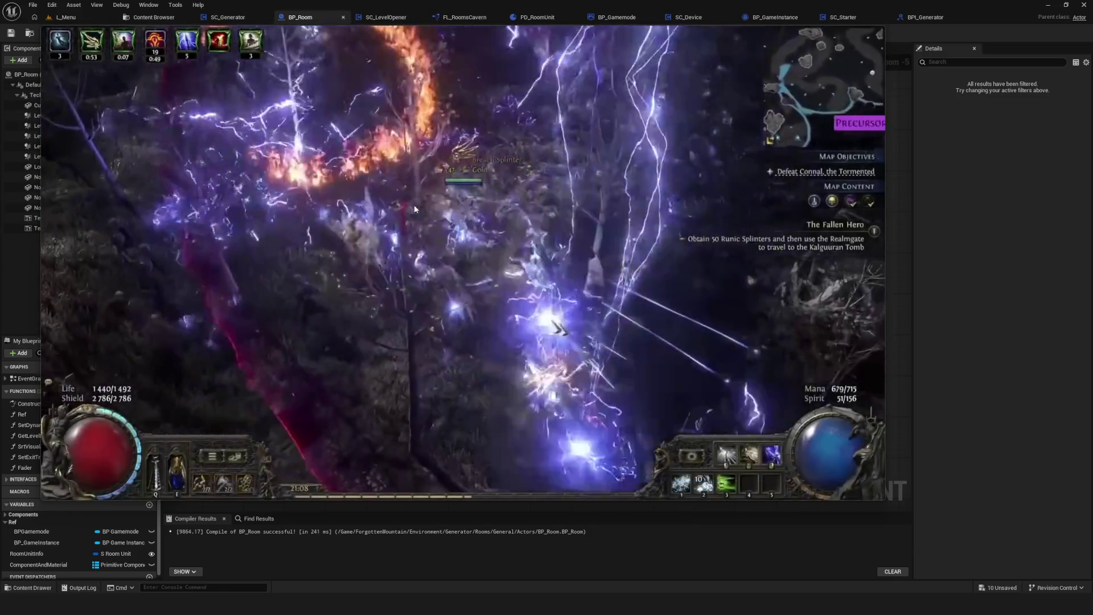
pyautogui.moveTo(422, 267)
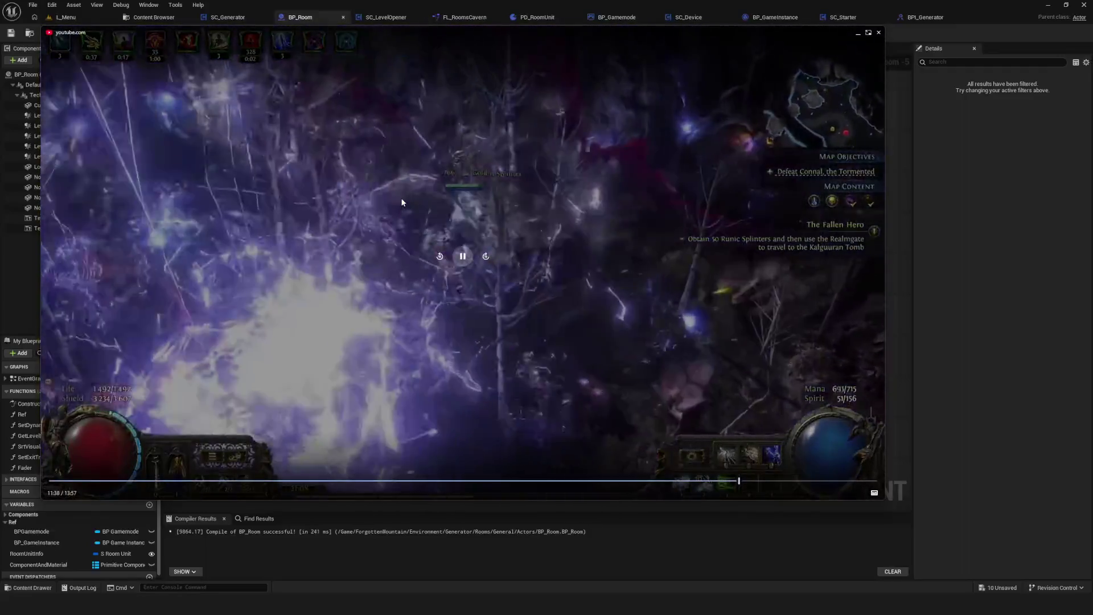
pyautogui.moveTo(402, 203)
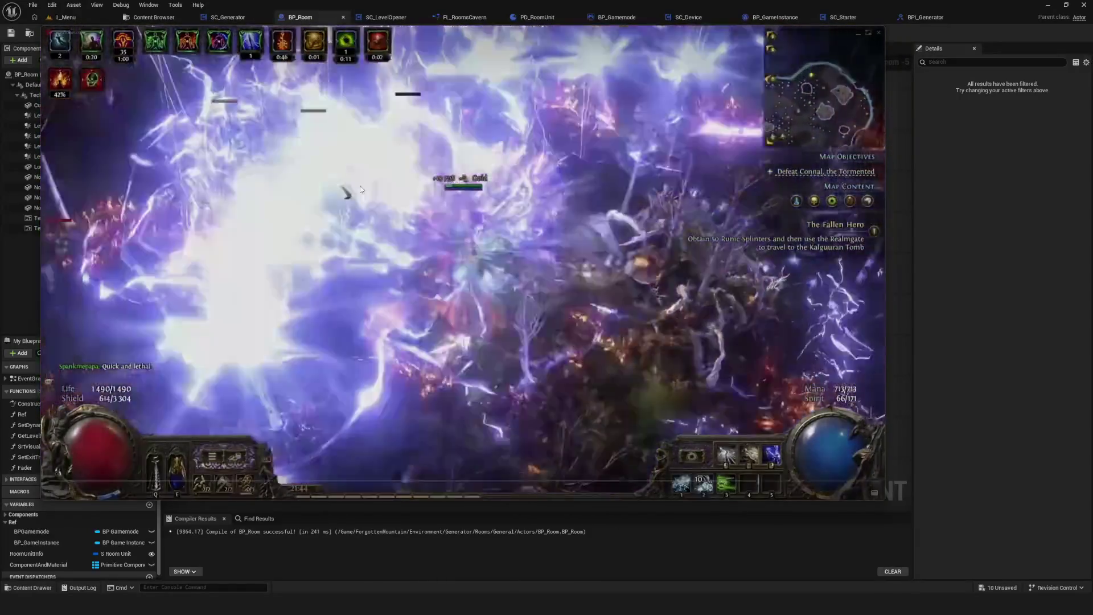
pyautogui.moveTo(428, 209)
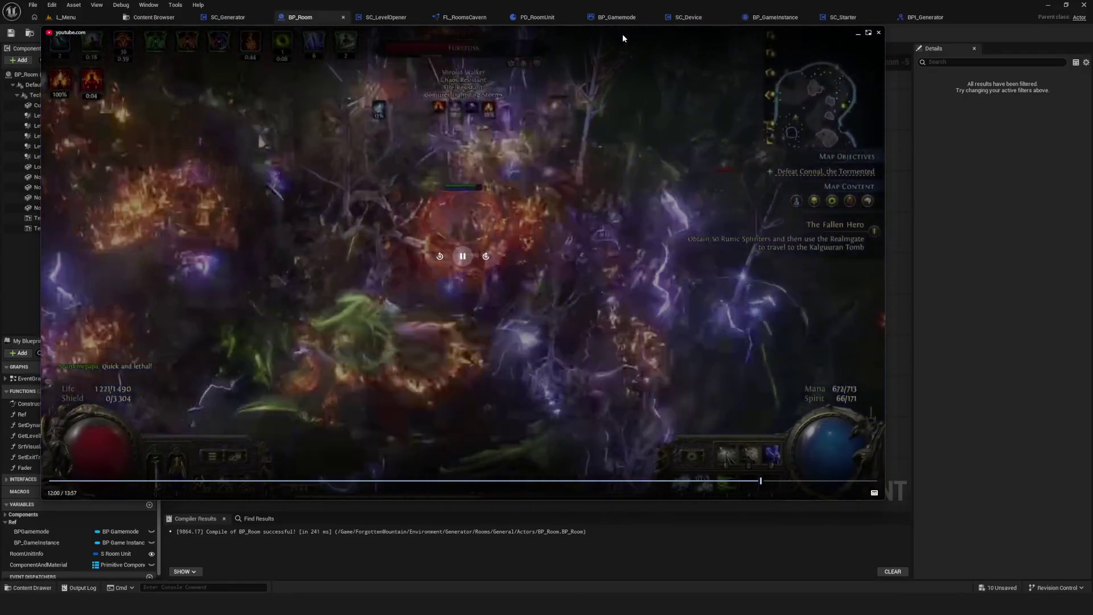
pyautogui.moveTo(623, 38)
pyautogui.mouseDown()
pyautogui.moveTo(626, 85)
pyautogui.moveTo(639, 74)
pyautogui.mouseUp()
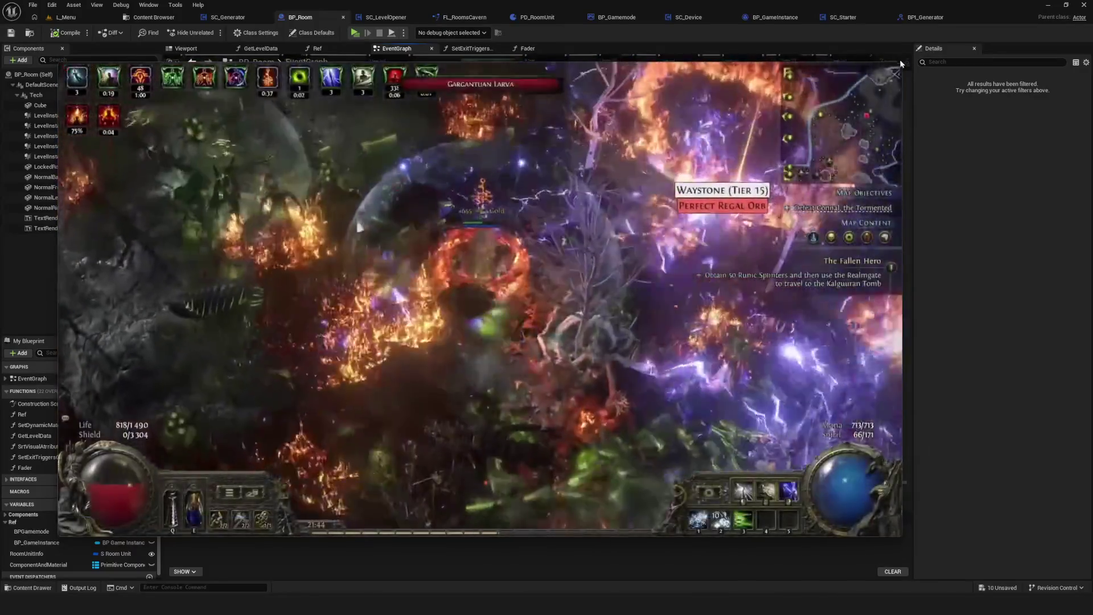
pyautogui.moveTo(896, 72)
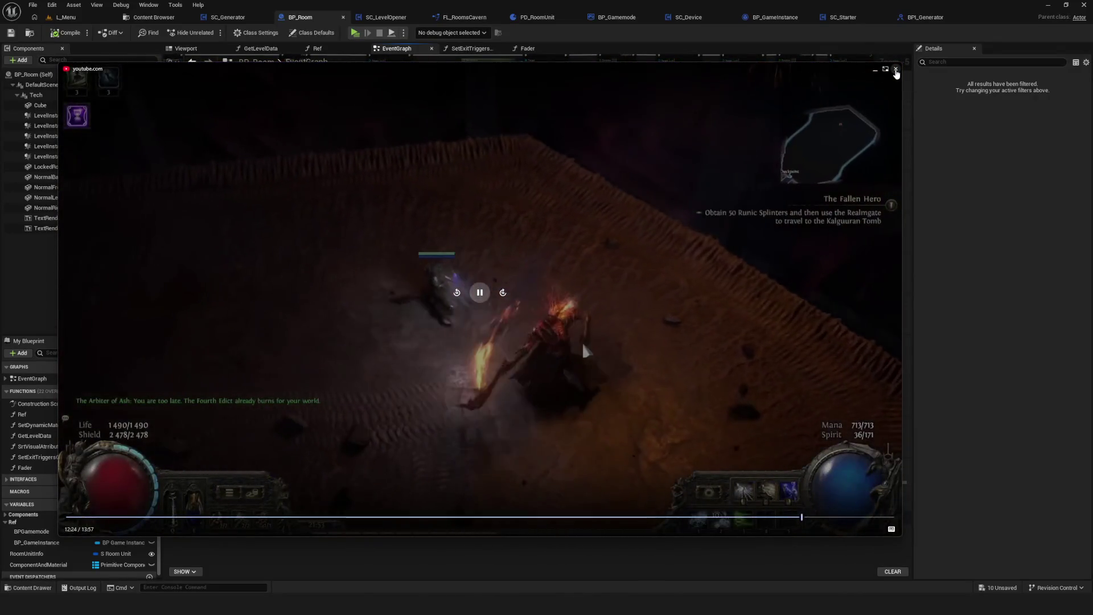
pyautogui.click(896, 70)
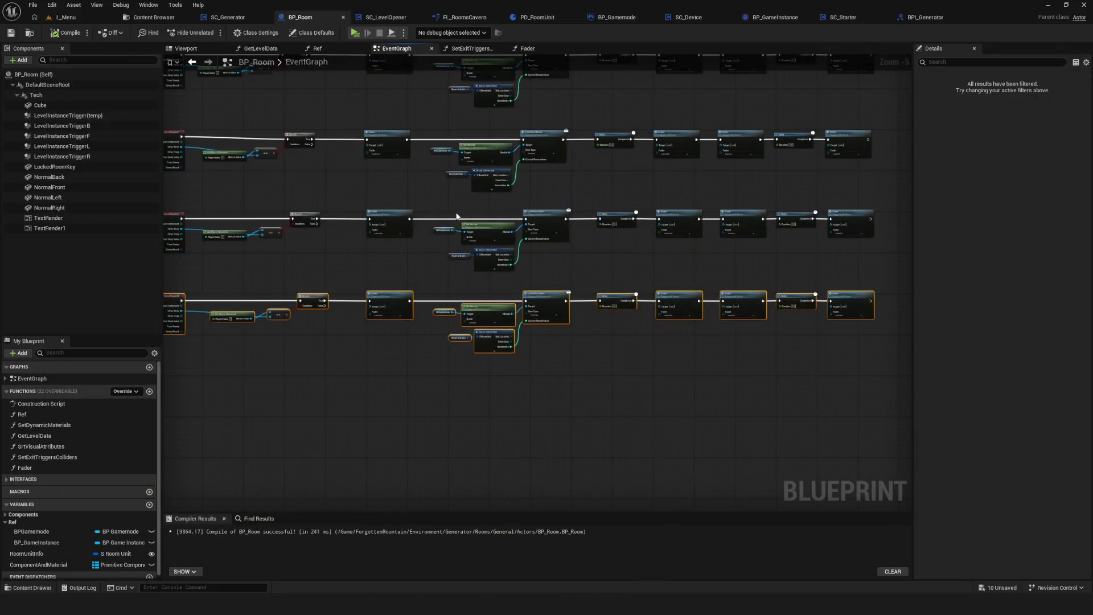
# Marquee-select all four door-trigger rows, straighten their wires with Q, then deselect.
pyautogui.moveTo(485, 258); pyautogui.dragTo(363, 368)
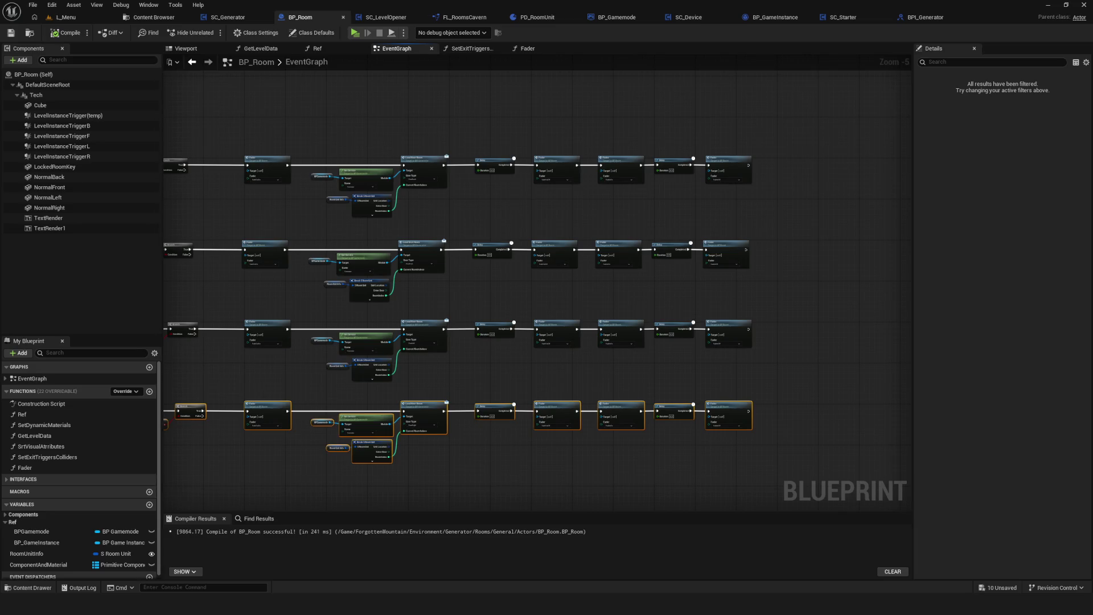
pyautogui.scroll(-5, 460, 282)
pyautogui.scroll(2, 505, 239)
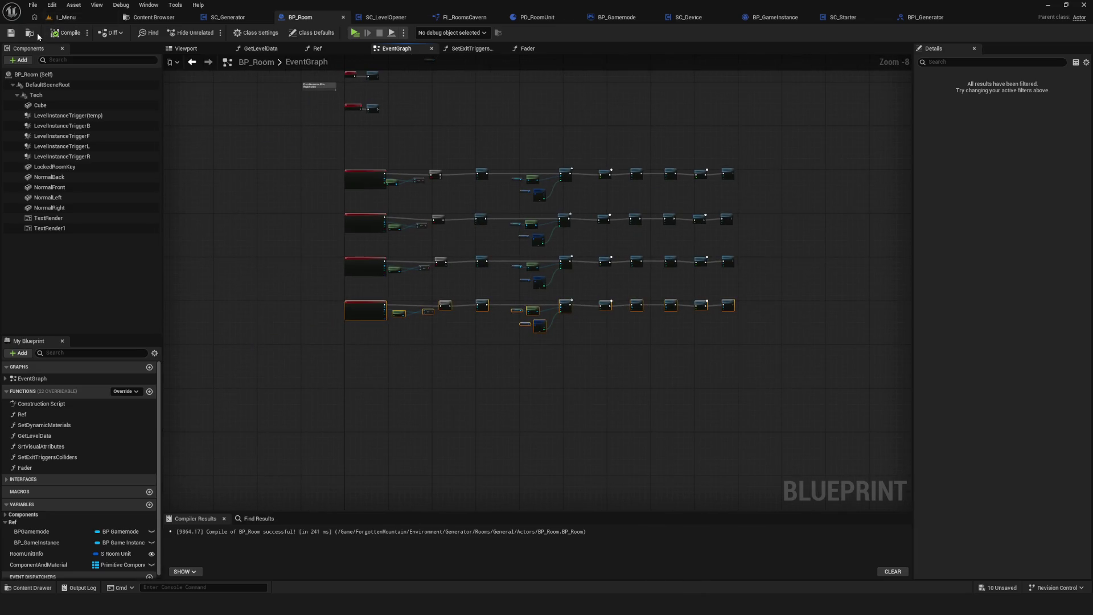
pyautogui.moveTo(613, 273); pyautogui.dragTo(614, 337)
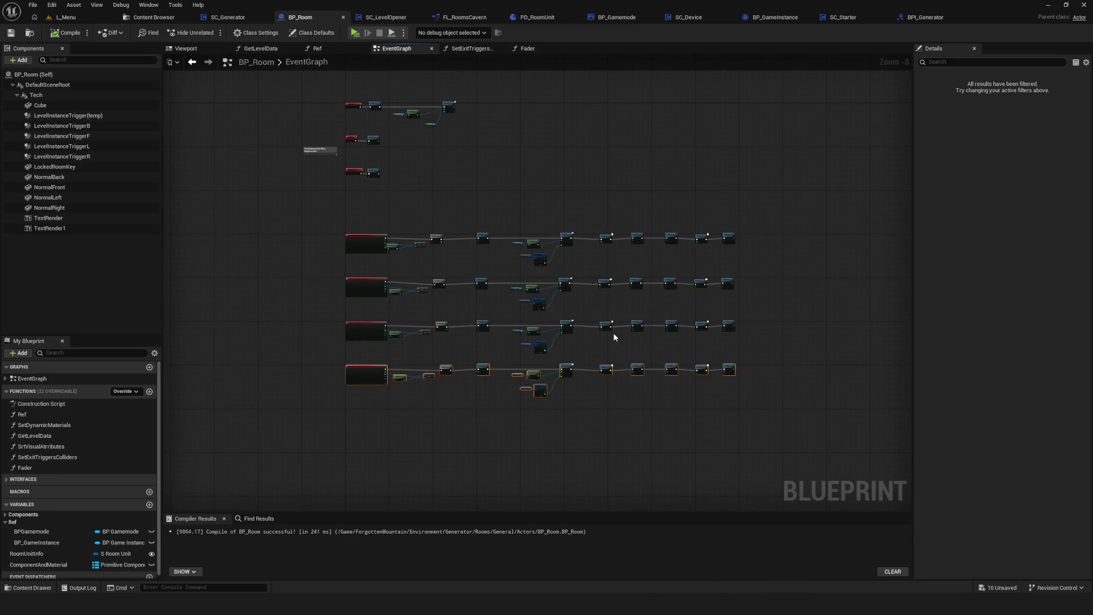
pyautogui.moveTo(779, 259); pyautogui.dragTo(779, 258)
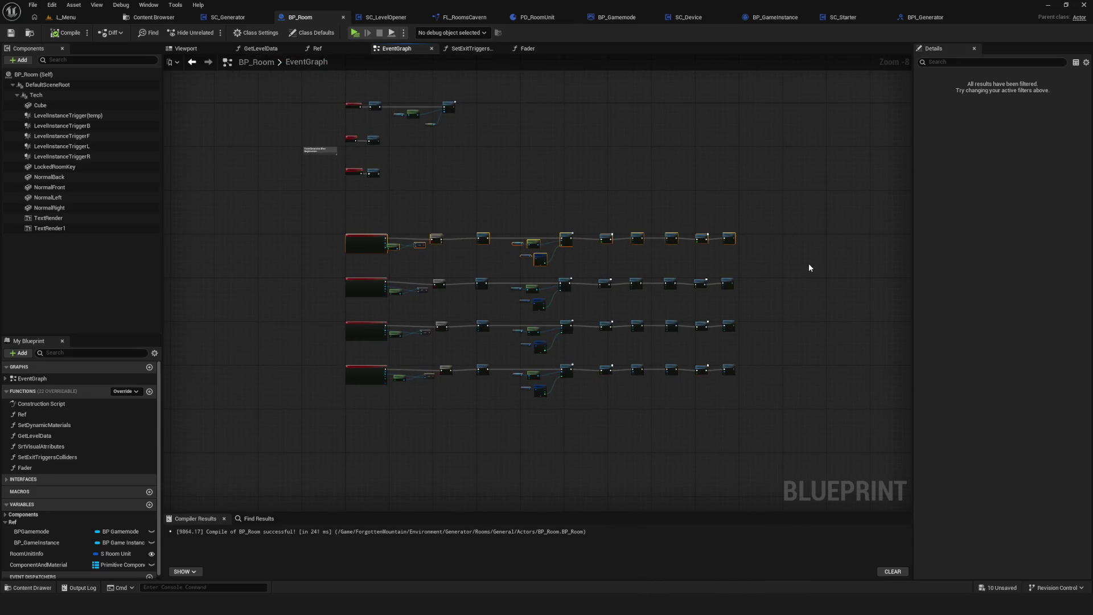
pyautogui.moveTo(390, 418); pyautogui.dragTo(390, 418)
pyautogui.scroll(4, 412, 204)
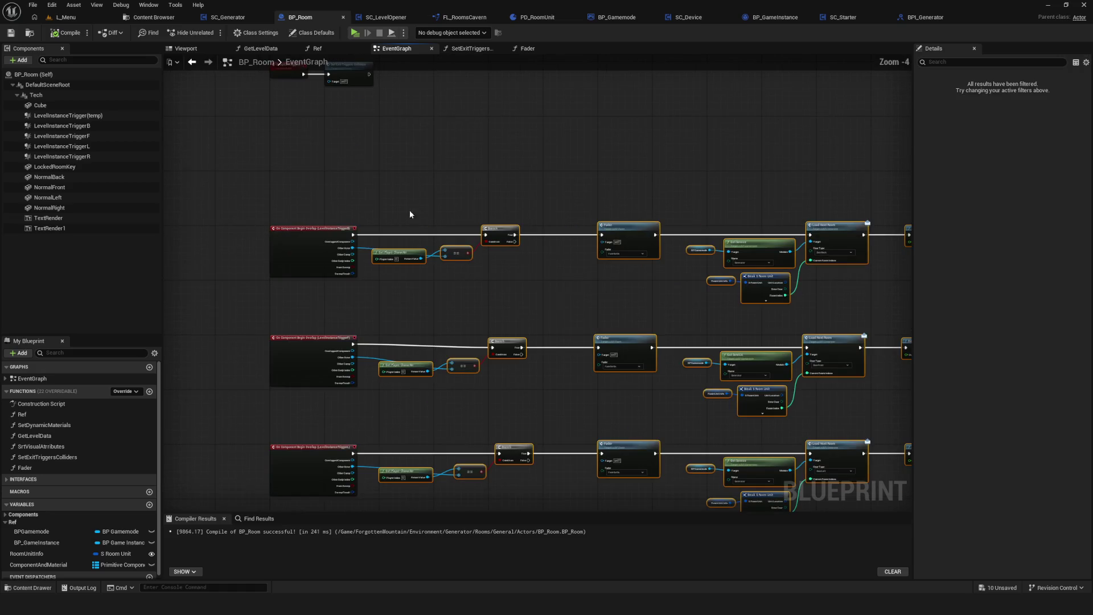
pyautogui.press('q')
pyautogui.scroll(-6, 471, 236)
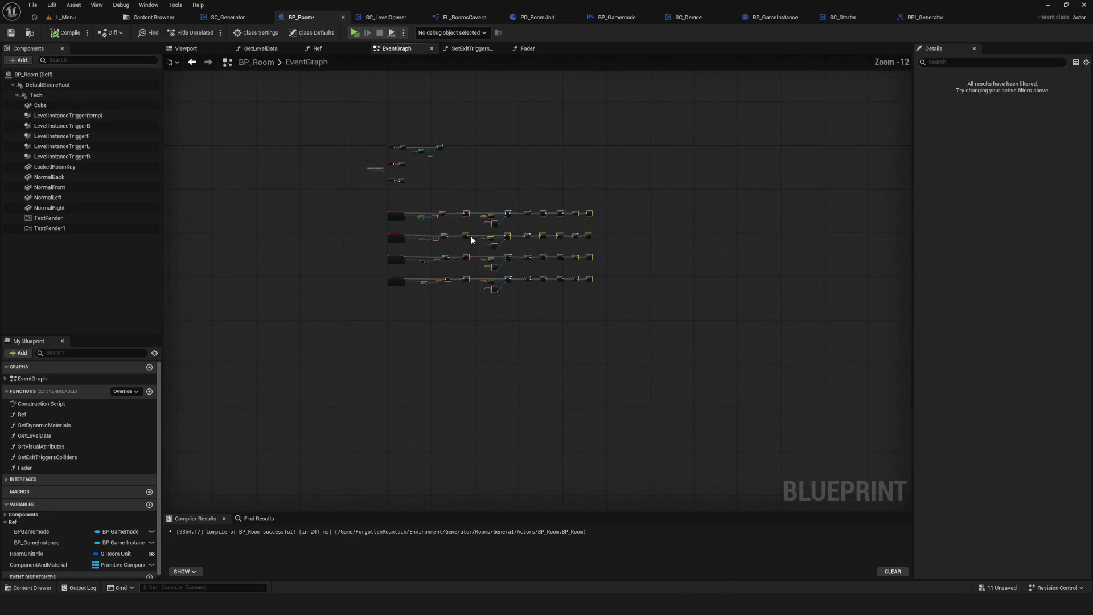
pyautogui.scroll(3, 636, 329)
pyautogui.moveTo(320, 408)
pyautogui.mouseDown()
pyautogui.moveTo(908, 346)
pyautogui.moveTo(815, 321)
pyautogui.mouseUp()
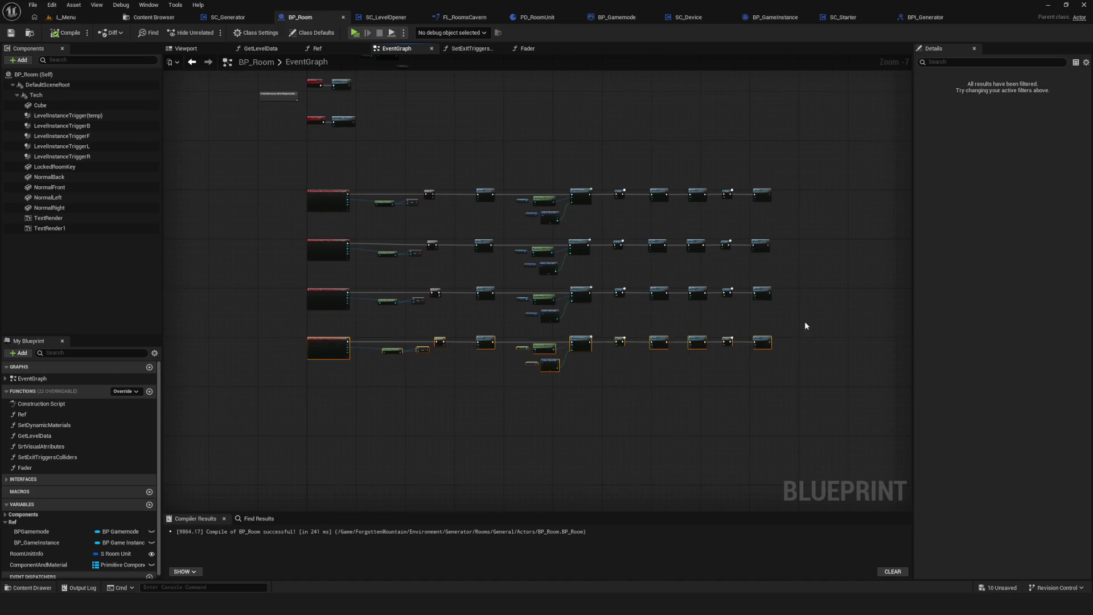
# Play-test a new game in the preview, stop it, then browse to BP_Room and reopen its EventGraph.
pyautogui.moveTo(442, 295); pyautogui.dragTo(373, 325)
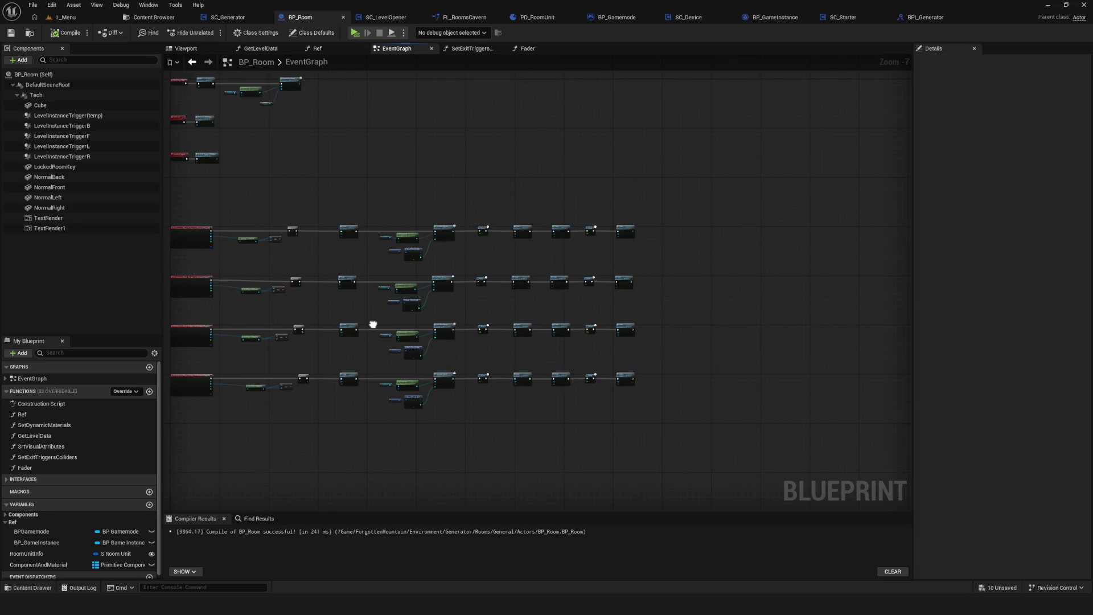
pyautogui.scroll(7, 441, 277)
pyautogui.scroll(-10, 452, 265)
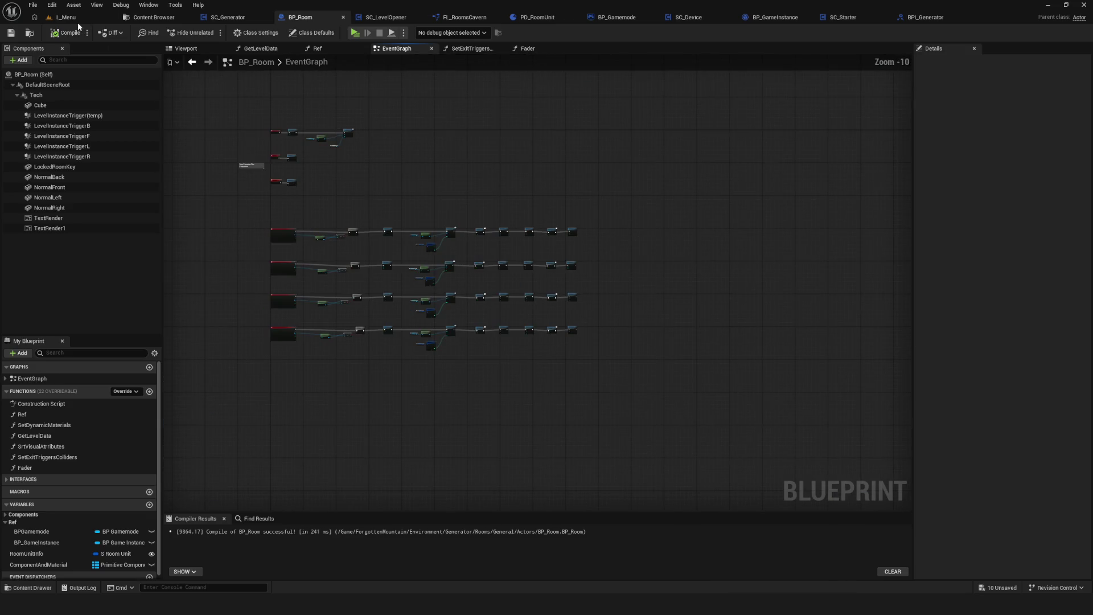
pyautogui.click(353, 34)
pyautogui.click(508, 276)
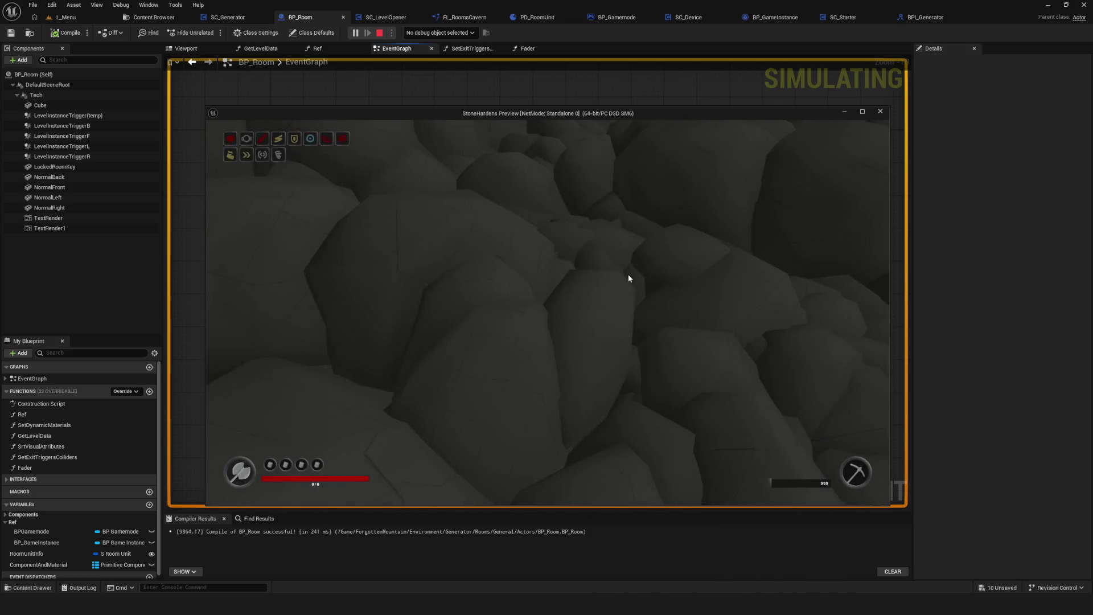
pyautogui.press('Escape')
pyautogui.click(30, 33)
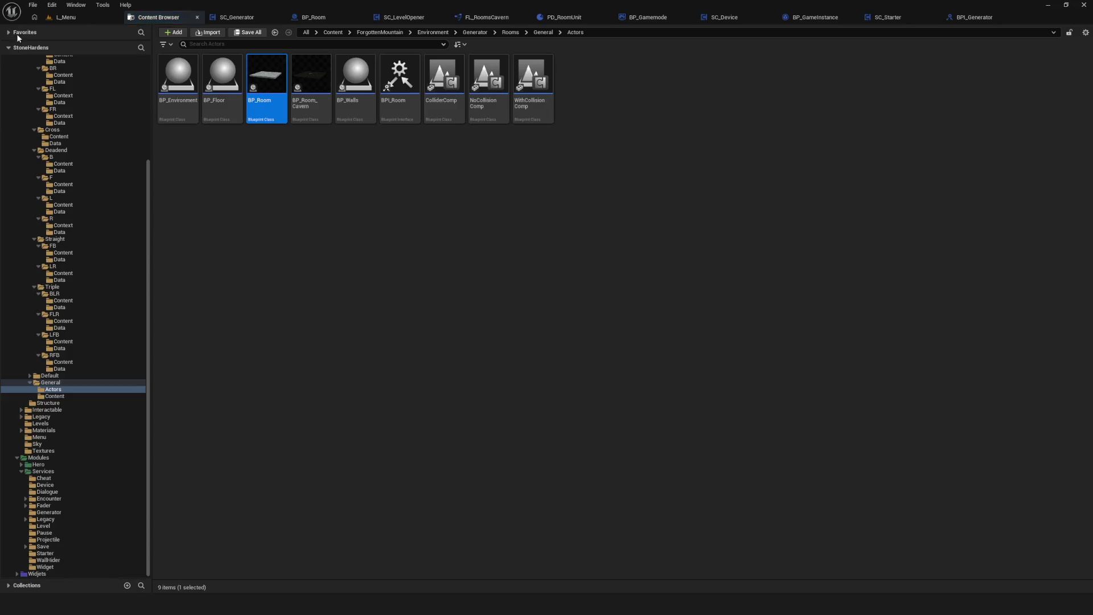
pyautogui.doubleClick(279, 99)
# Set the Delay after Load Next Room to 2.0 seconds.
pyautogui.scroll(6, 468, 148)
pyautogui.scroll(3, 392, 295)
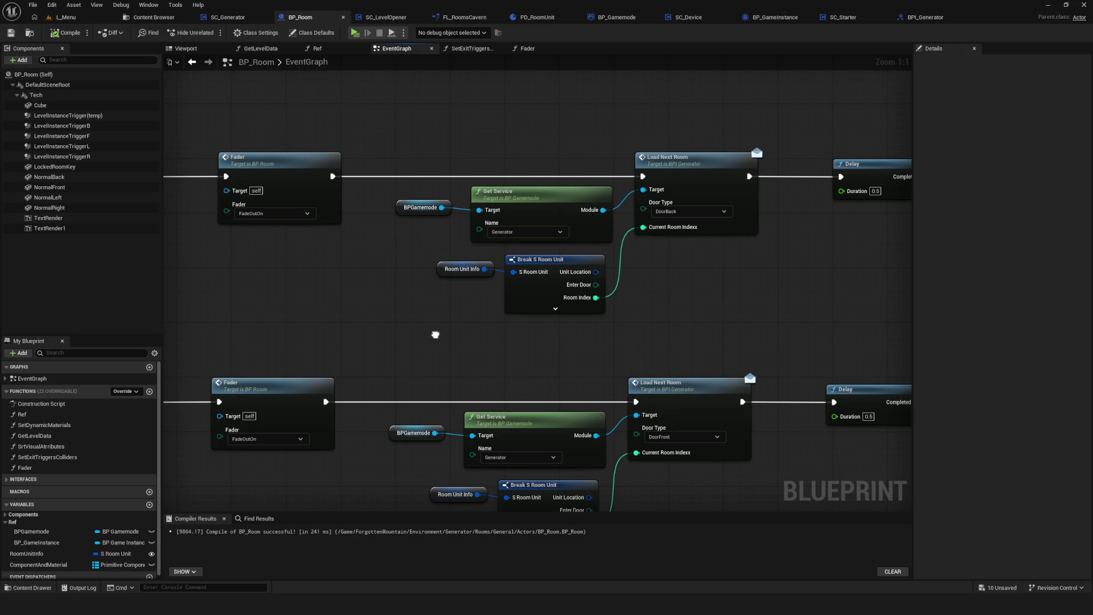
pyautogui.scroll(-6, 435, 334)
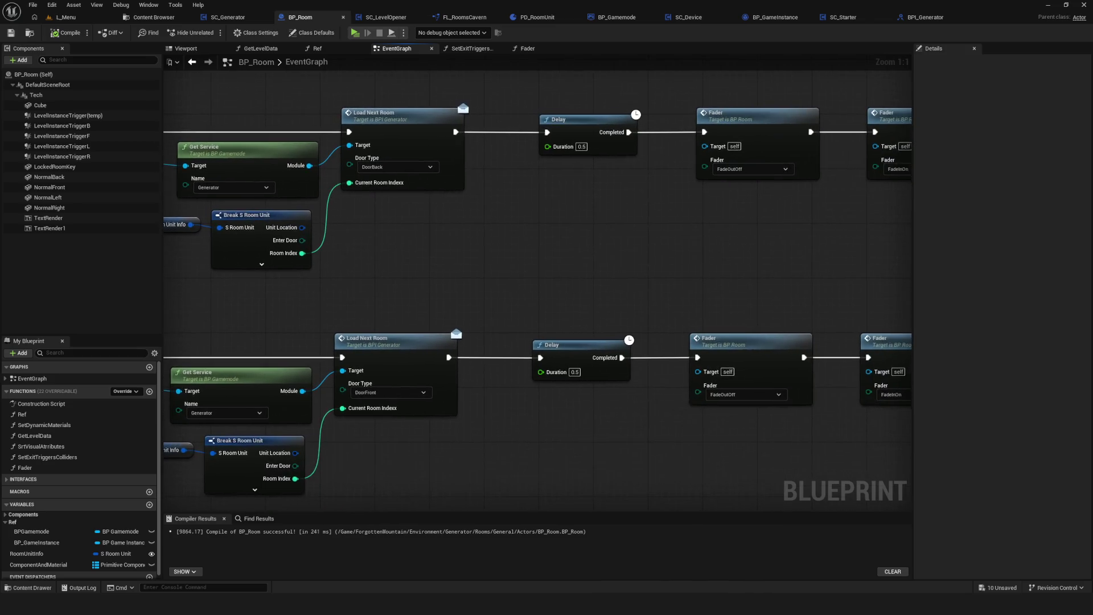
pyautogui.scroll(6, 510, 152)
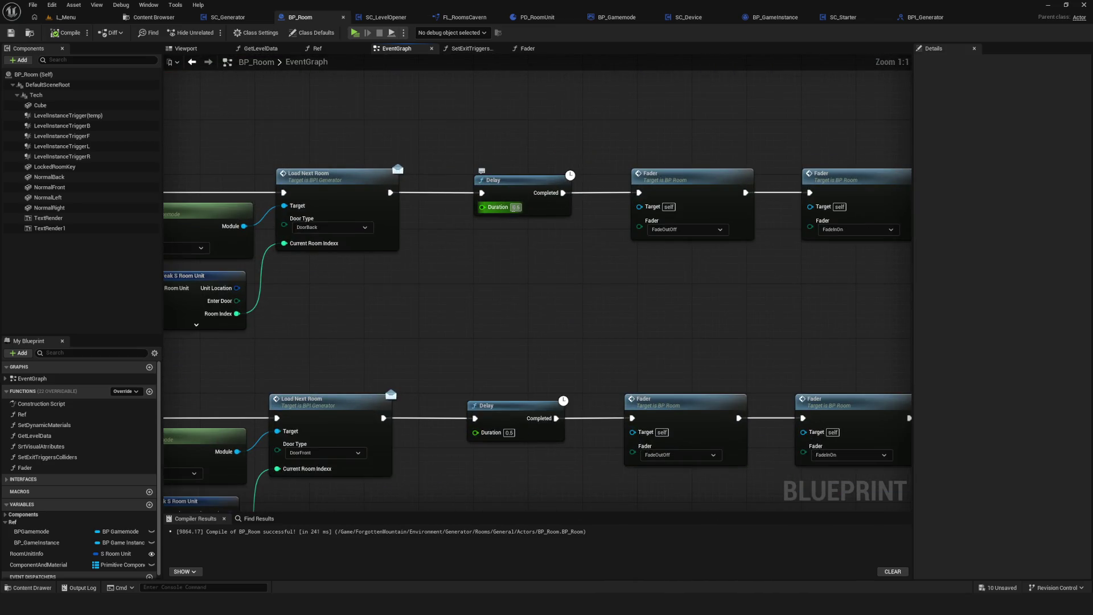
pyautogui.write('2')
# Pan across the remaining door rows, DoorLeft and DoorRight, to check their Delays.
pyautogui.moveTo(554, 378); pyautogui.dragTo(526, 361)
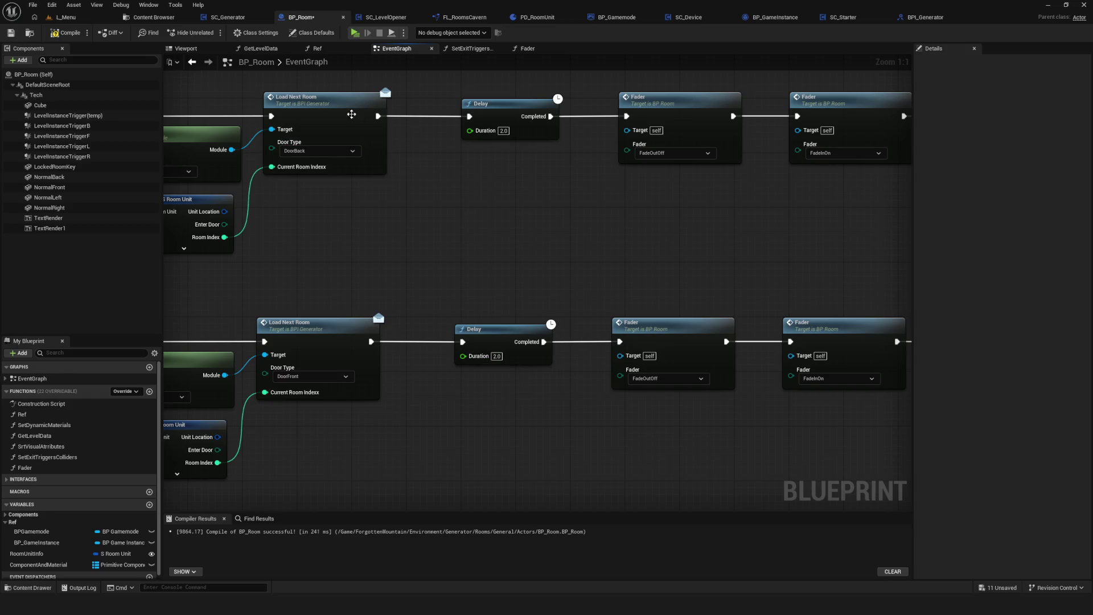
pyautogui.moveTo(497, 318); pyautogui.dragTo(473, 80)
pyautogui.moveTo(496, 410); pyautogui.dragTo(485, 197)
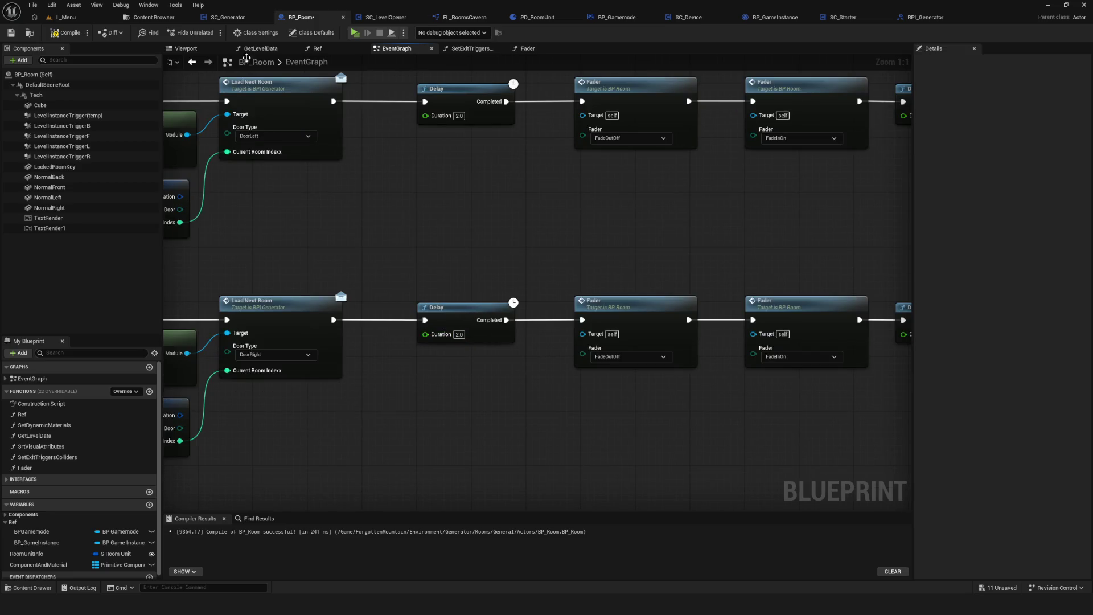
pyautogui.scroll(-1, 487, 213)
pyautogui.scroll(-6, 463, 171)
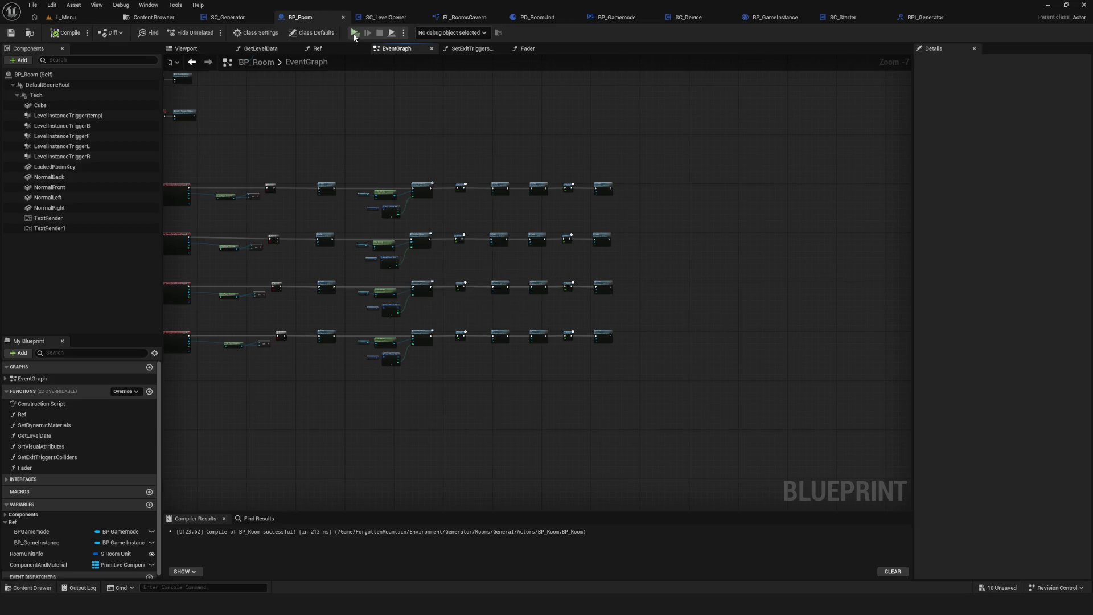
pyautogui.click(354, 34)
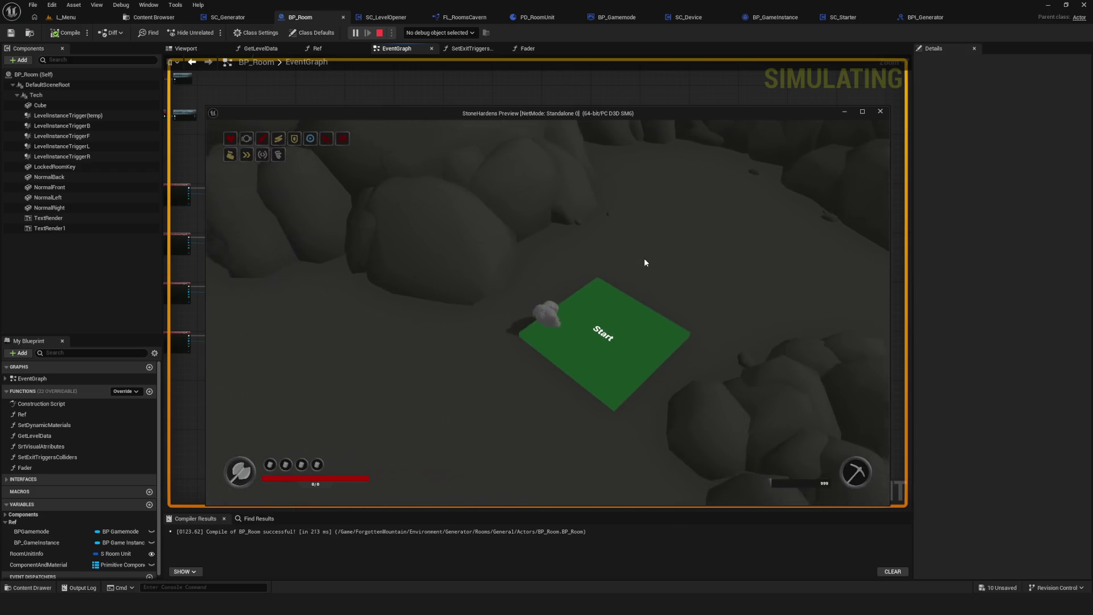
pyautogui.press('a')
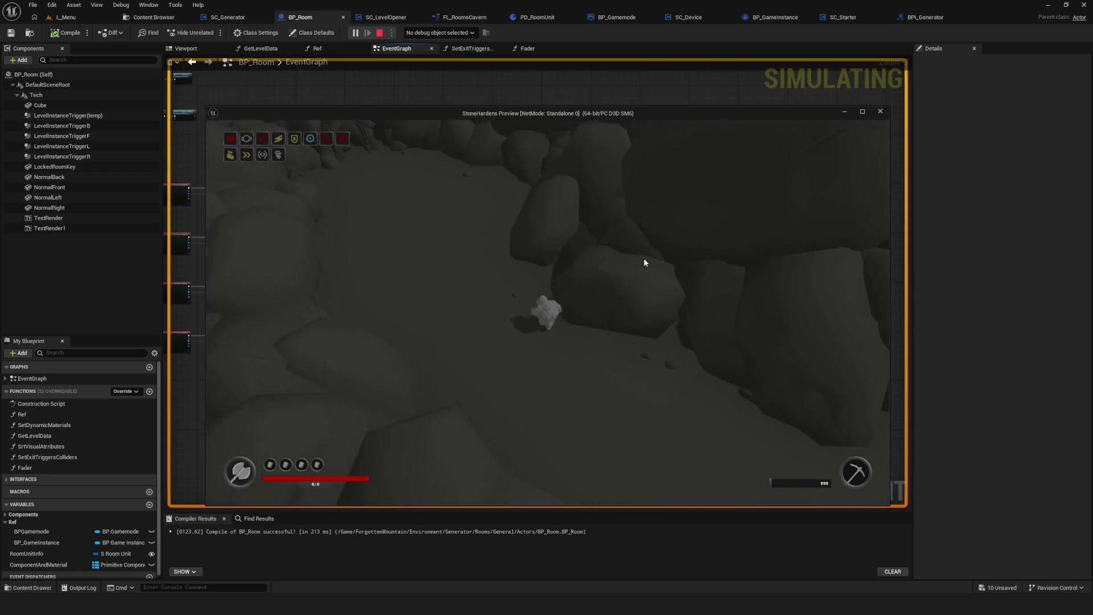
pyautogui.press('w')
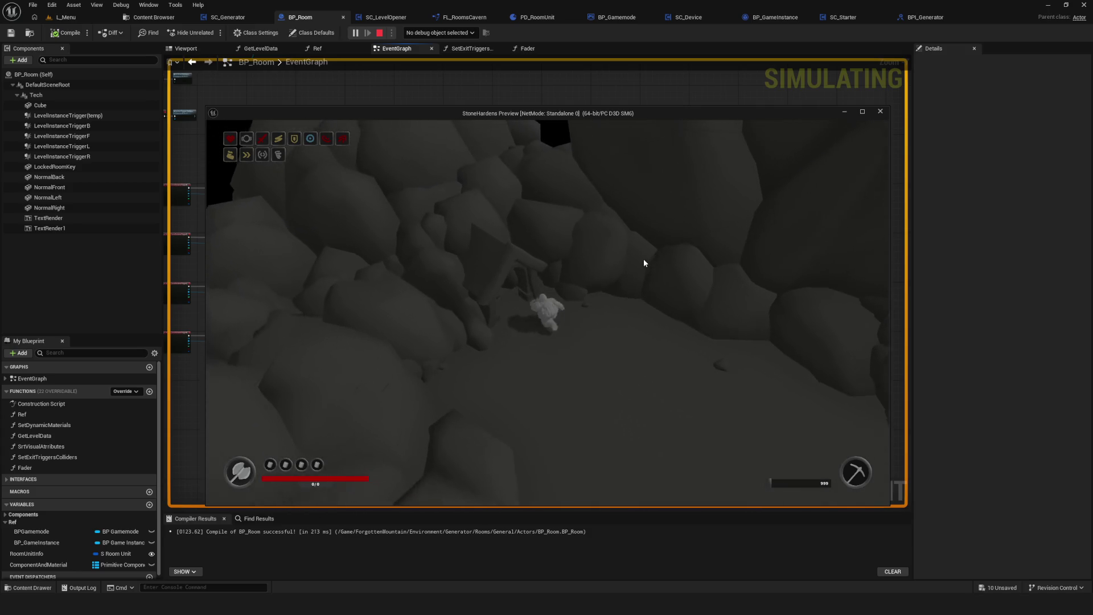
pyautogui.press('Escape')
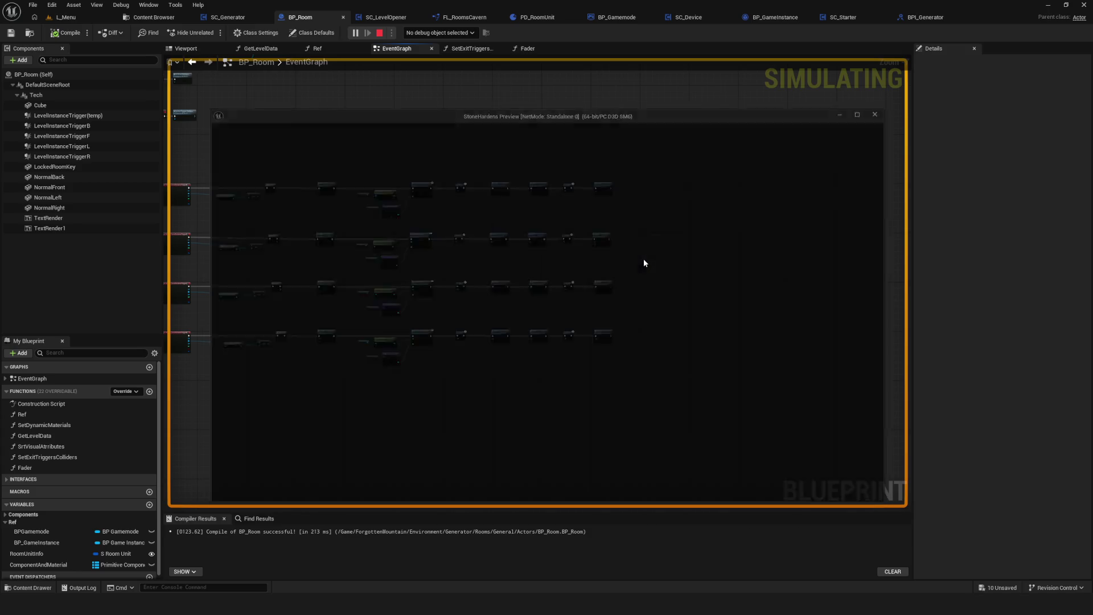
pyautogui.scroll(5, 509, 232)
pyautogui.click(376, 168)
pyautogui.scroll(2, 392, 210)
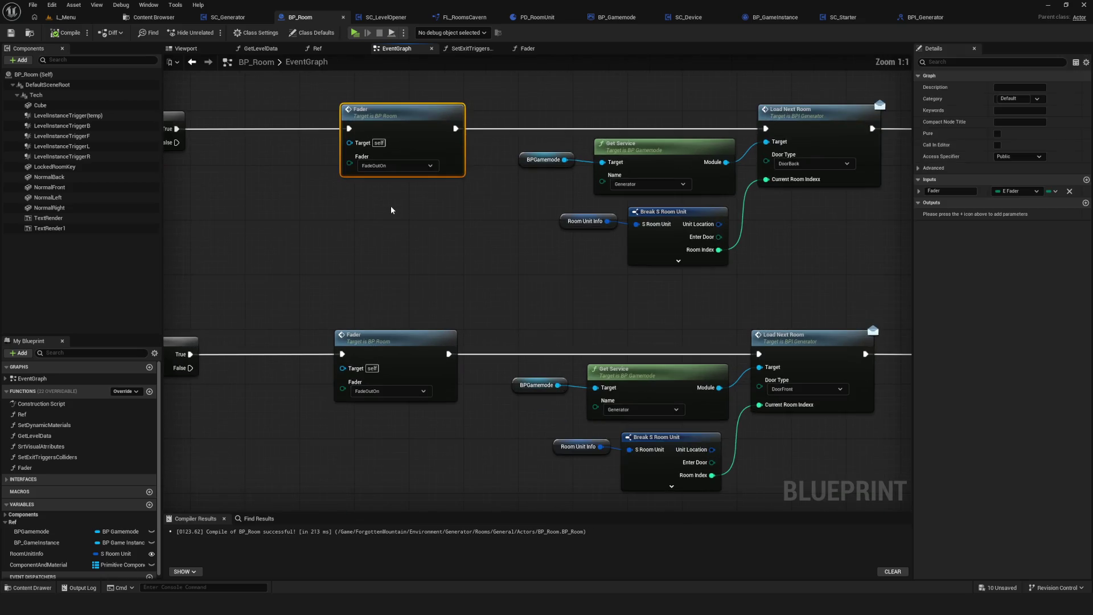
pyautogui.scroll(-8, 391, 210)
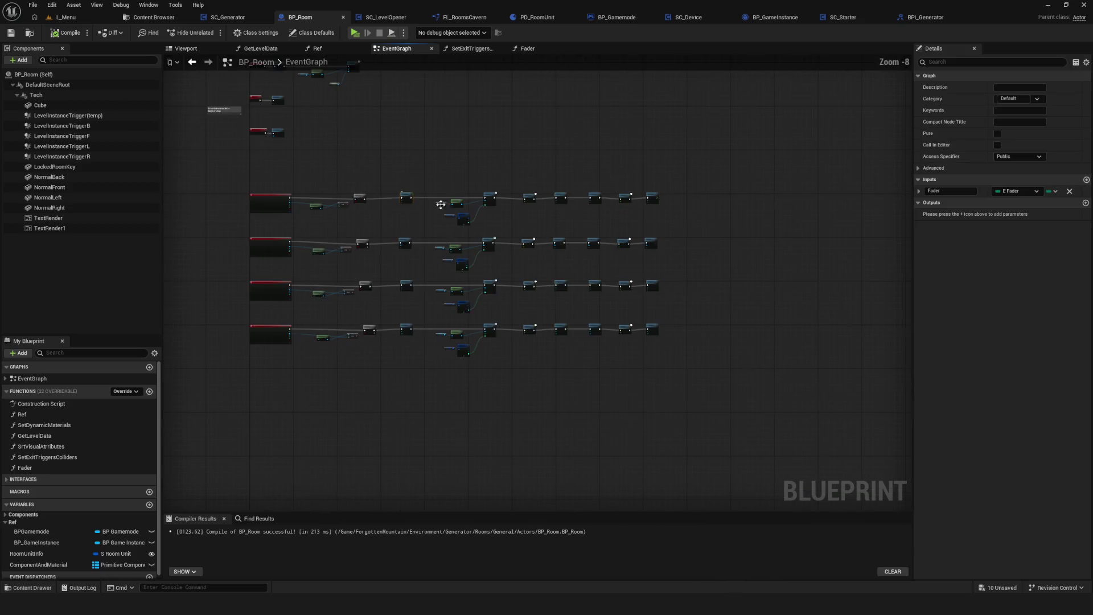
pyautogui.scroll(8, 420, 216)
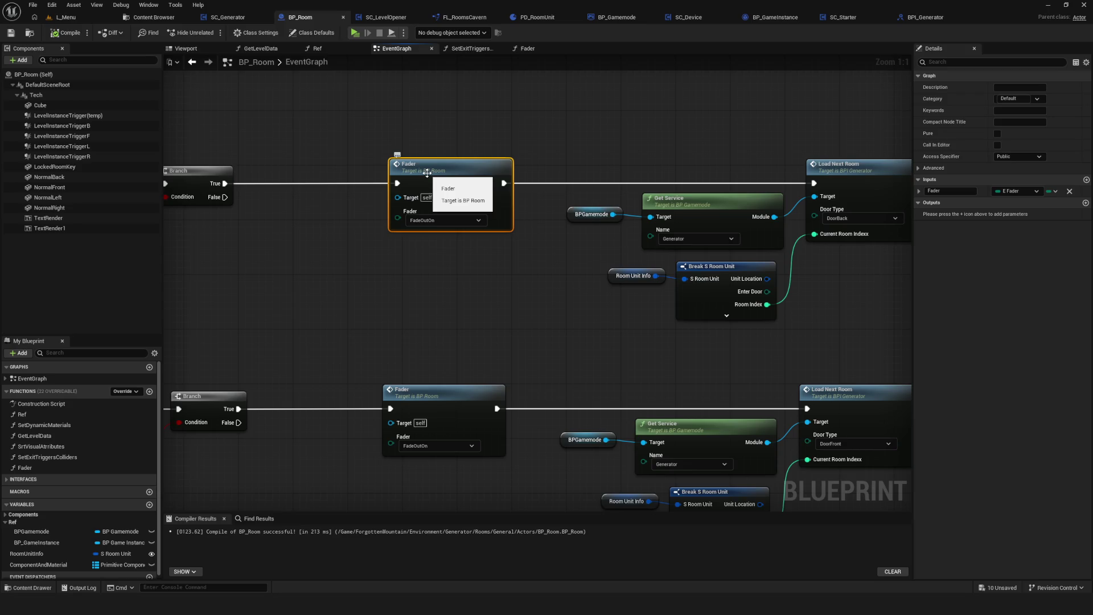
pyautogui.scroll(-7, 426, 173)
pyautogui.click(551, 166)
pyautogui.scroll(6, 551, 165)
pyautogui.scroll(-9, 551, 166)
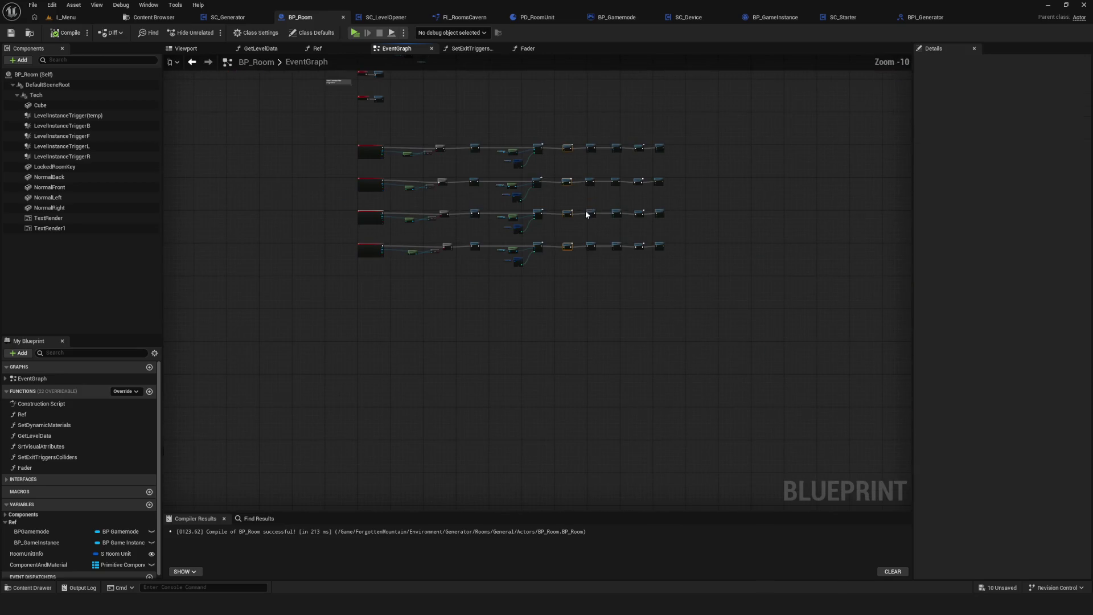
pyautogui.scroll(4, 543, 158)
# Insert a 0.5-second Delay between the top chain's Fader and Load Next Room.
pyautogui.moveTo(504, 155); pyautogui.dragTo(649, 156)
pyautogui.click(733, 146)
pyautogui.scroll(2, 733, 145)
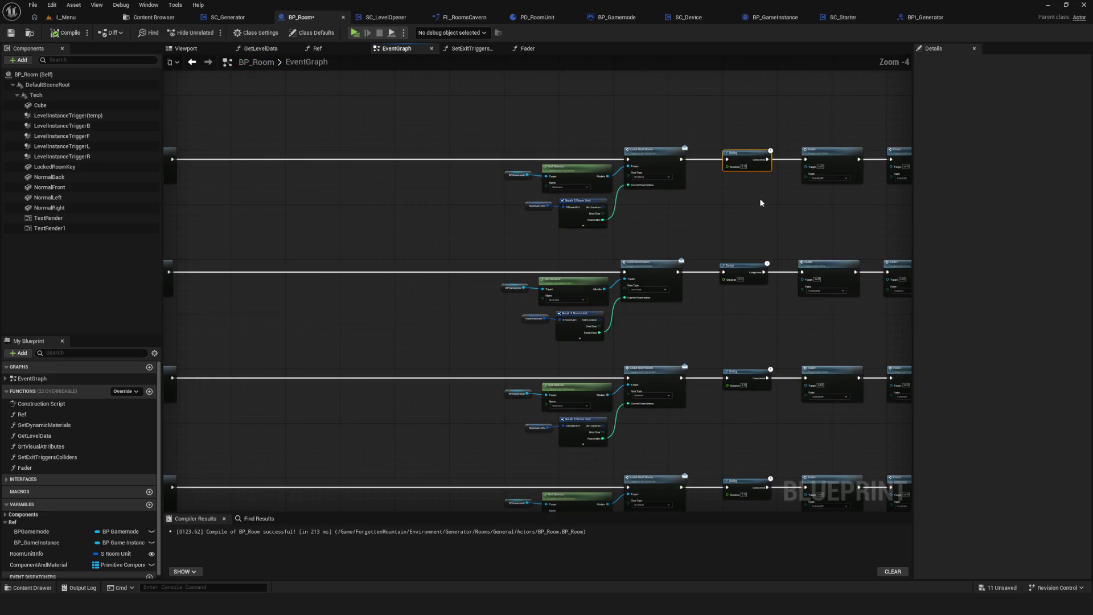
pyautogui.scroll(4, 268, 177)
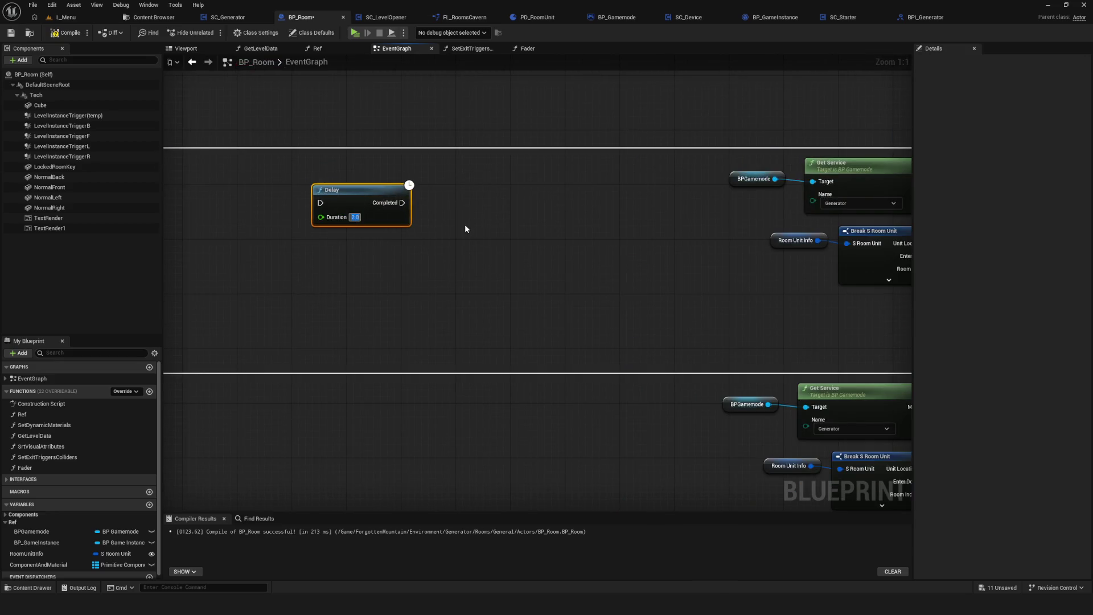
pyautogui.write('0.5')
pyautogui.scroll(-2, 465, 229)
pyautogui.scroll(2, 547, 251)
pyautogui.moveTo(562, 271)
pyautogui.mouseDown()
pyautogui.moveTo(582, 207)
pyautogui.moveTo(574, 217)
pyautogui.mouseUp()
pyautogui.moveTo(276, 209); pyautogui.dragTo(554, 204)
pyautogui.moveTo(628, 209)
pyautogui.mouseDown()
pyautogui.moveTo(888, 209)
pyautogui.moveTo(767, 209)
pyautogui.mouseUp()
# Wire the second chain's Fader through its Delay into Load Next Room.
pyautogui.scroll(-3, 317, 167)
pyautogui.scroll(3, 371, 283)
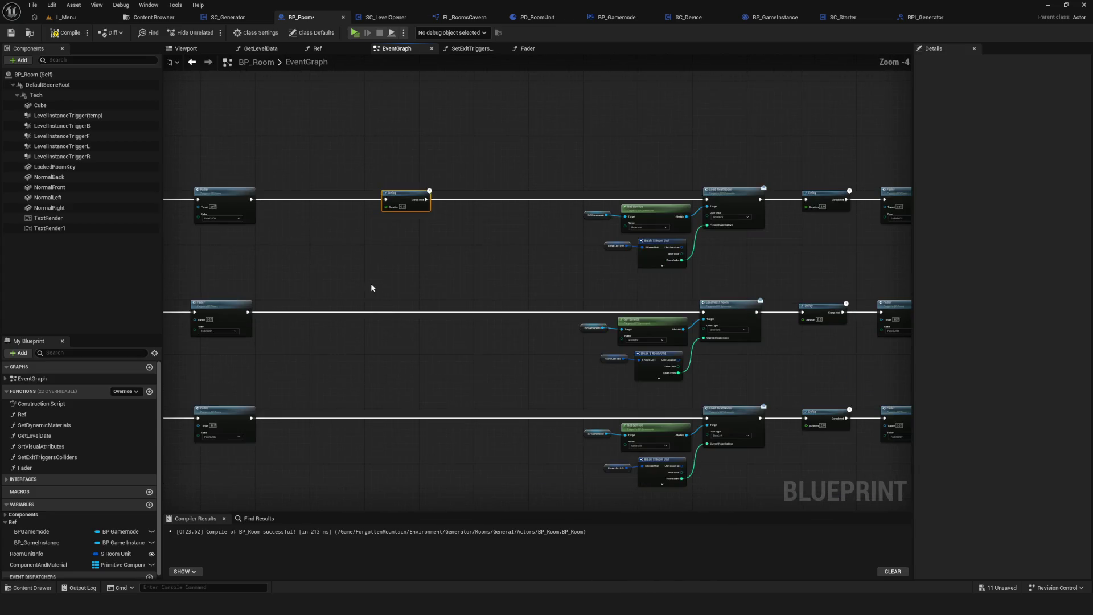
pyautogui.moveTo(422, 297)
pyautogui.mouseDown()
pyautogui.moveTo(420, 306)
pyautogui.moveTo(292, 303)
pyautogui.moveTo(305, 312)
pyautogui.mouseUp()
pyautogui.moveTo(523, 309); pyautogui.dragTo(523, 309)
pyautogui.moveTo(600, 306); pyautogui.dragTo(891, 305)
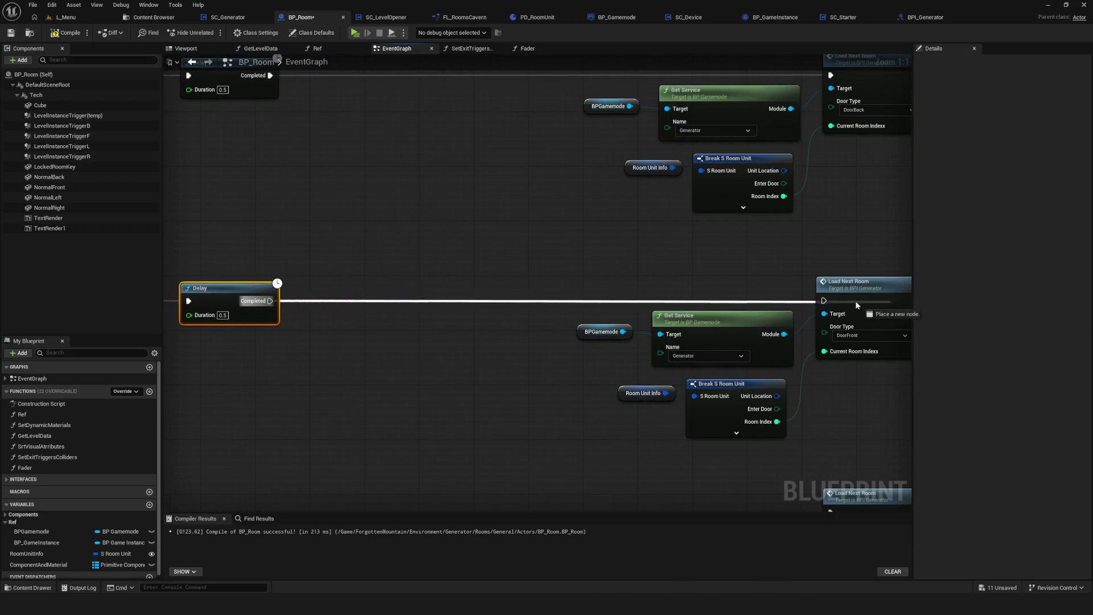
pyautogui.moveTo(826, 302); pyautogui.dragTo(826, 302)
# Wire Delays into the third and fourth chains, then compile and save BP_Room.
pyautogui.scroll(-5, 418, 248)
pyautogui.scroll(4, 502, 299)
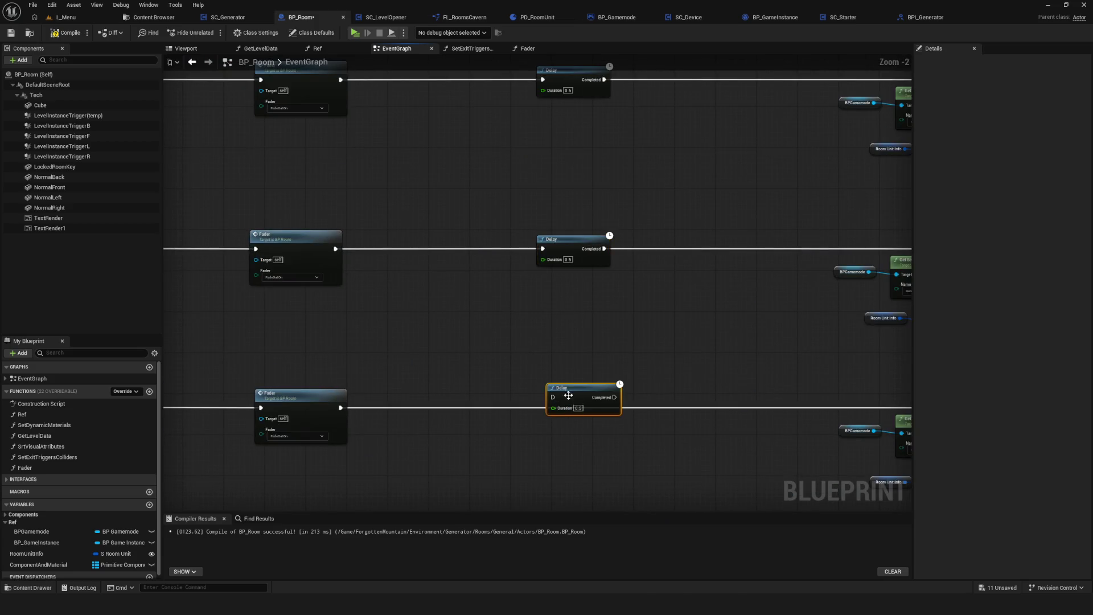
pyautogui.moveTo(340, 409)
pyautogui.mouseDown()
pyautogui.moveTo(831, 408)
pyautogui.moveTo(714, 408)
pyautogui.mouseUp()
pyautogui.scroll(-5, 523, 344)
pyautogui.scroll(4, 540, 318)
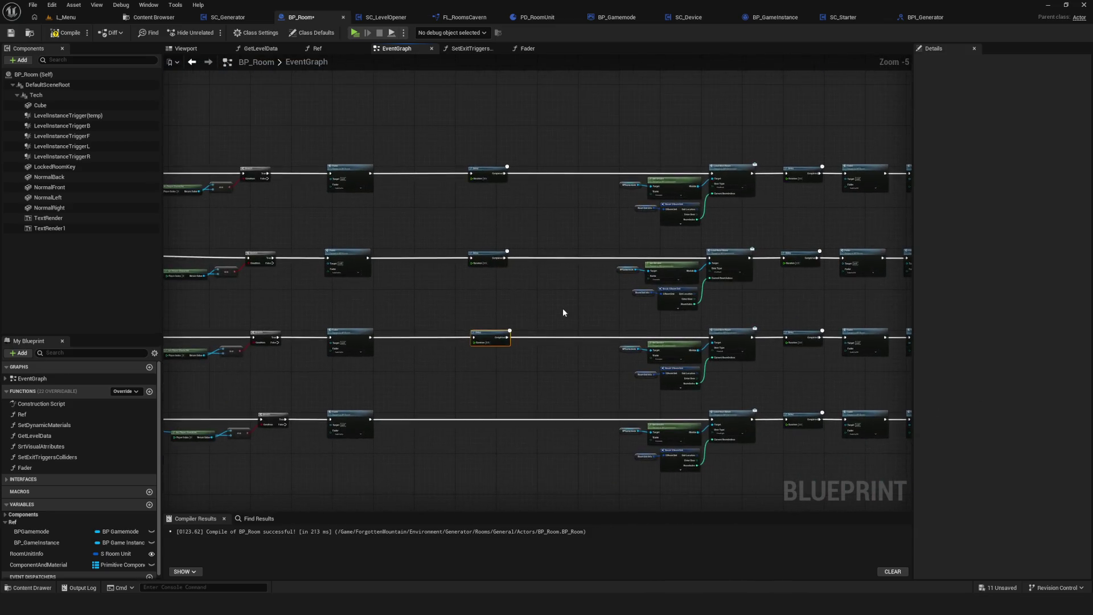
pyautogui.scroll(-3, 541, 318)
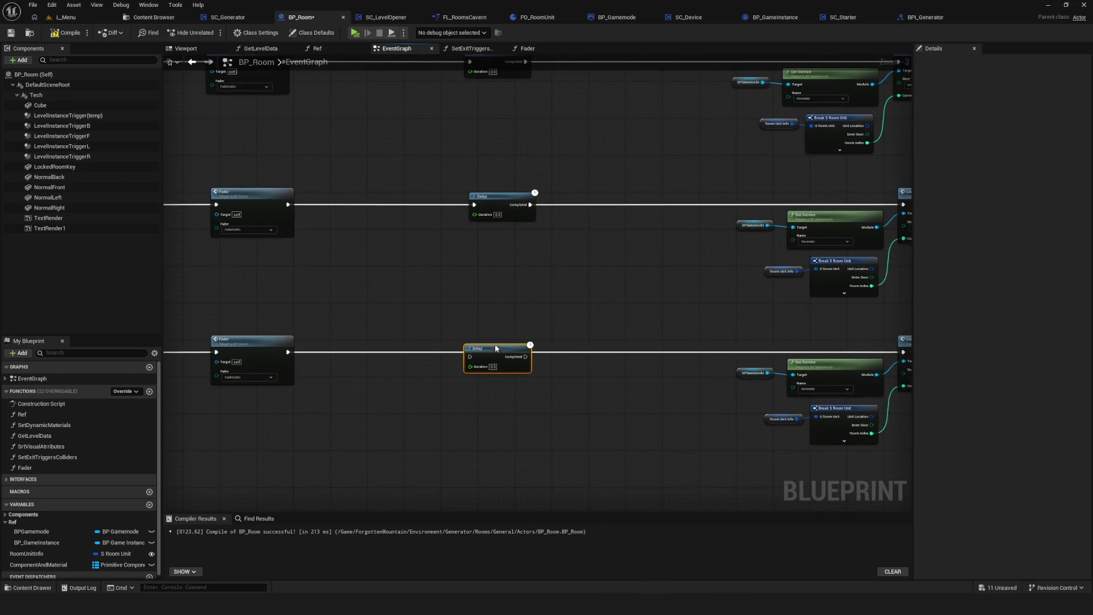
pyautogui.moveTo(498, 344); pyautogui.dragTo(501, 344)
pyautogui.moveTo(288, 352)
pyautogui.mouseDown()
pyautogui.moveTo(905, 356)
pyautogui.moveTo(845, 353)
pyautogui.mouseUp()
pyautogui.click(55, 33)
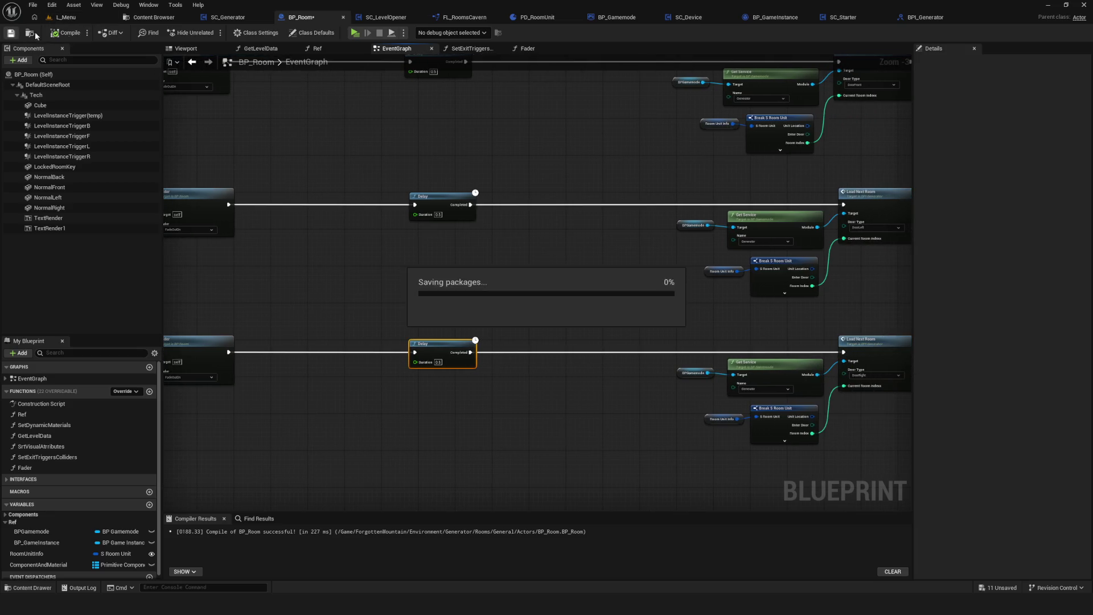
pyautogui.click(354, 35)
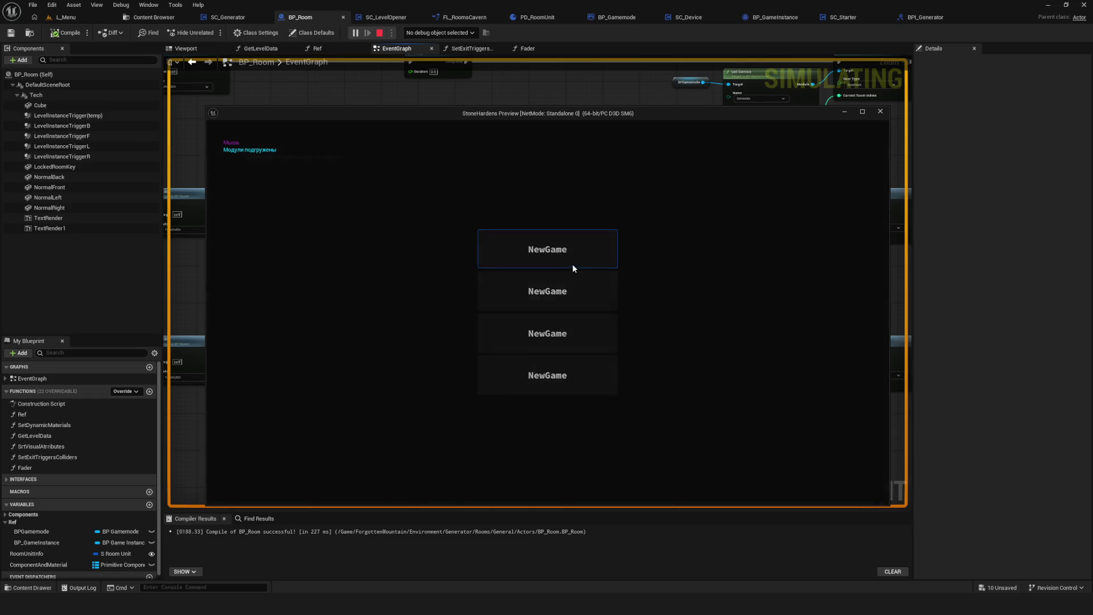
pyautogui.click(572, 252)
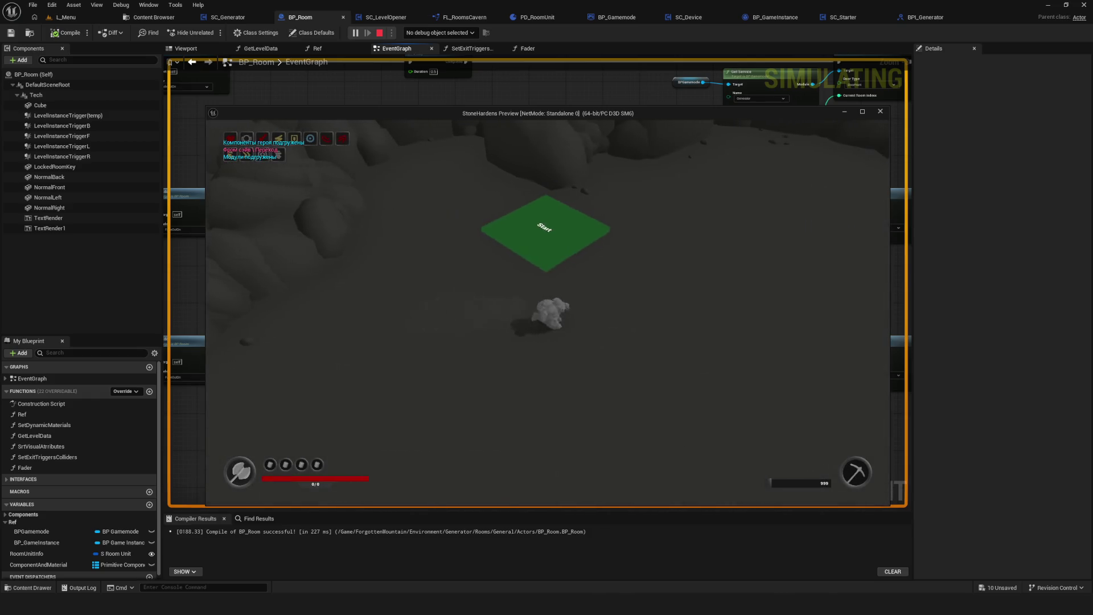
pyautogui.press('s')
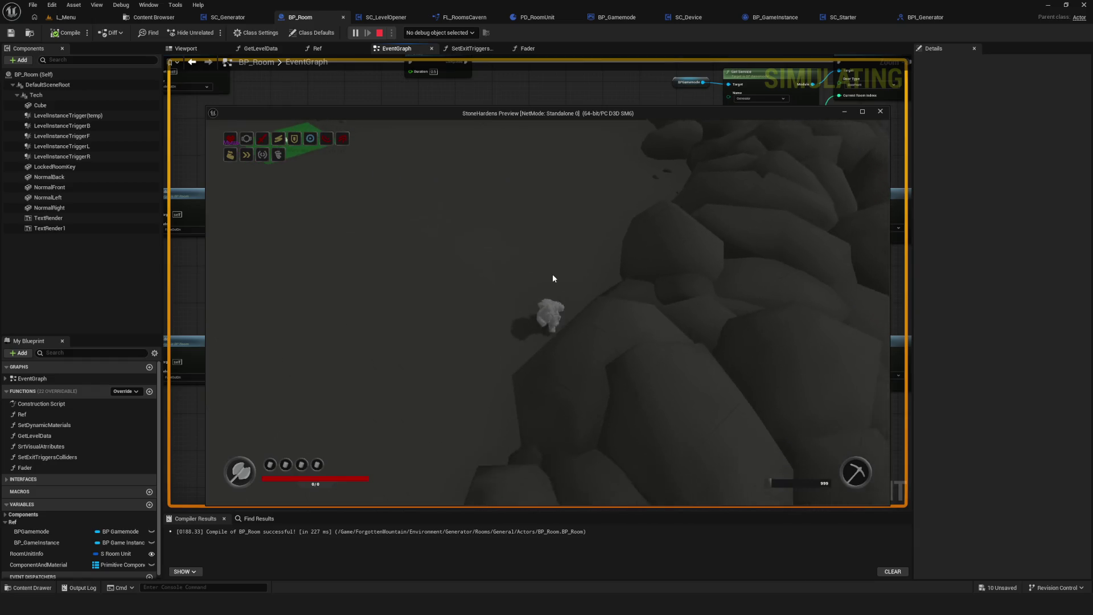
pyautogui.press('s')
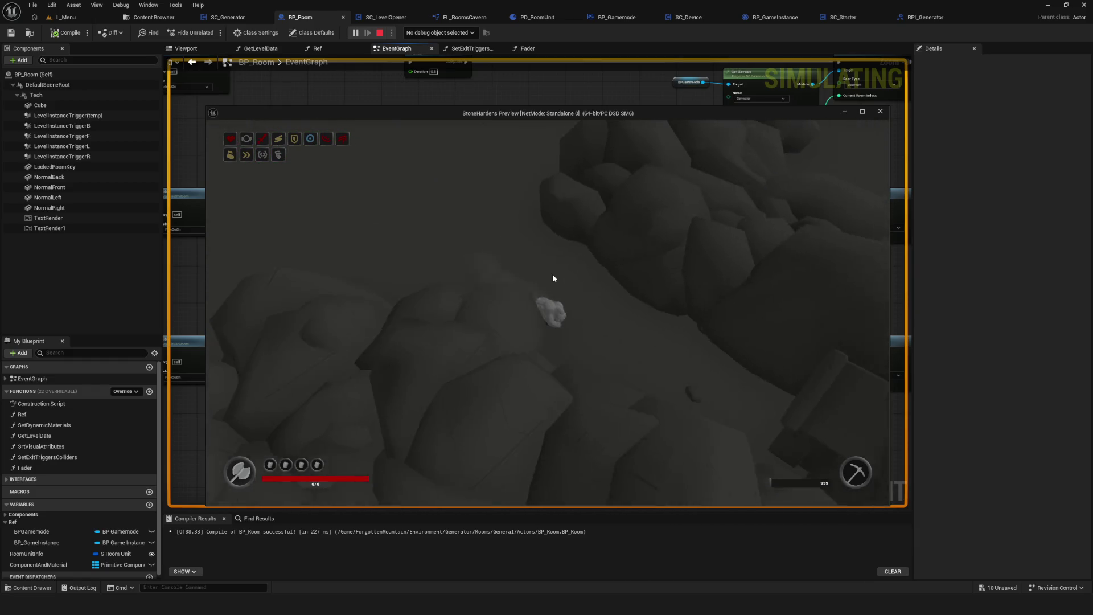
pyautogui.press('s')
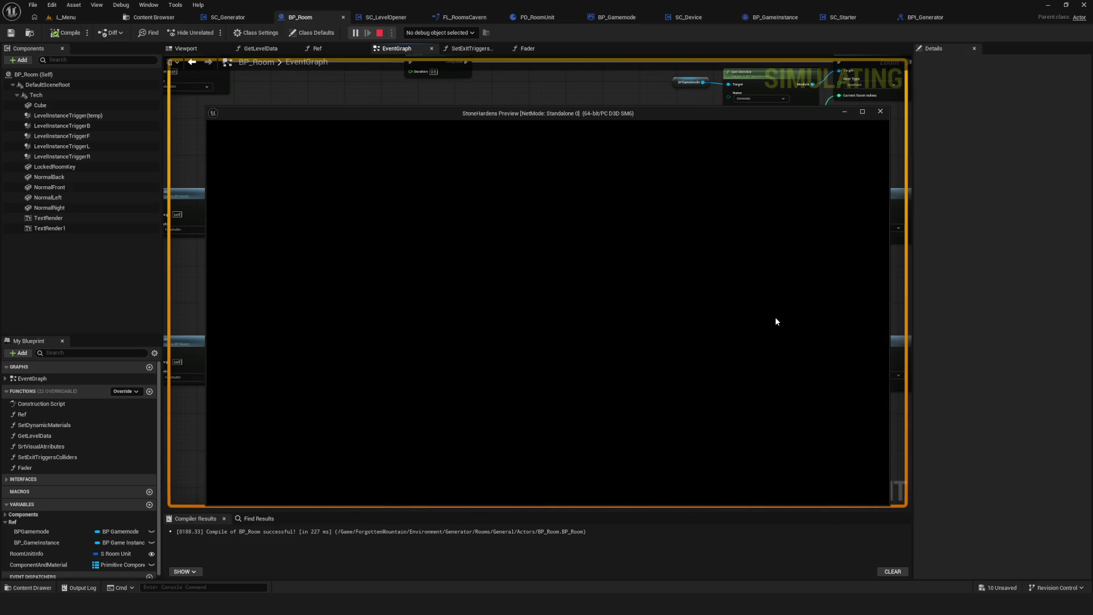
pyautogui.press('Escape')
pyautogui.scroll(-3, 476, 274)
pyautogui.scroll(8, 473, 211)
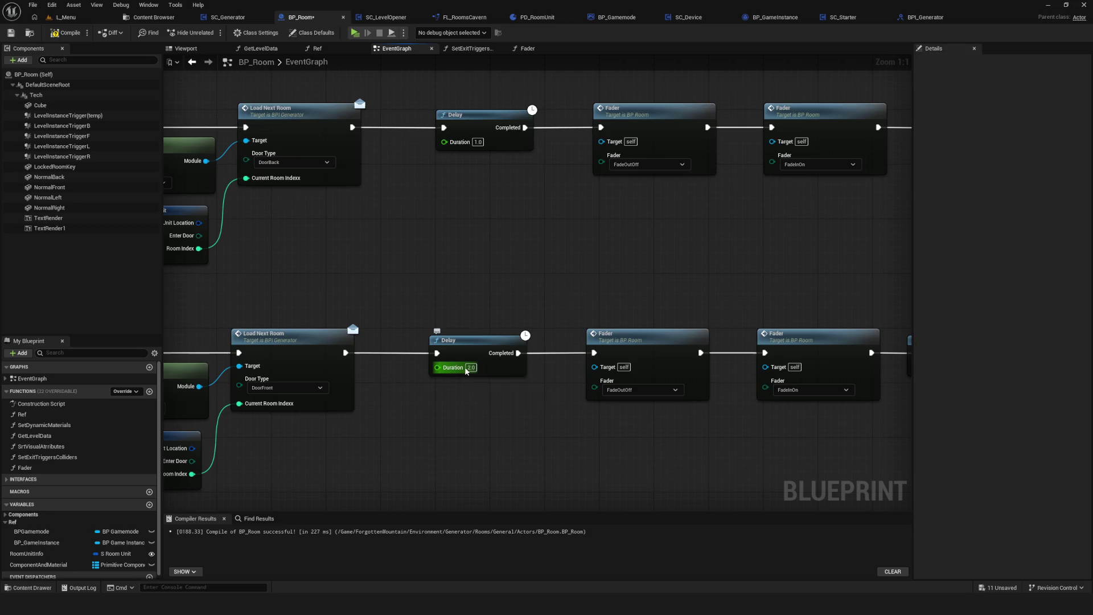
# Confirm the 1.0-second Delay and play-test a door transition, then return to the editor.
pyautogui.press('Return')
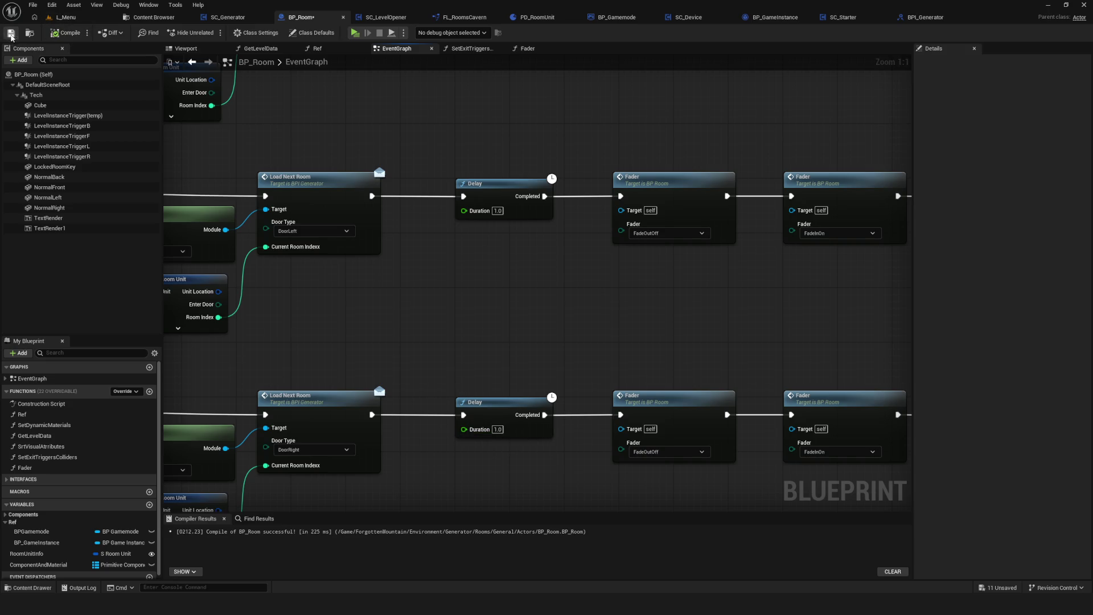
pyautogui.click(353, 33)
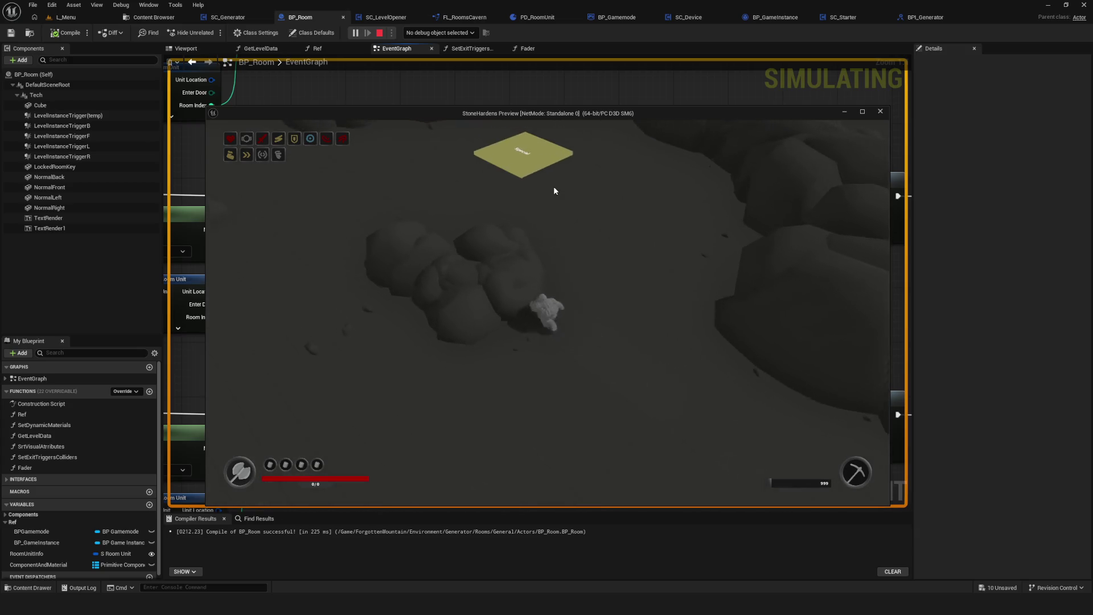
pyautogui.press('Escape')
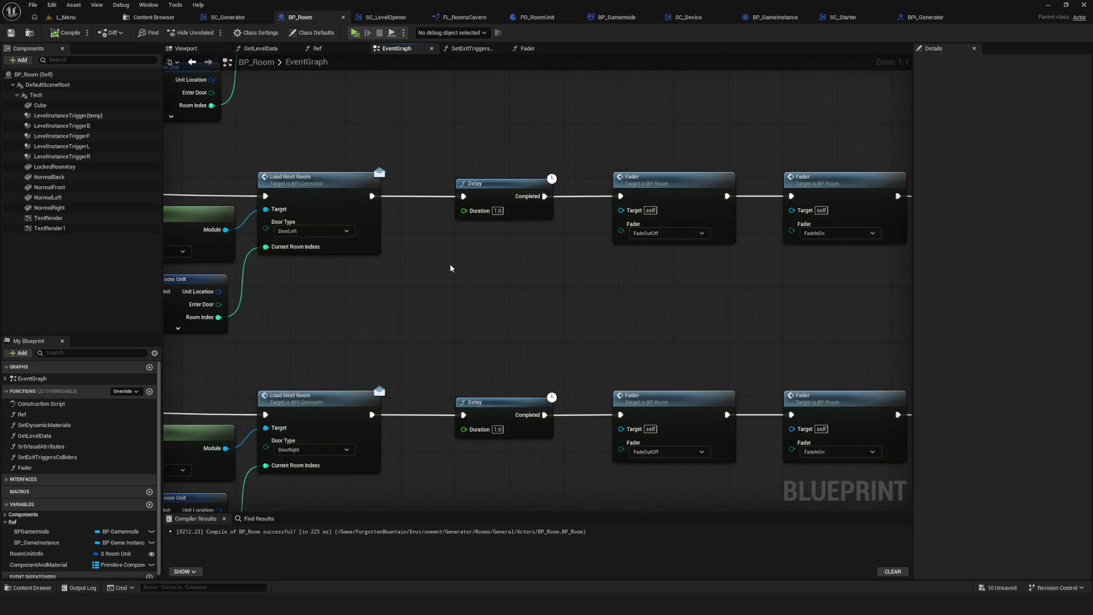
pyautogui.scroll(-6, 614, 303)
pyautogui.scroll(1, 614, 302)
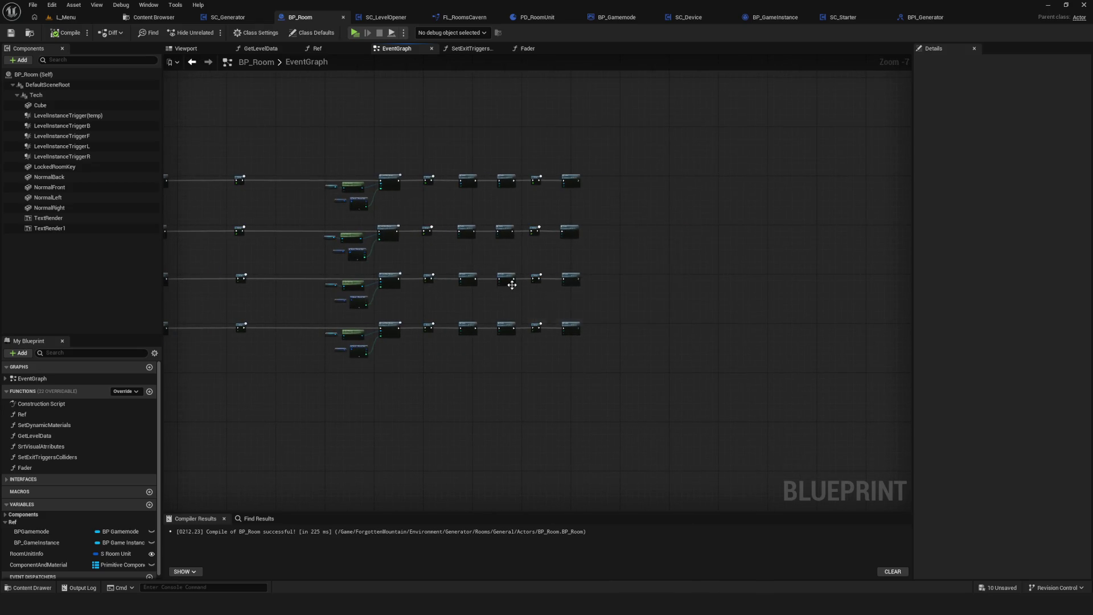